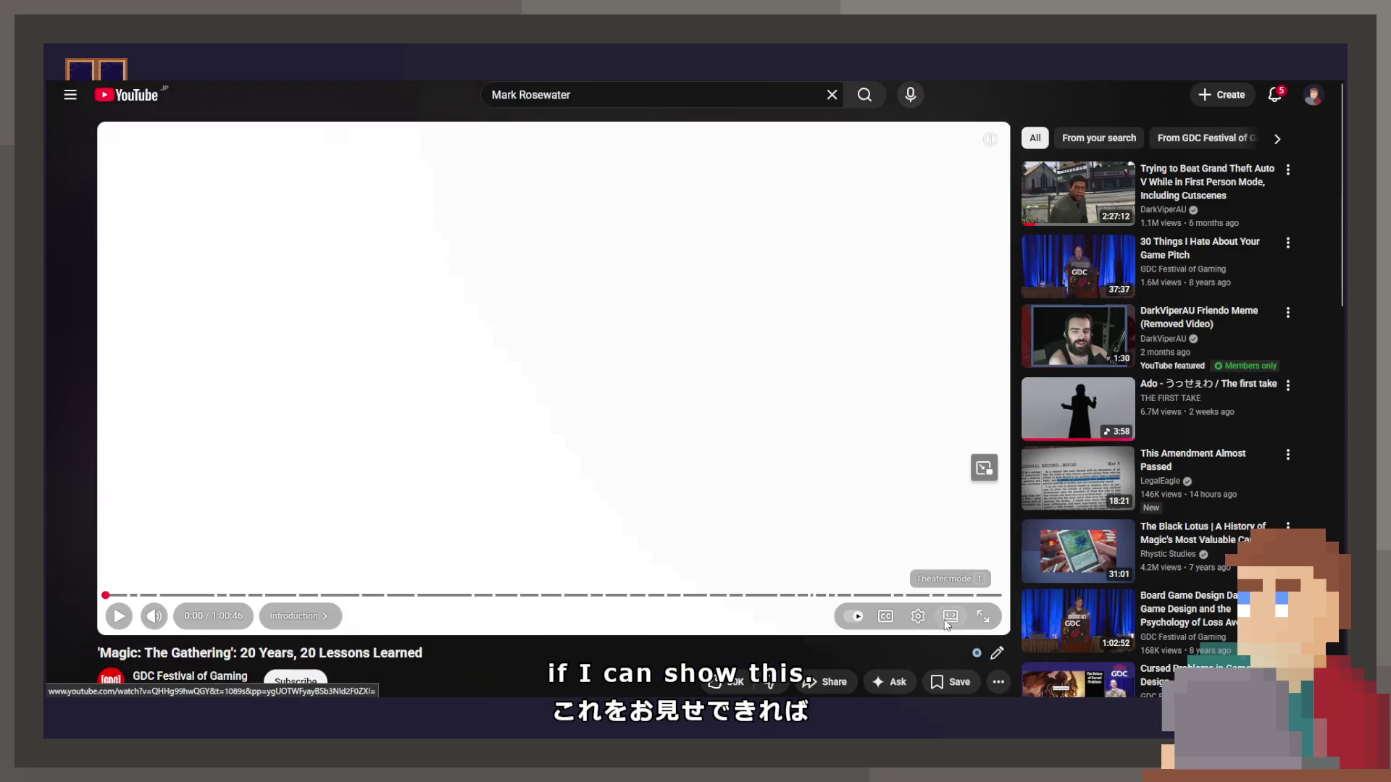
Rewind the Magic: The Gathering talk to 0:21 on the head designer slide and pause it
mouse_move(106, 602)
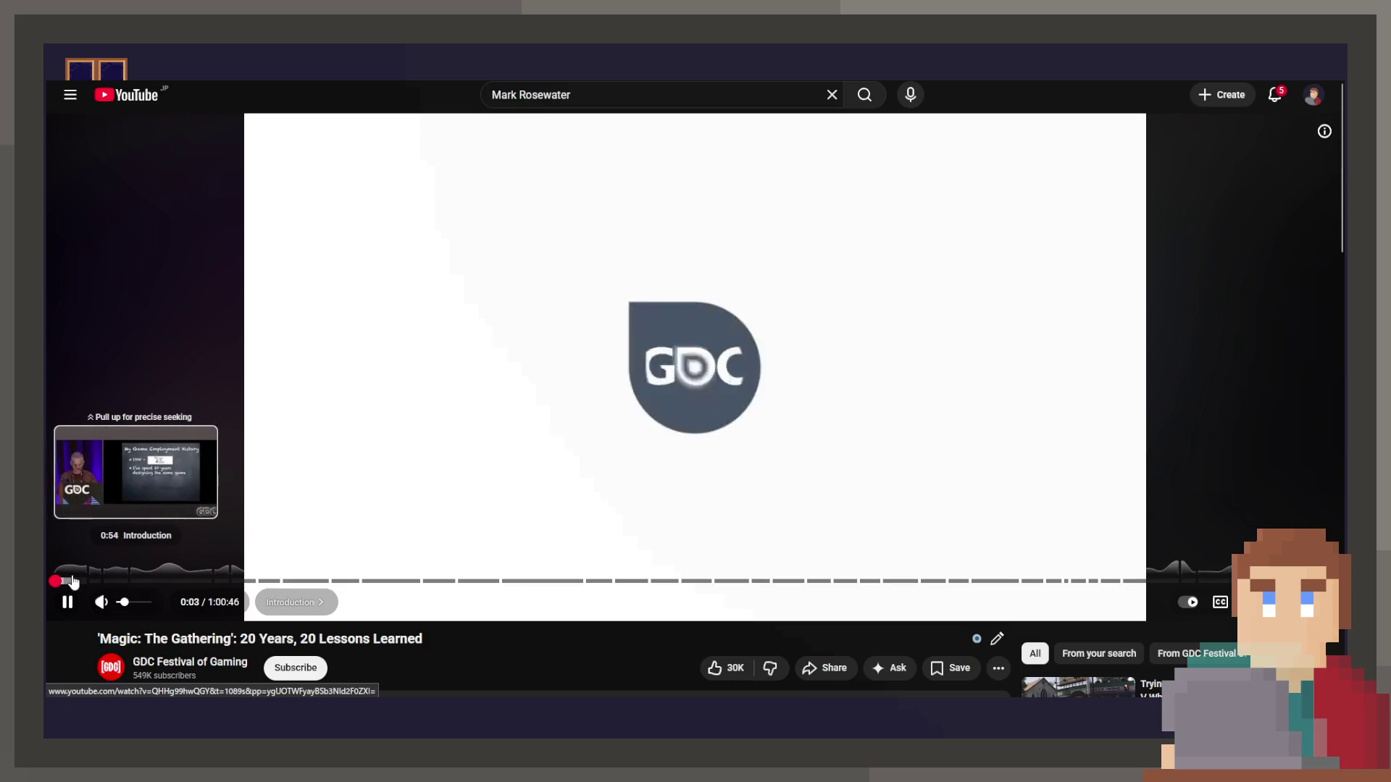
click(72, 581)
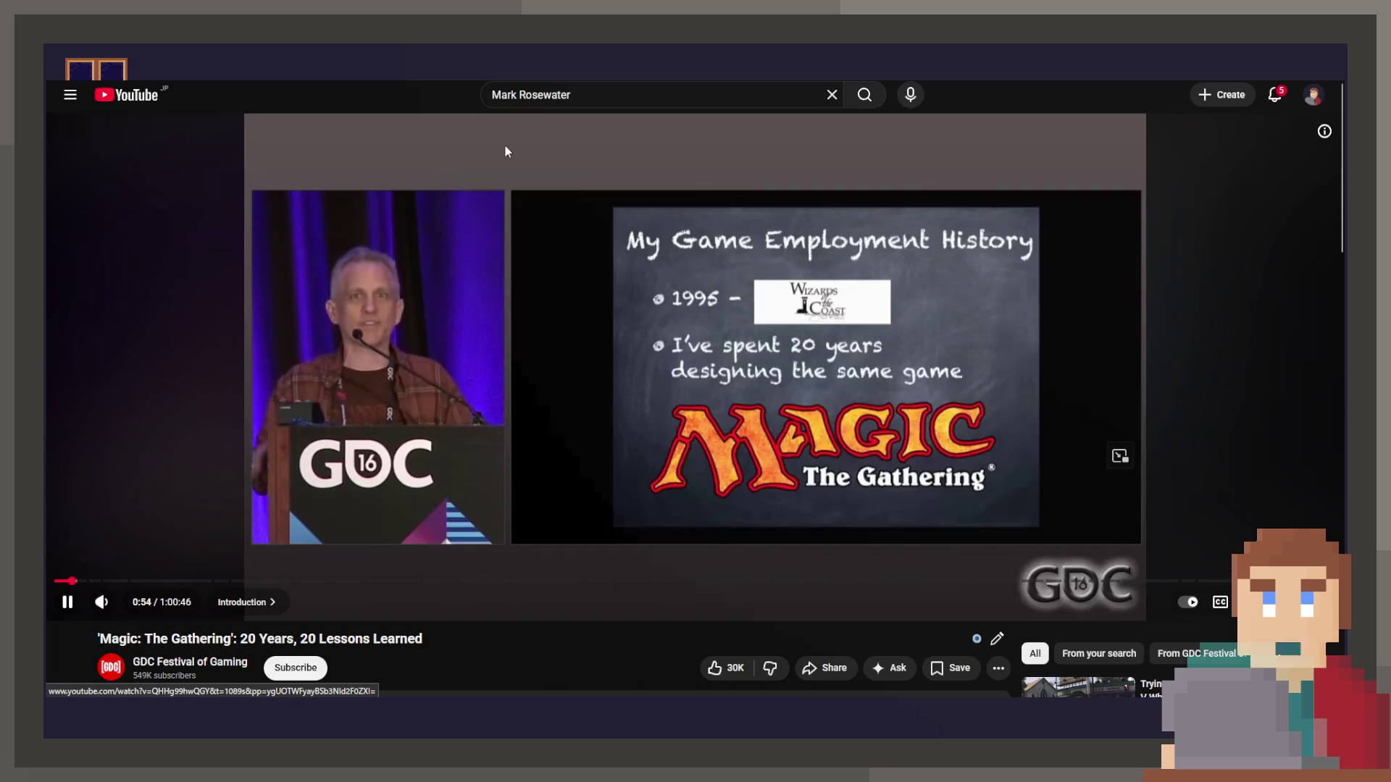
key(j)
key(j)
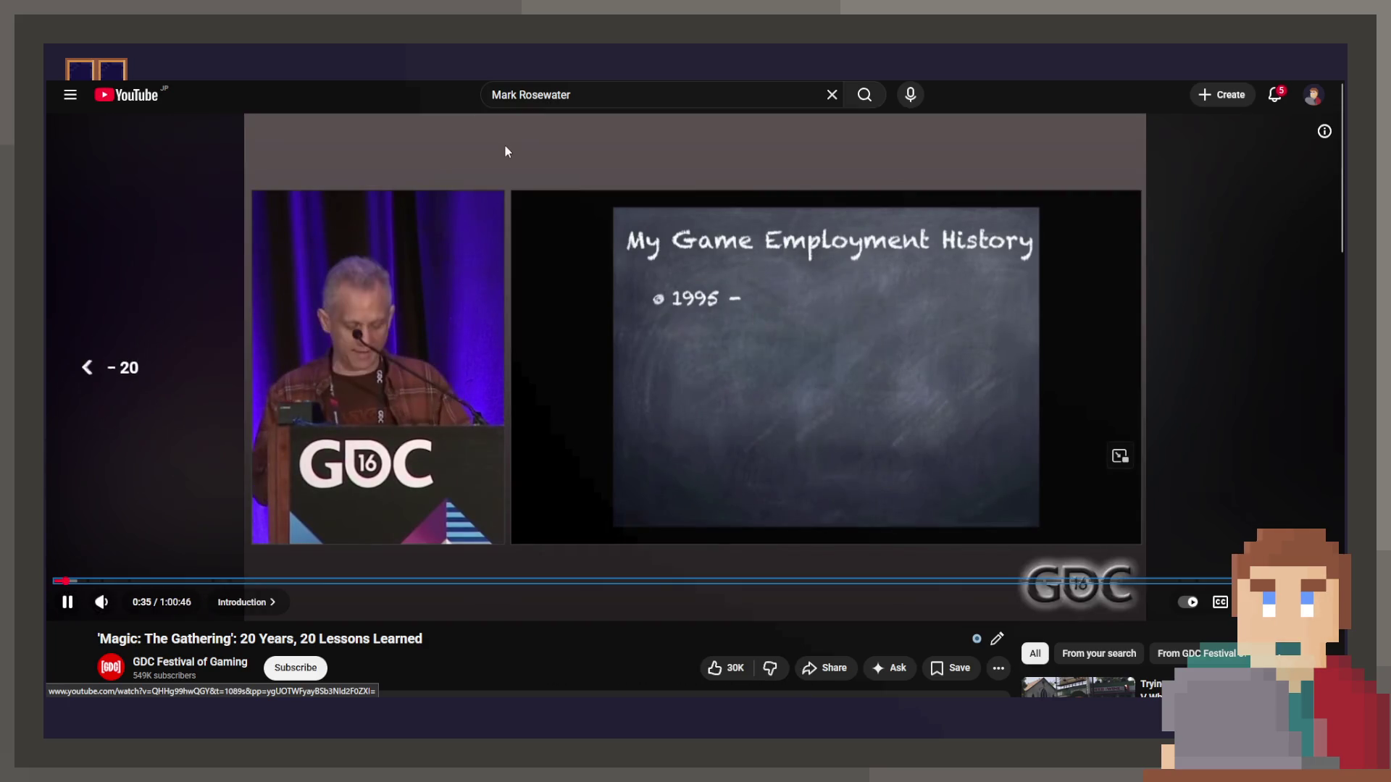
key(j)
key(Left)
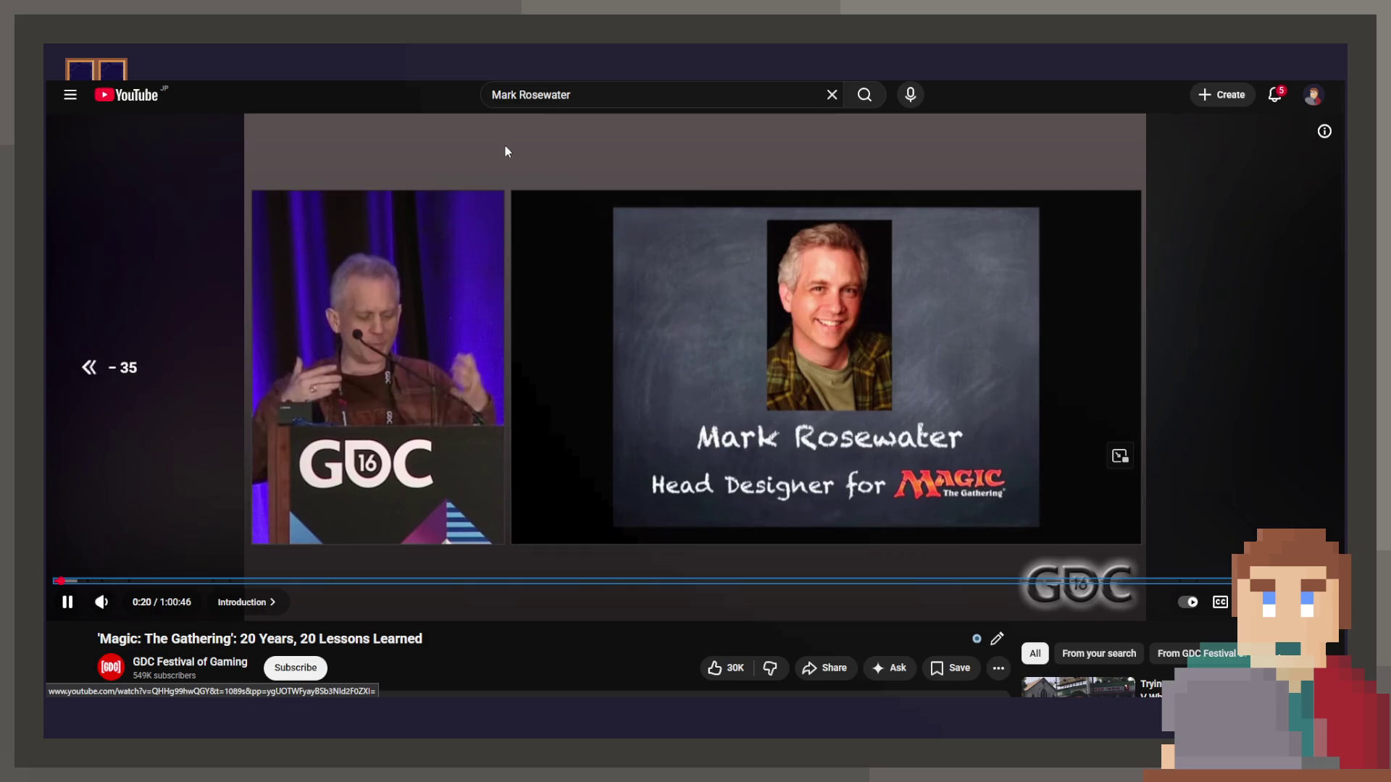
key(k)
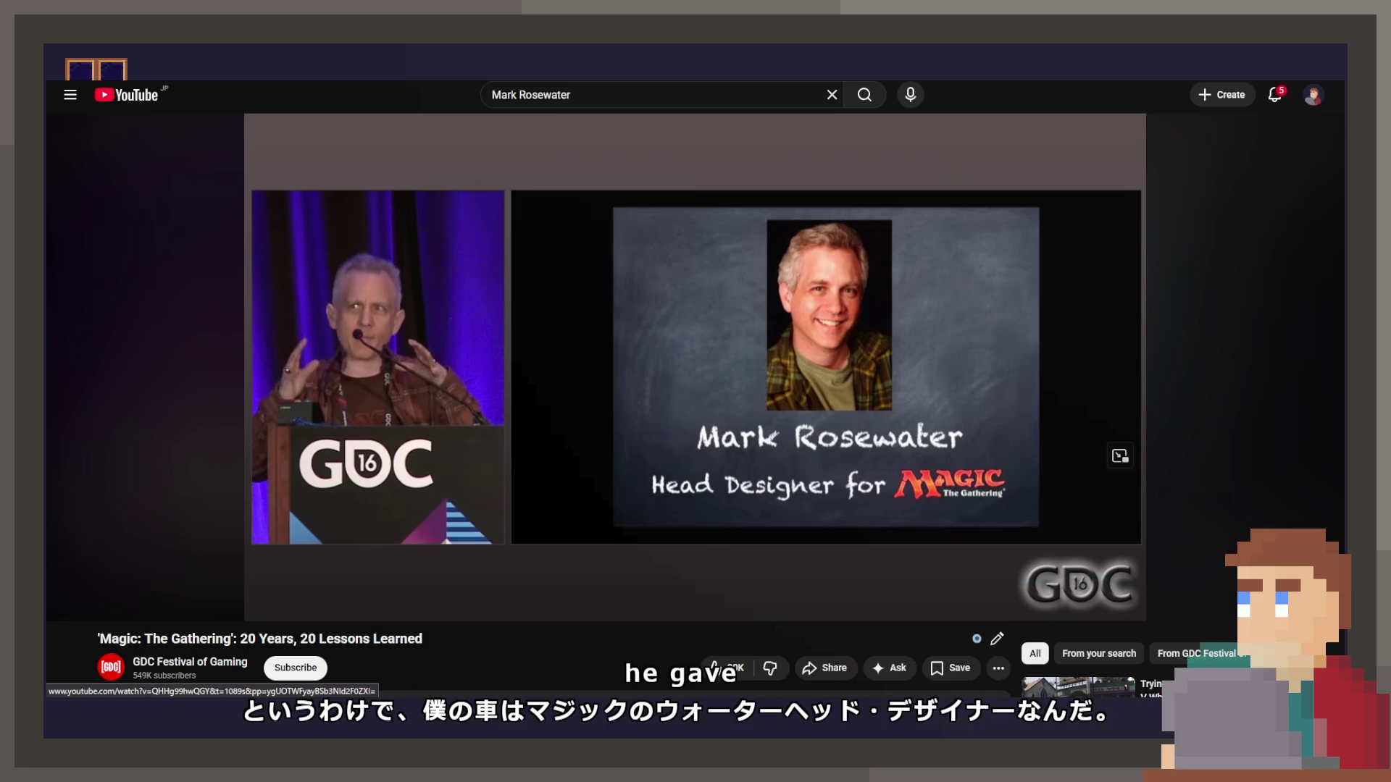
mouse_move(441, 336)
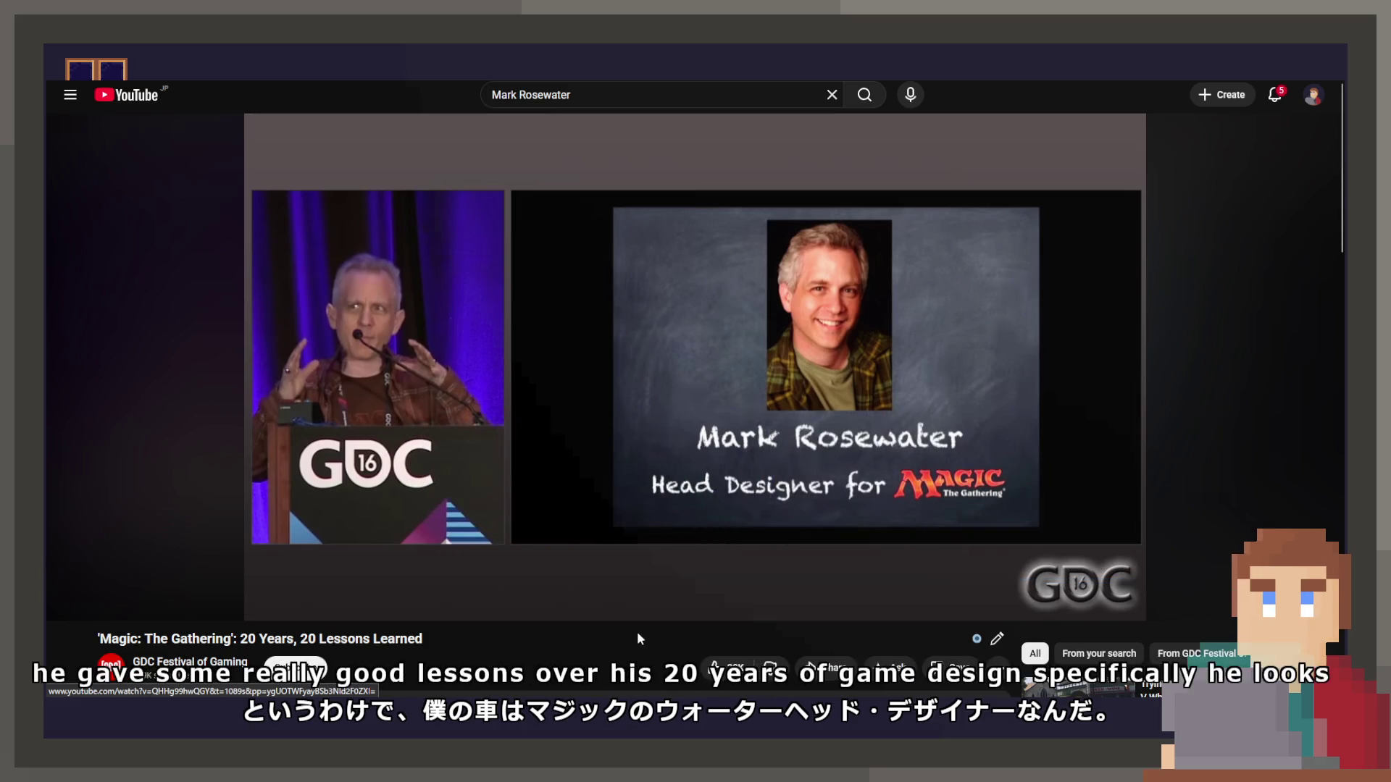
mouse_move(460, 585)
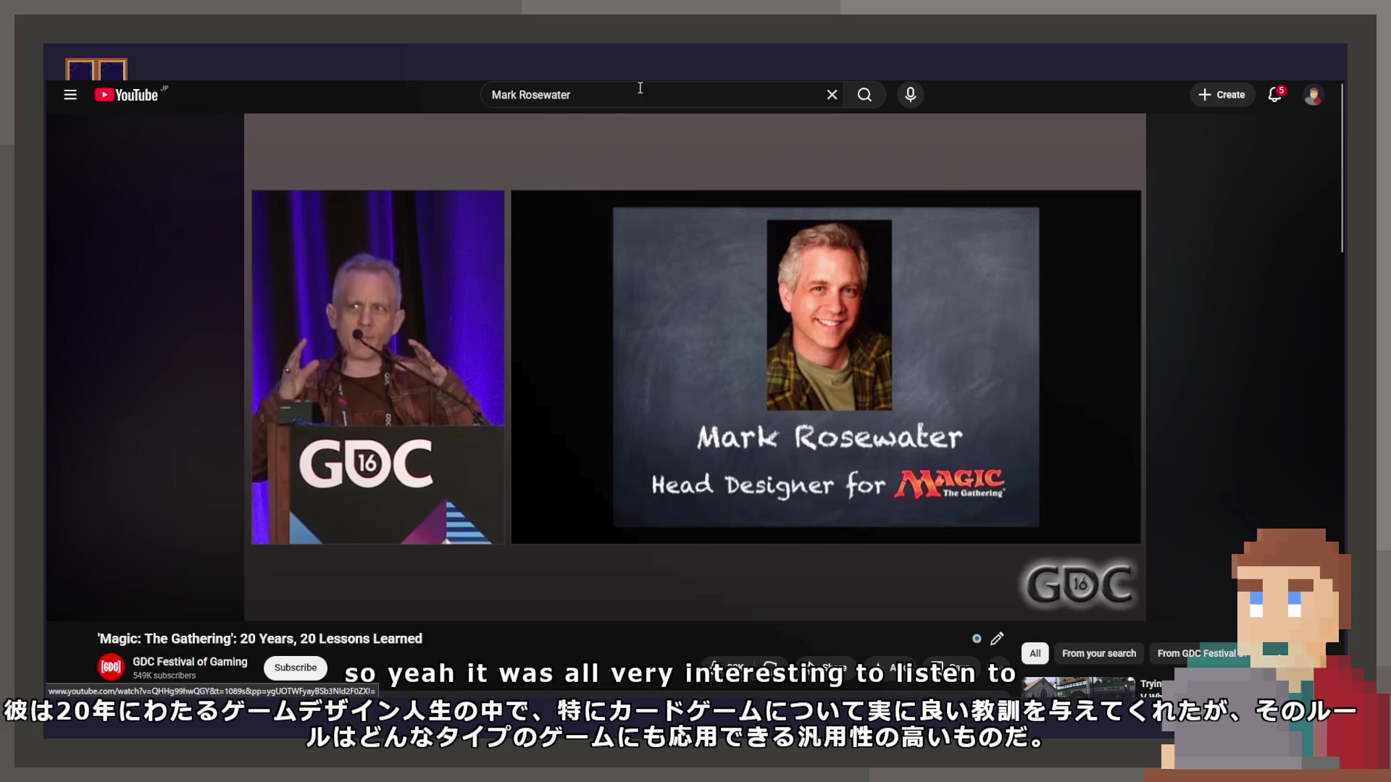
key(slash)
Search YouTube for 'one page design gdc' and pause the One Page Design Philosophy talk
text(one page des)
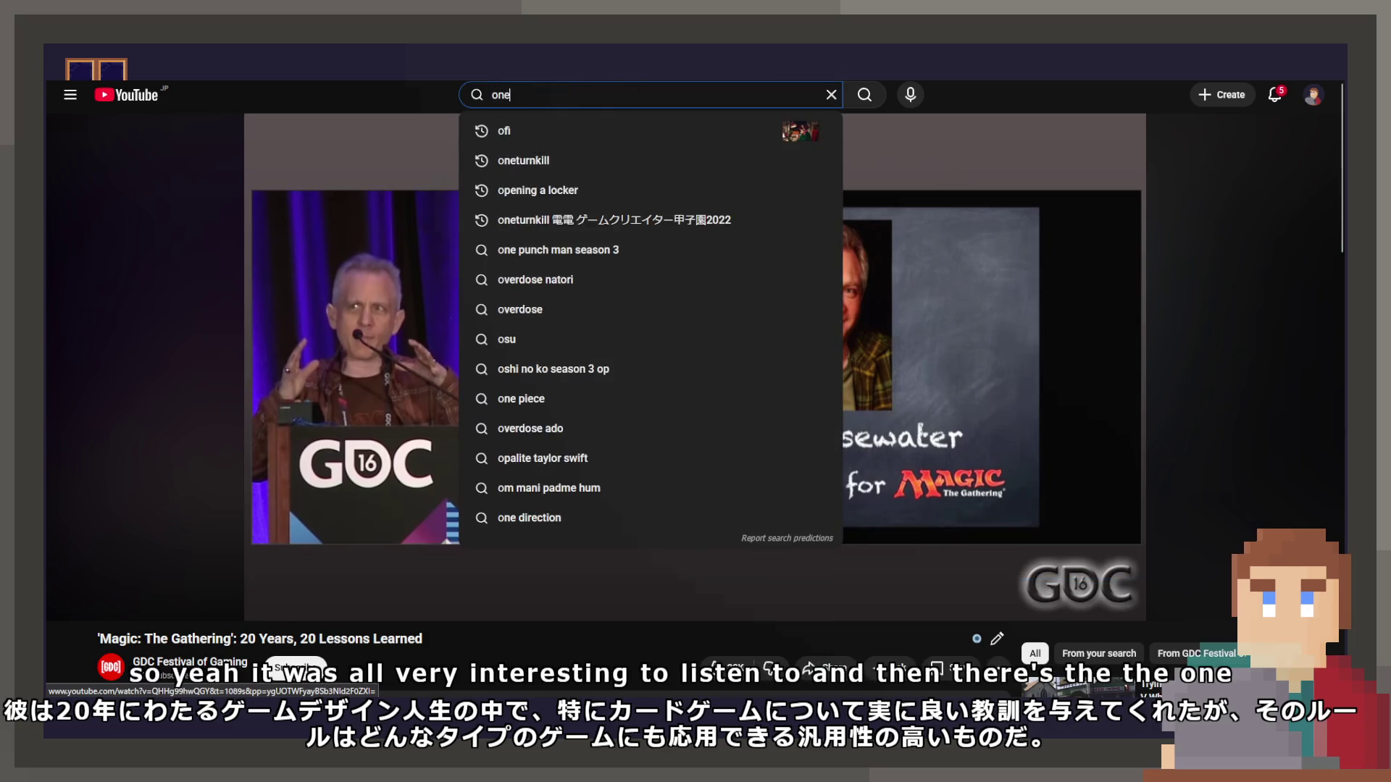
text(ign gdc)
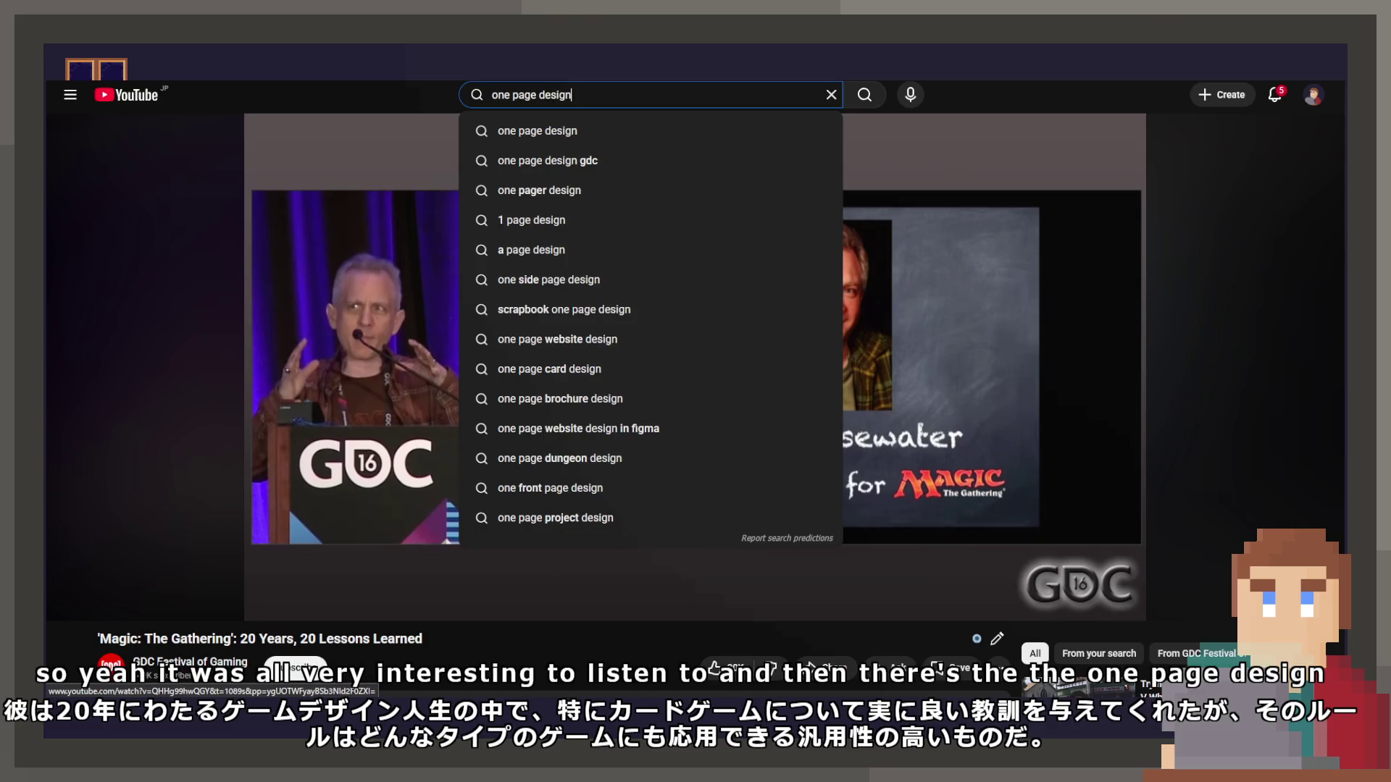
key(Return)
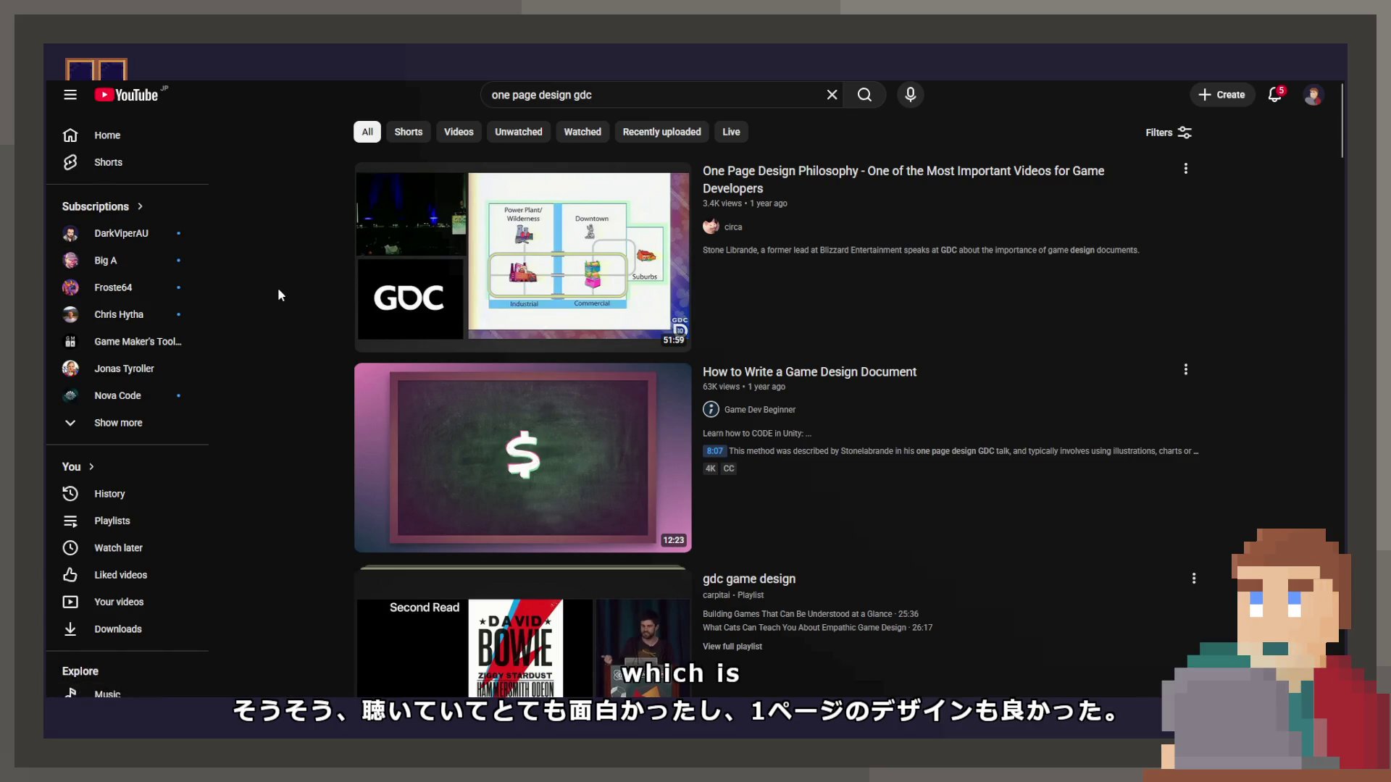
click(487, 243)
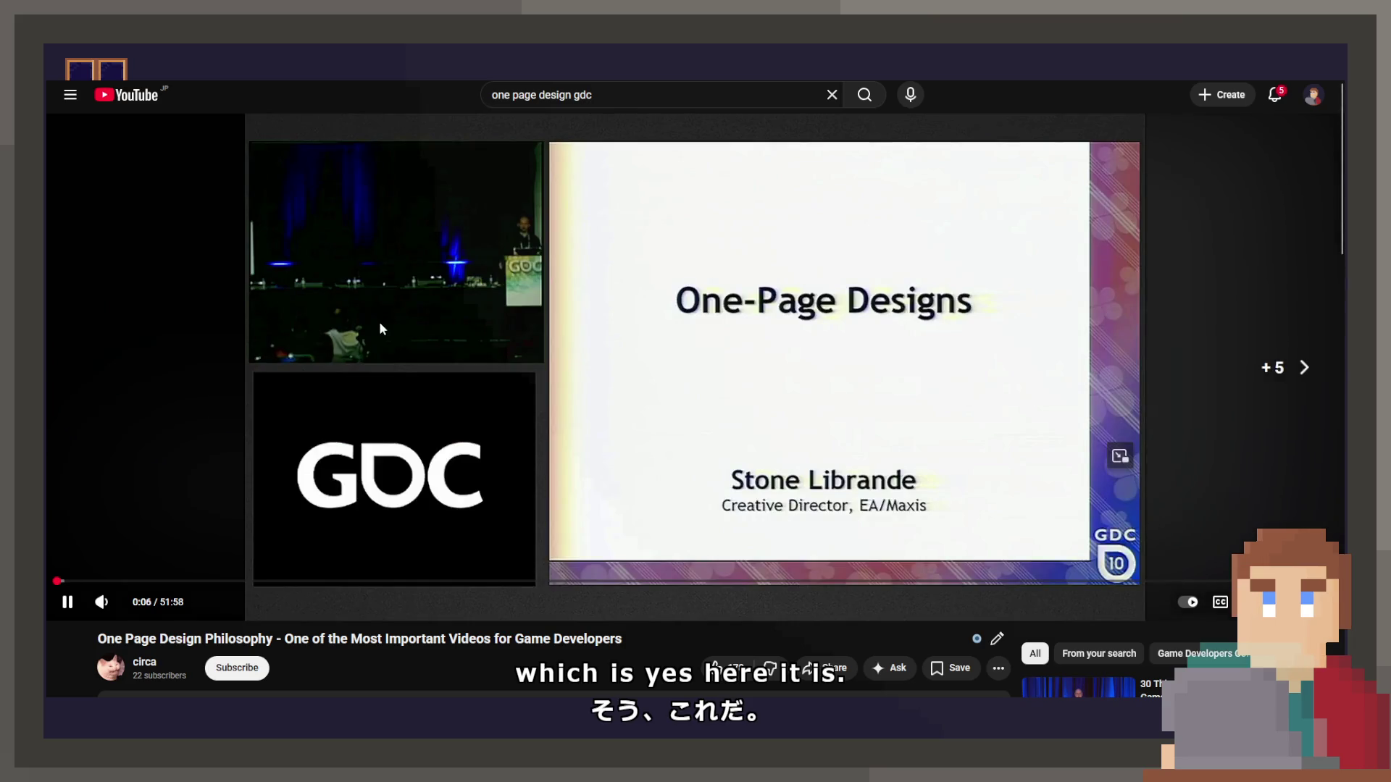
click(382, 329)
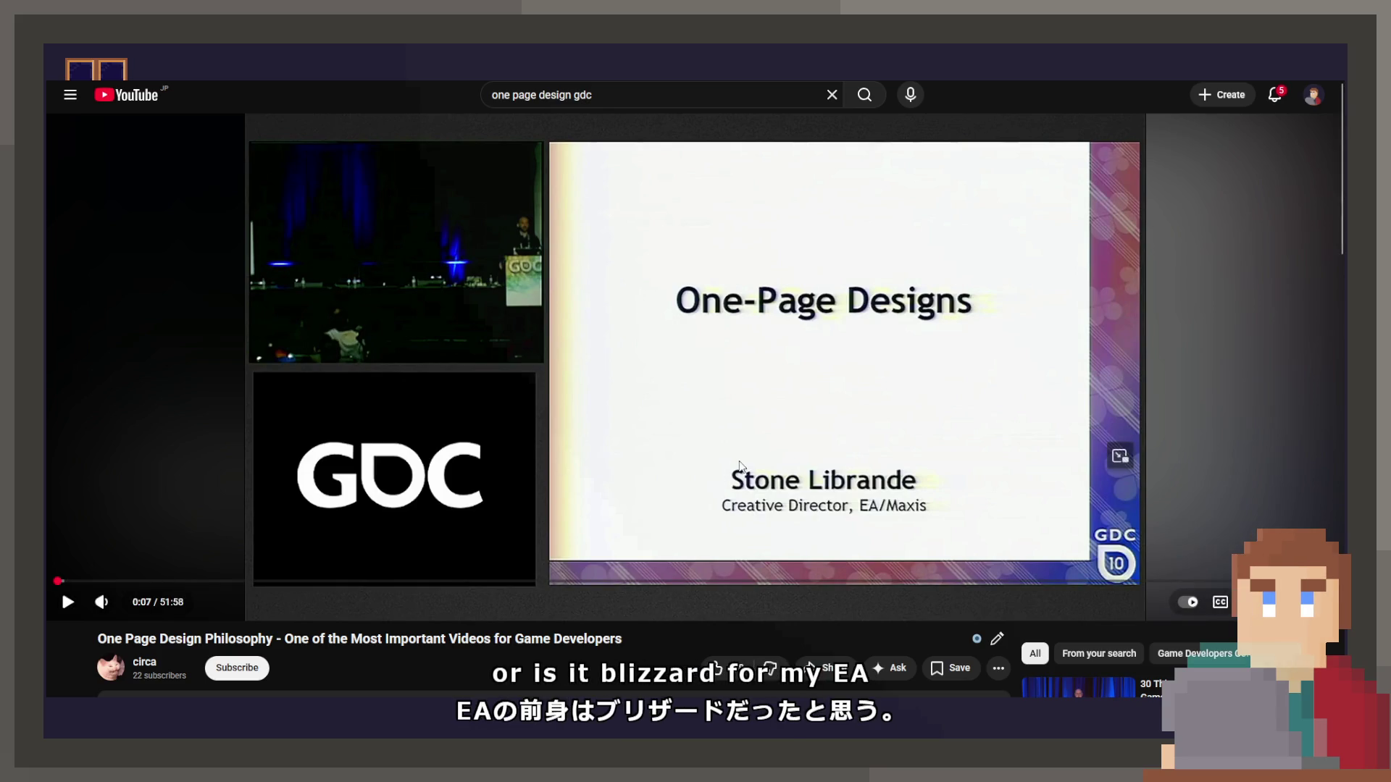
Run a web search on the speaker's name selected in the video description
scroll(375, 632, down, 1)
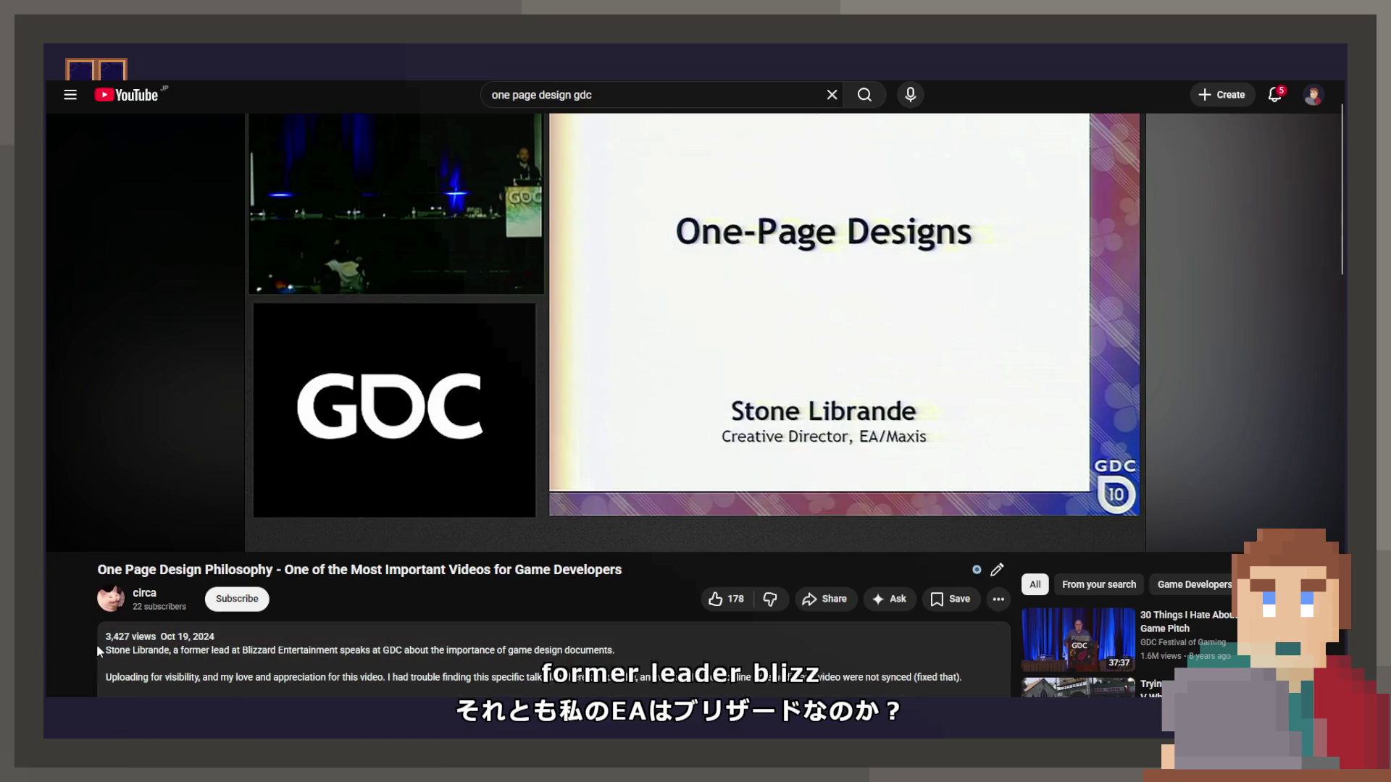
drag(106, 650, 165, 646)
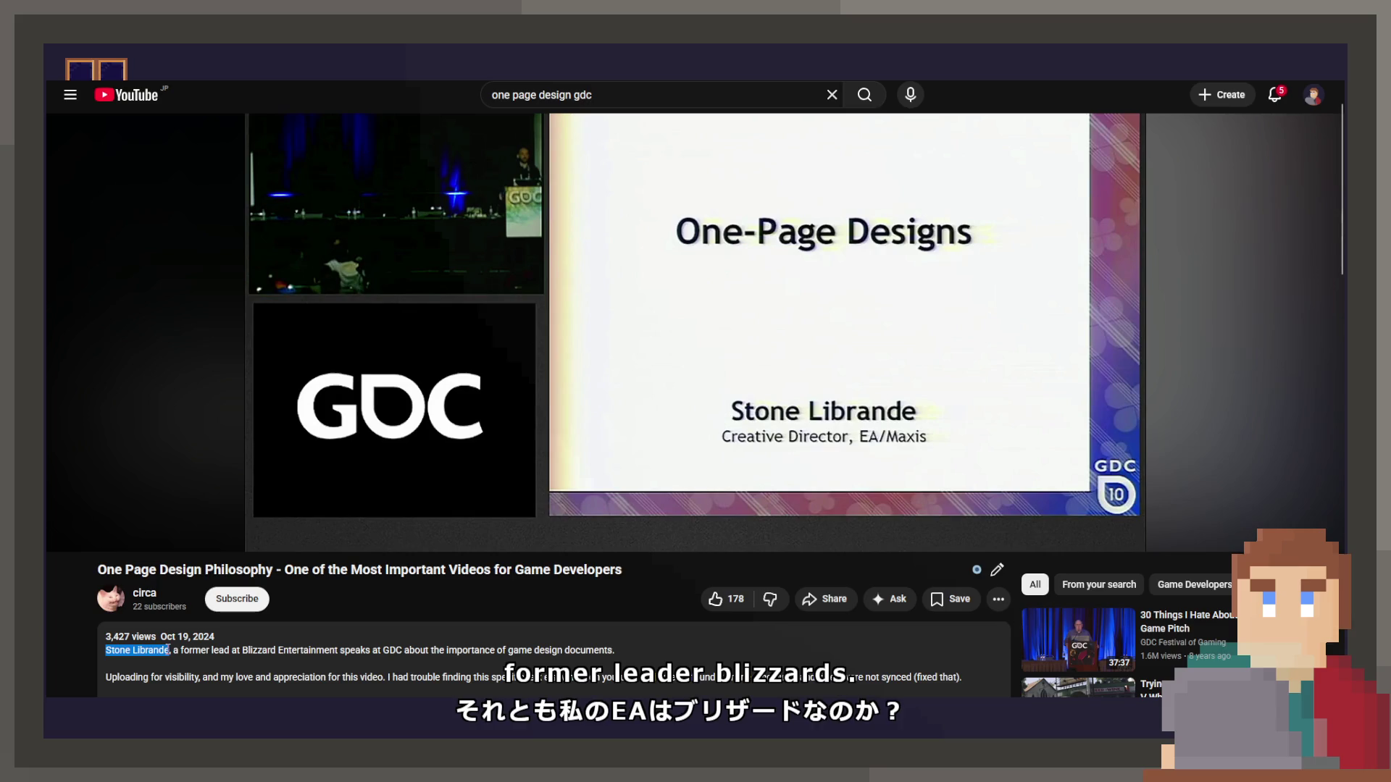
right_click(168, 649)
click(255, 485)
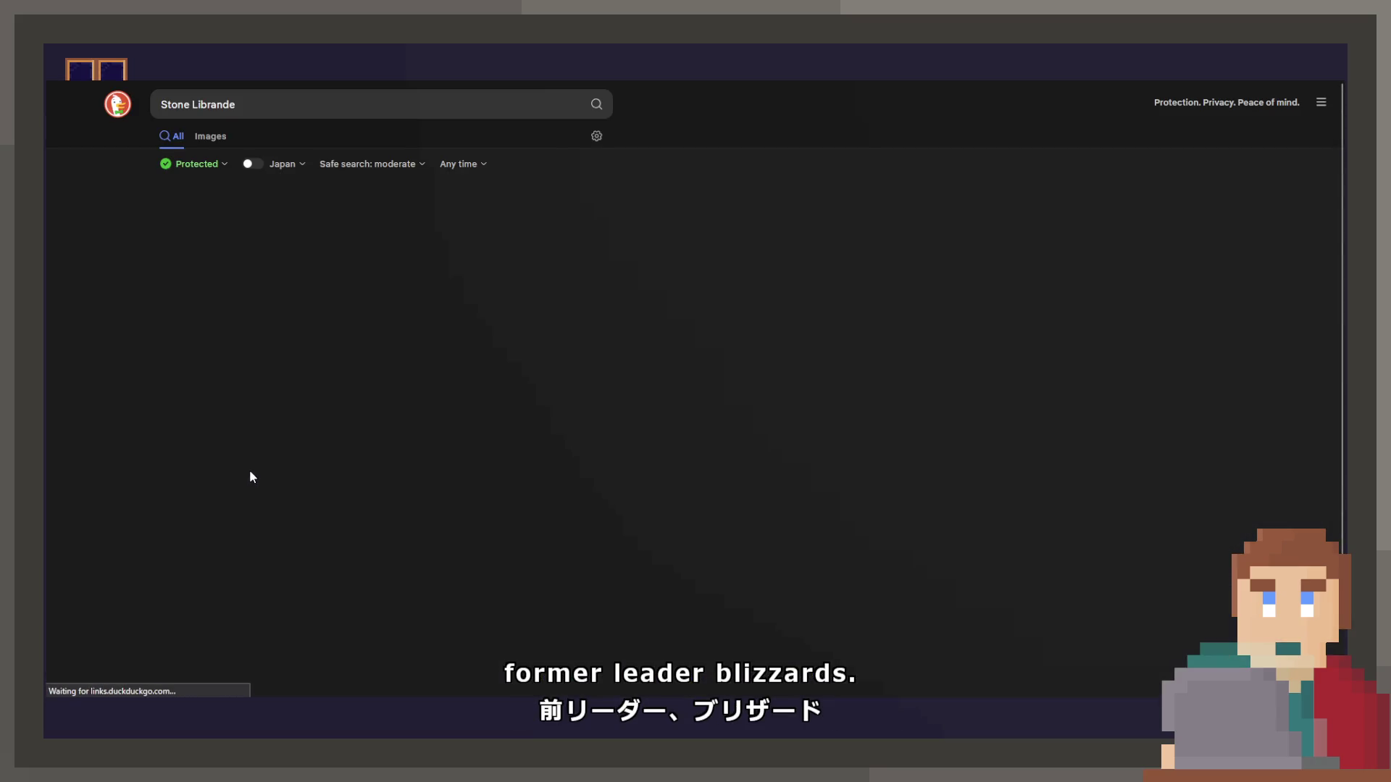
Read the speaker's Wikipedia article and follow its Mechs vs. Minions link
click(255, 332)
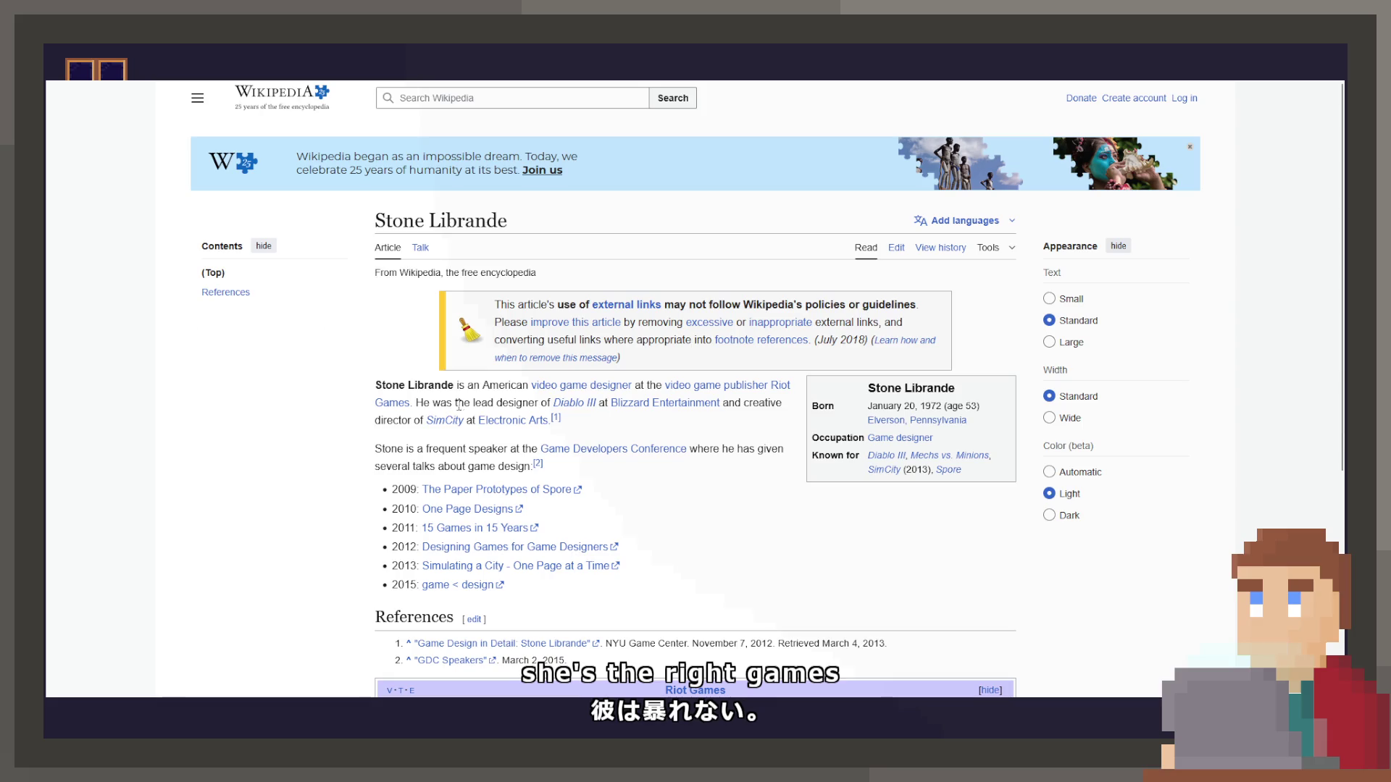
scroll(522, 419, down, 1)
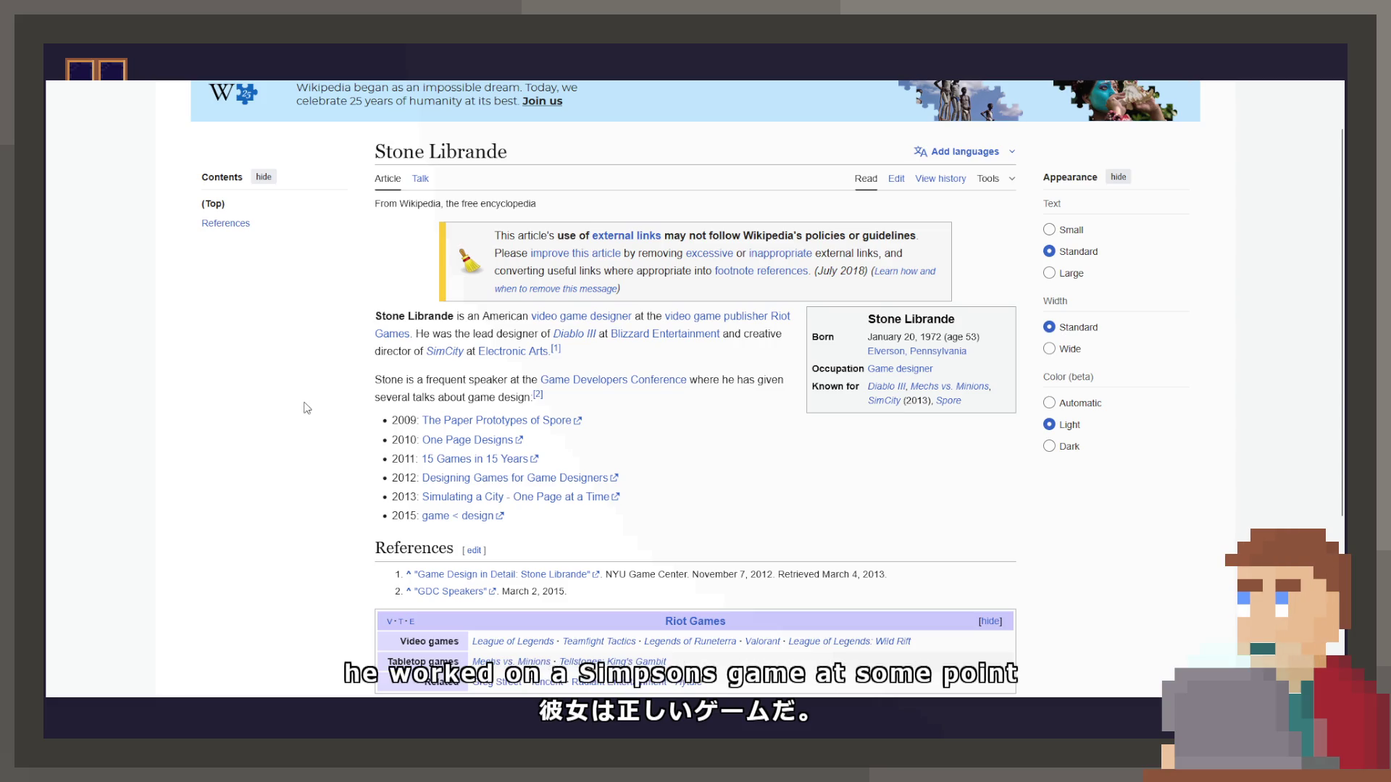
scroll(308, 410, down, 2)
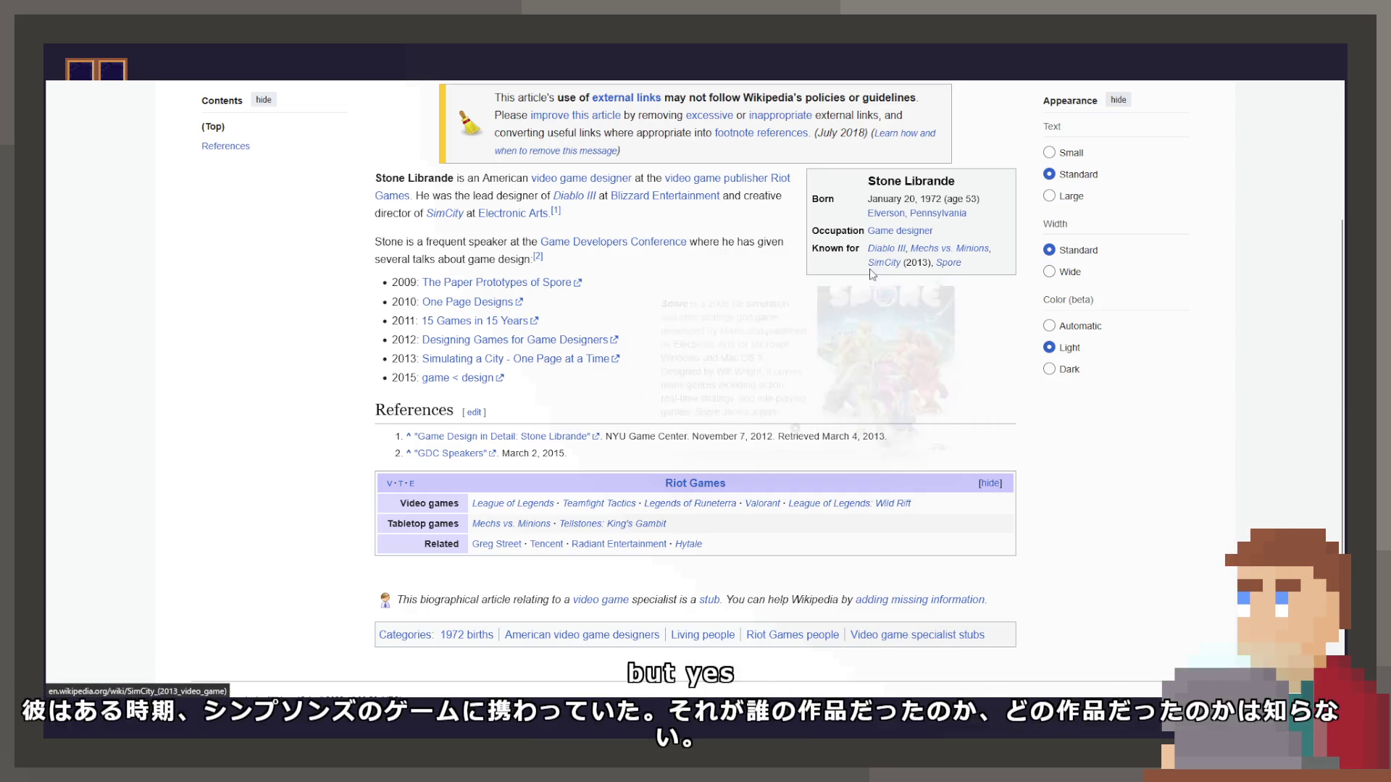
mouse_move(944, 252)
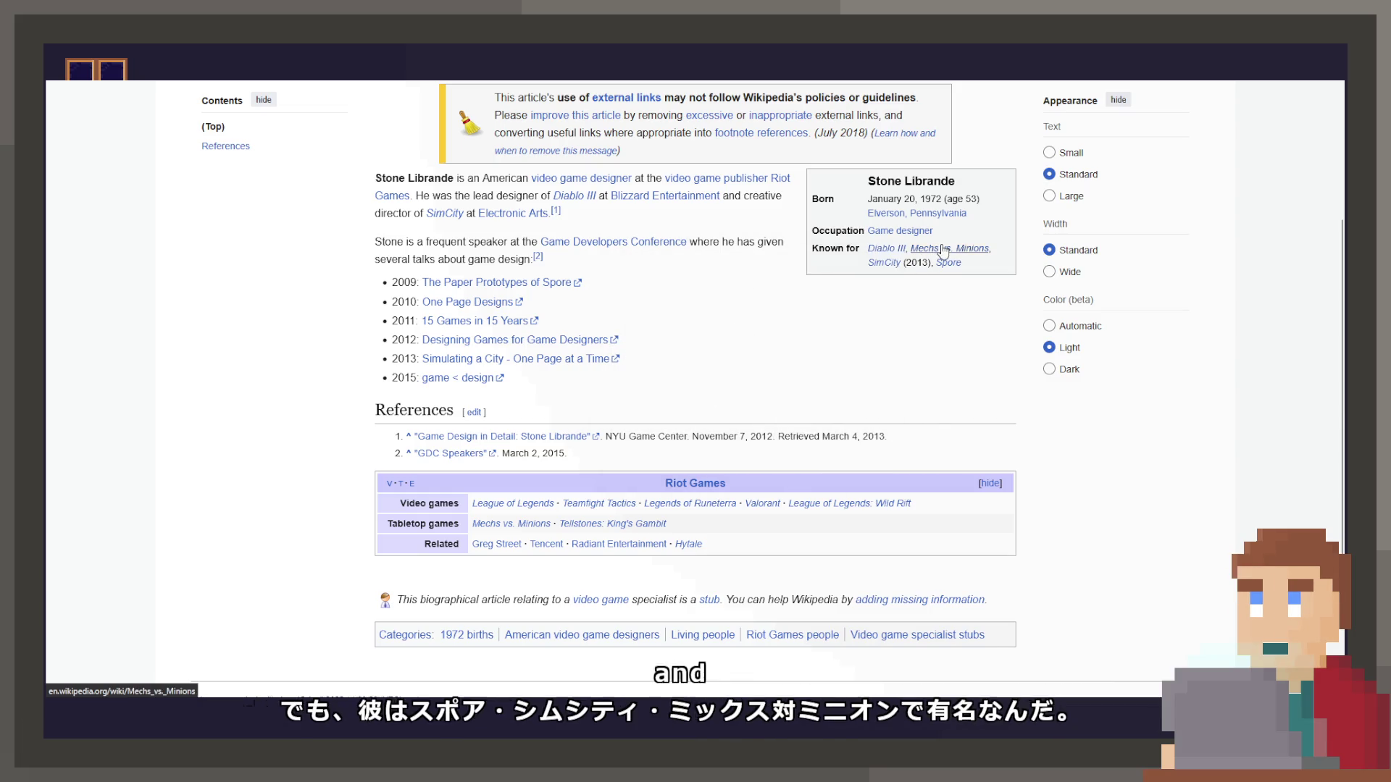
click(944, 252)
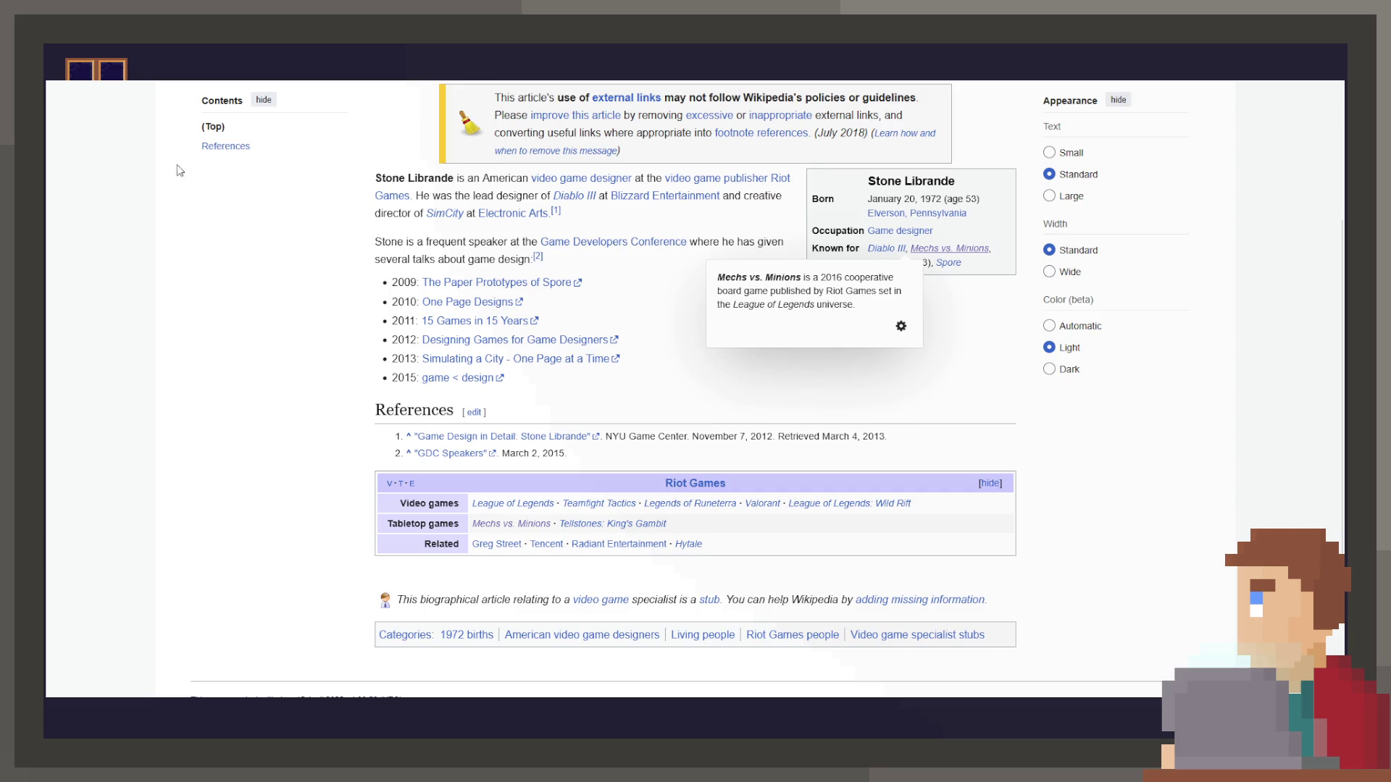
scroll(288, 270, down, 1)
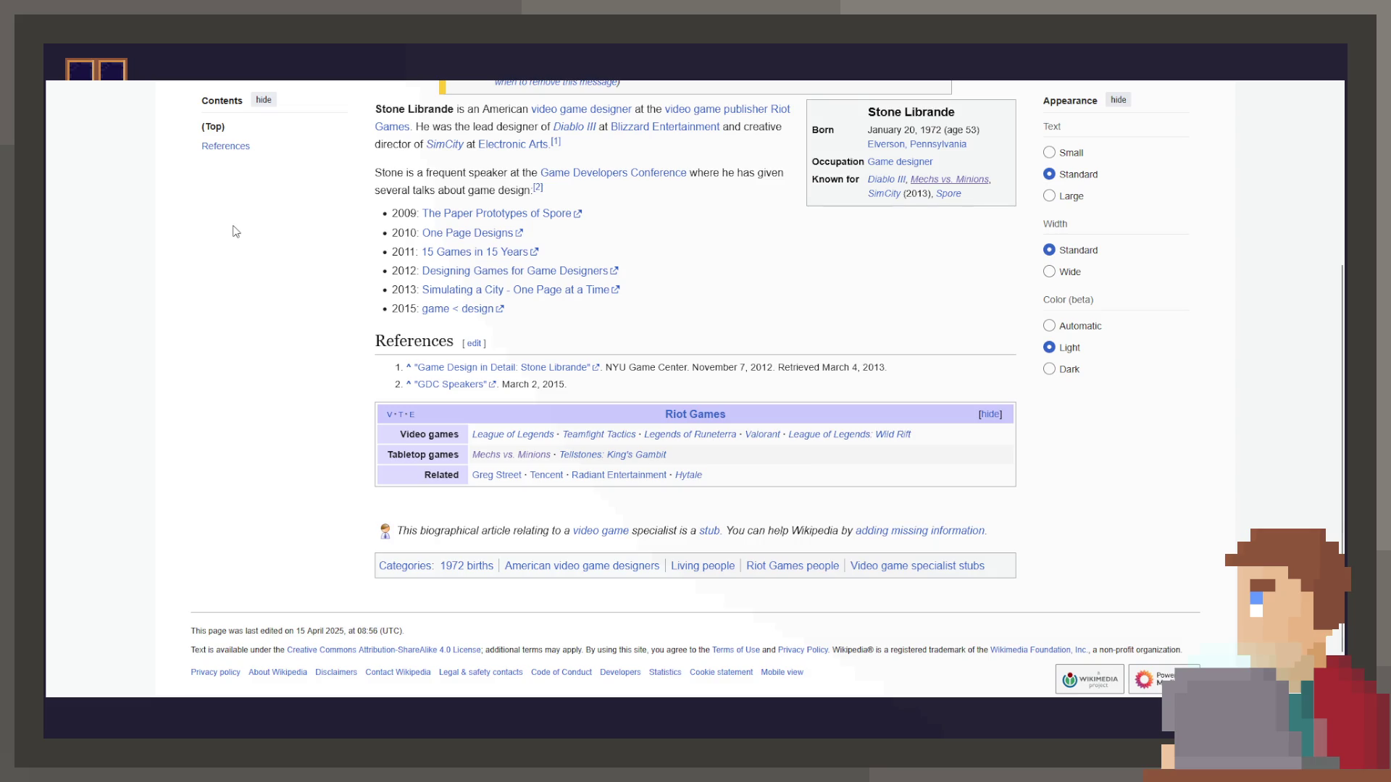
Go back and resume the One Page Design talk on YouTube
key(alt+Left)
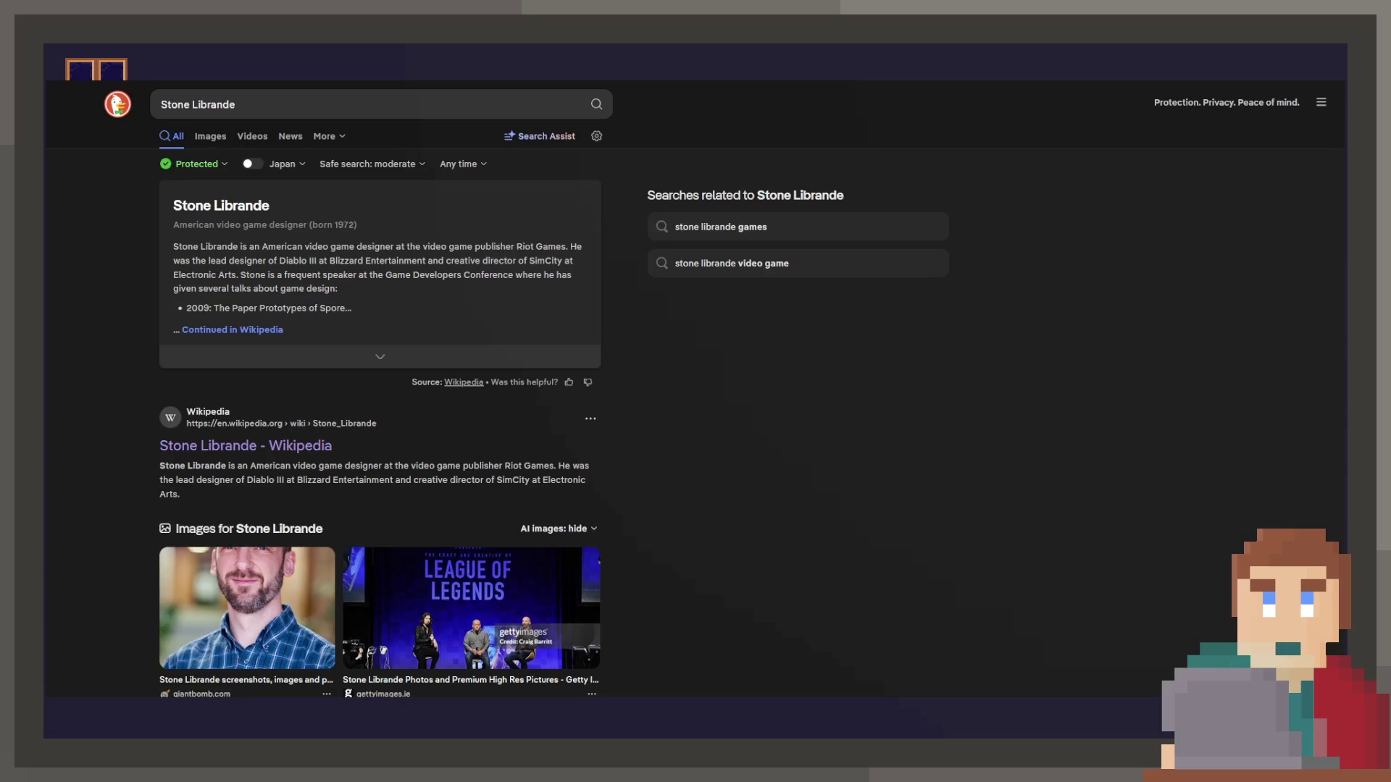
scroll(430, 447, down, 1)
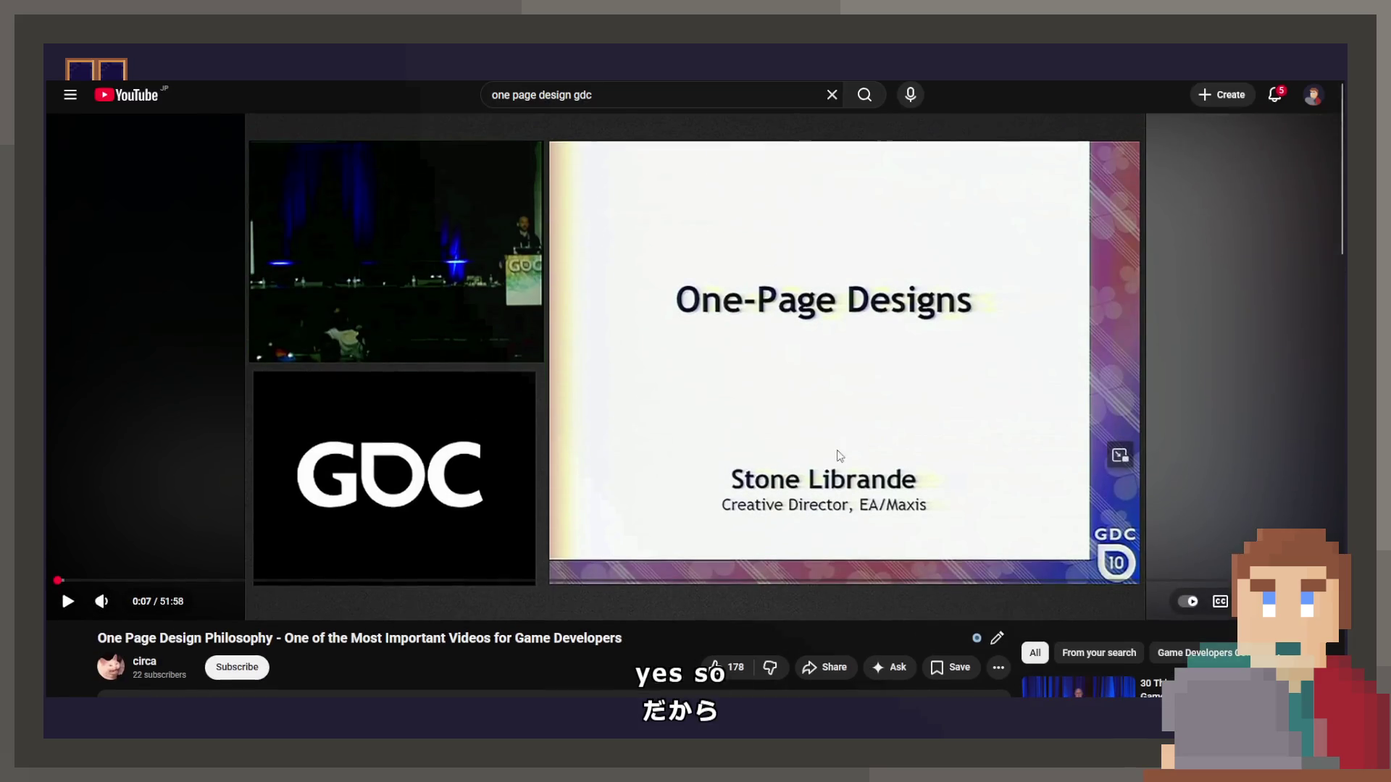
click(608, 298)
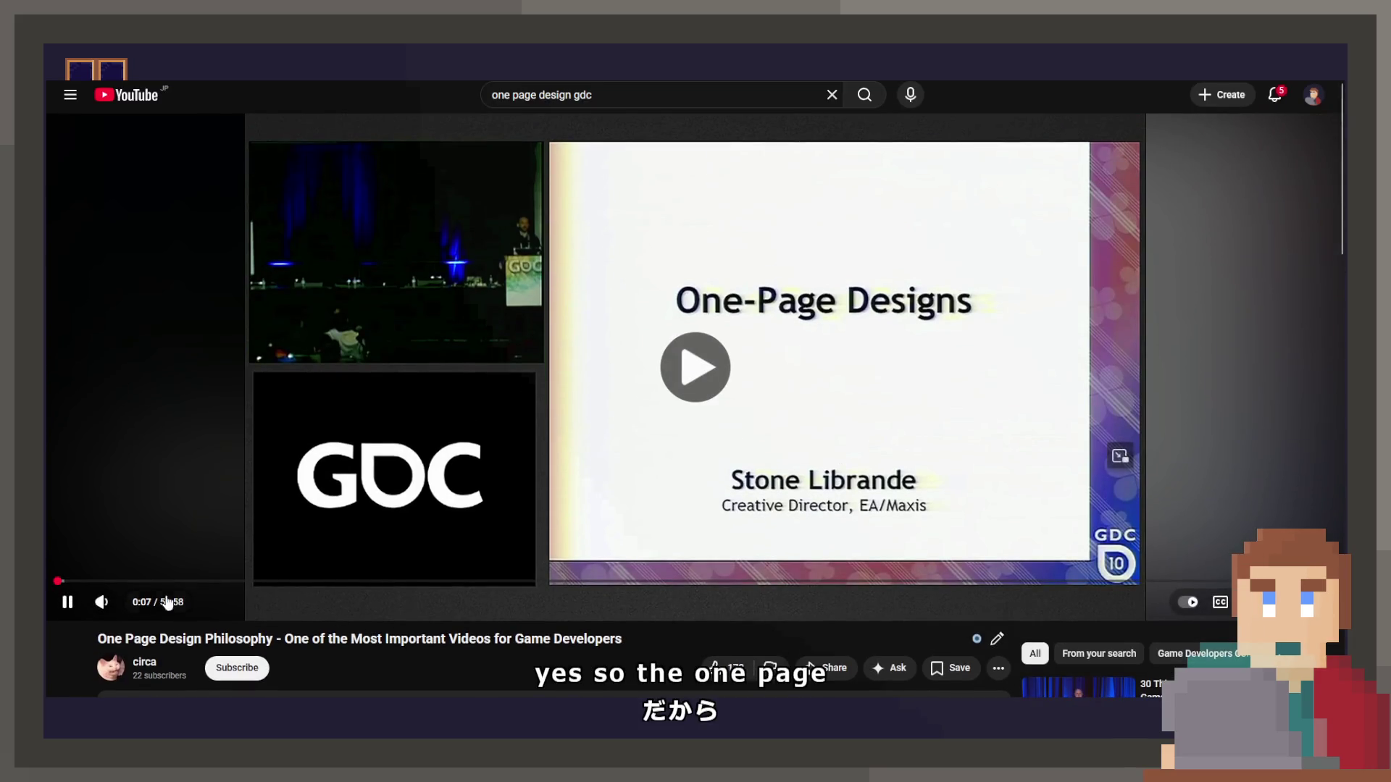
Scrub through the flow chart and modules slides back to the page layout example
click(718, 582)
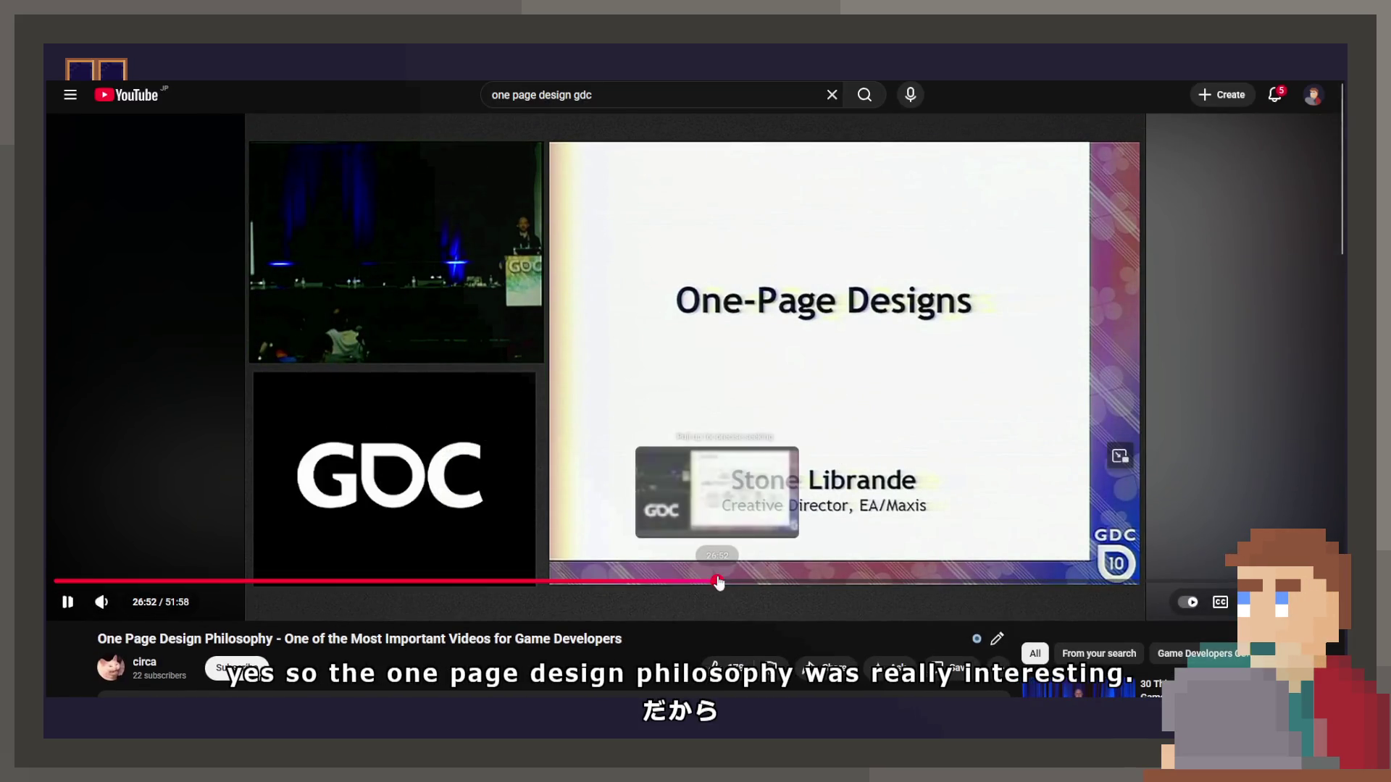
click(810, 582)
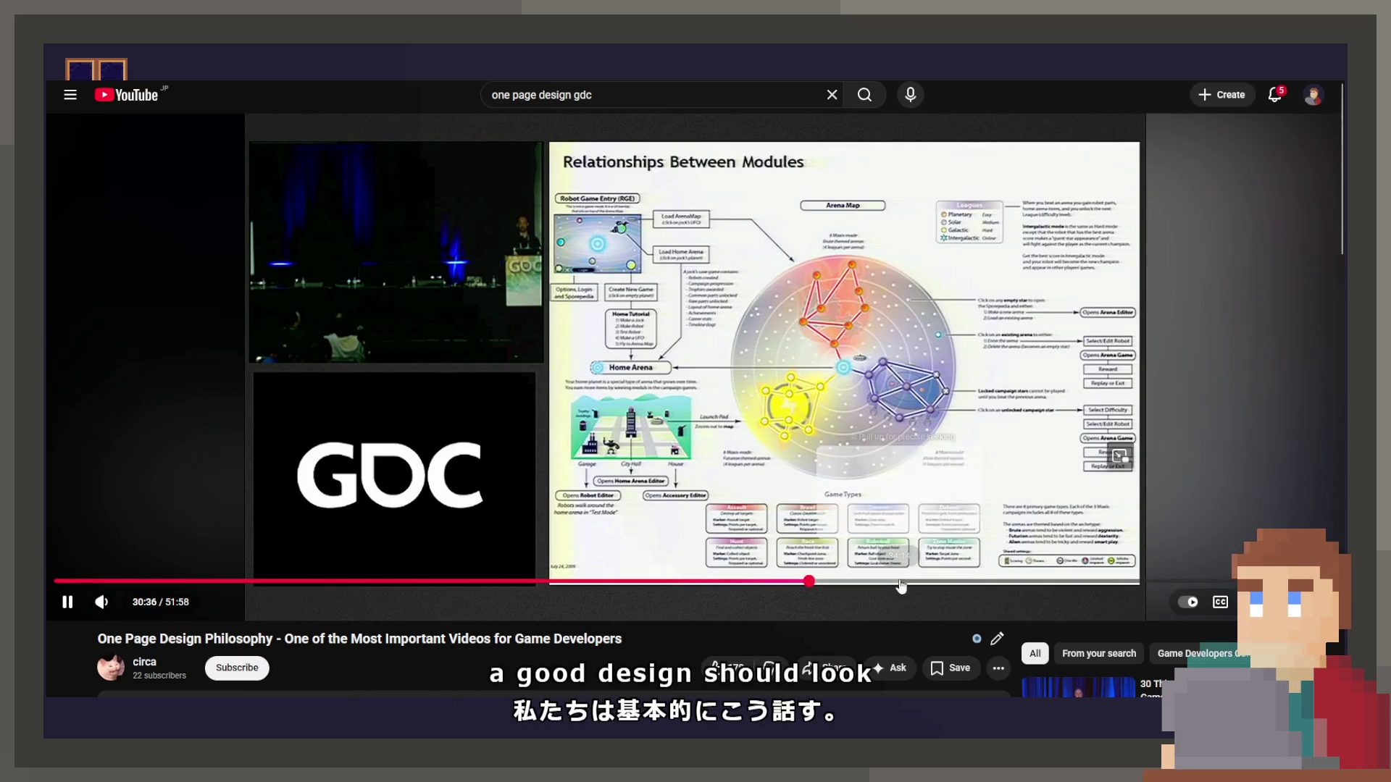
click(780, 500)
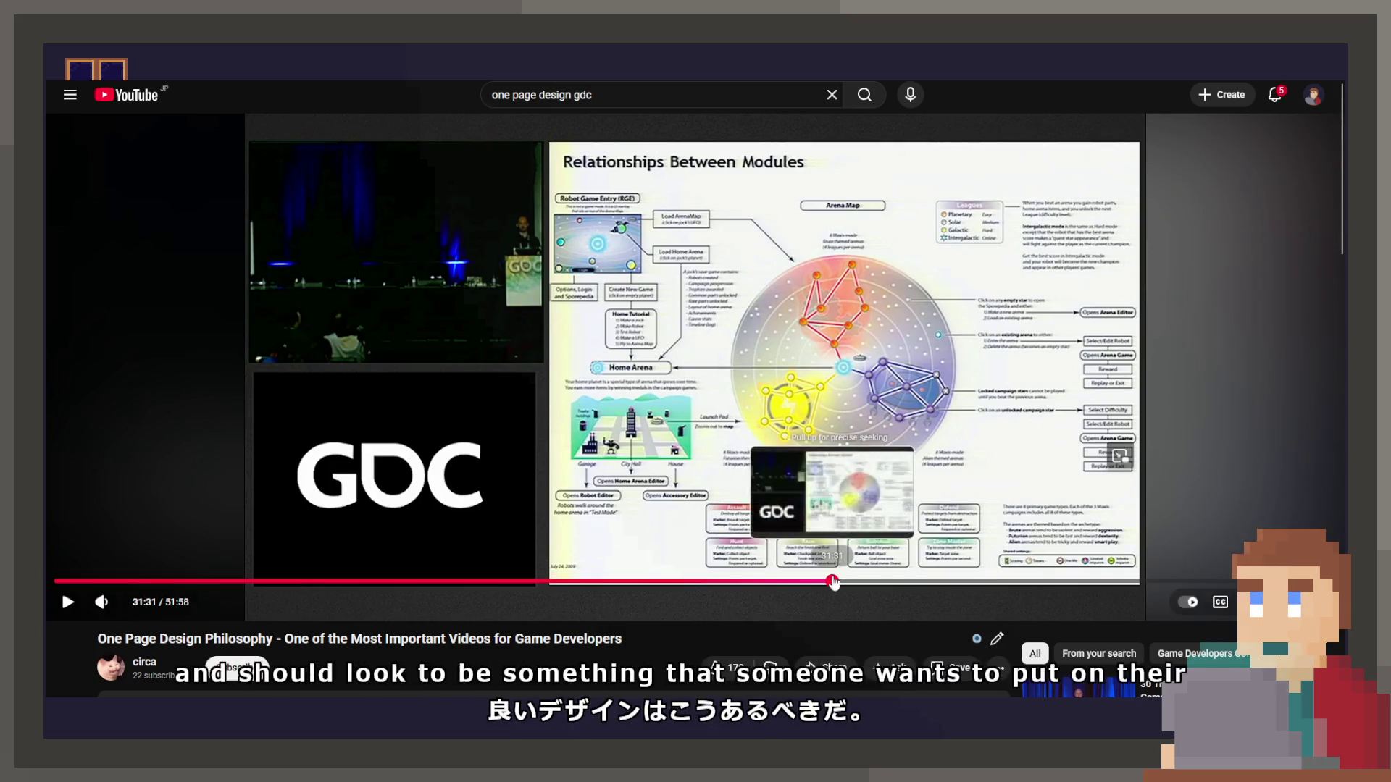
click(832, 582)
click(719, 582)
click(678, 582)
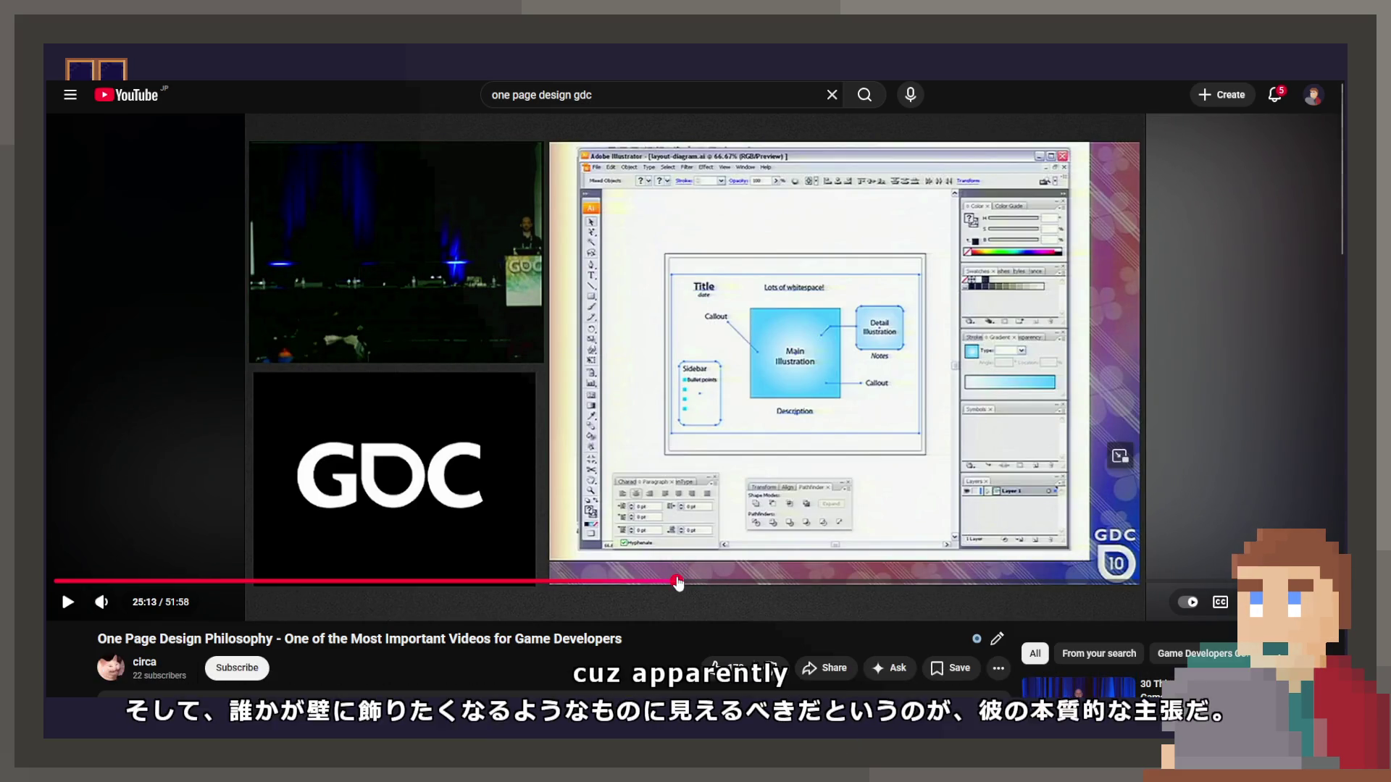
key(l)
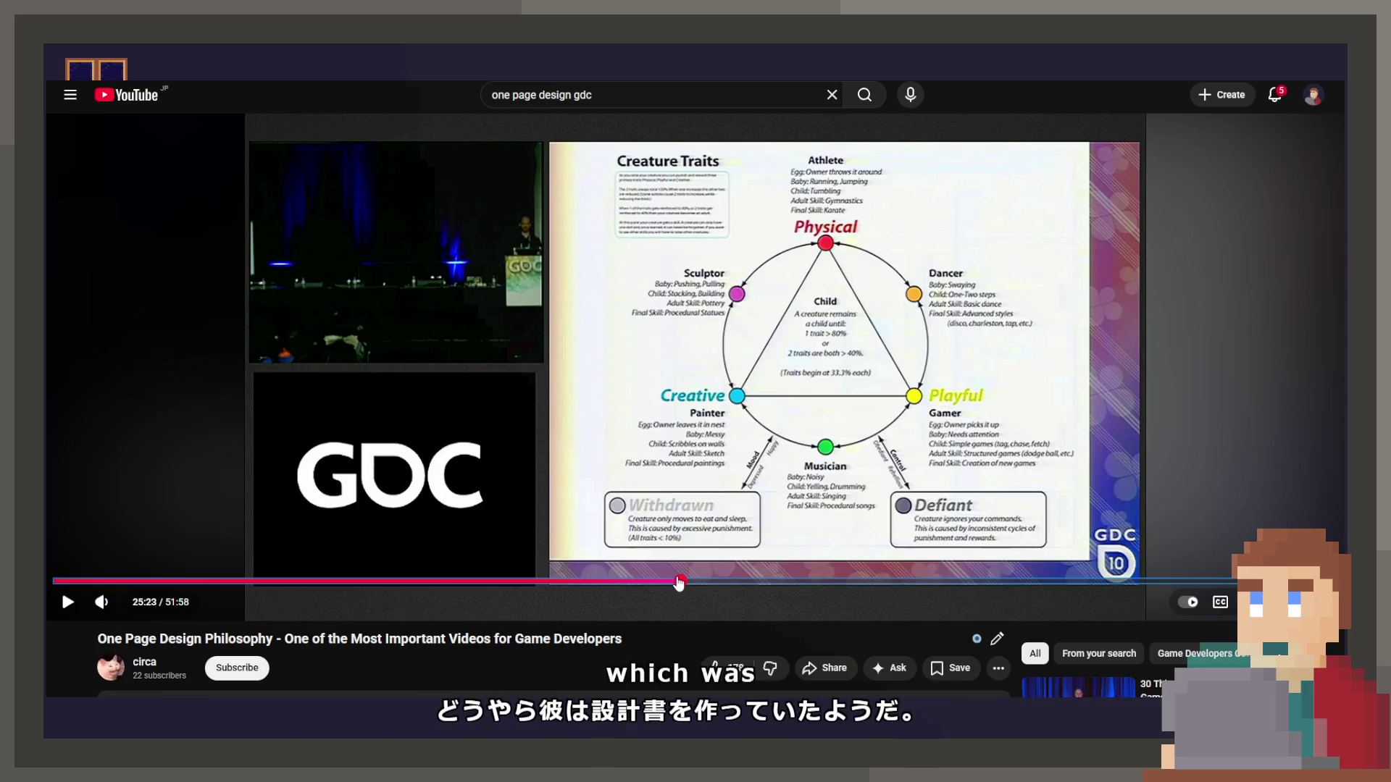
key(Left)
key(Left)
key(Left)
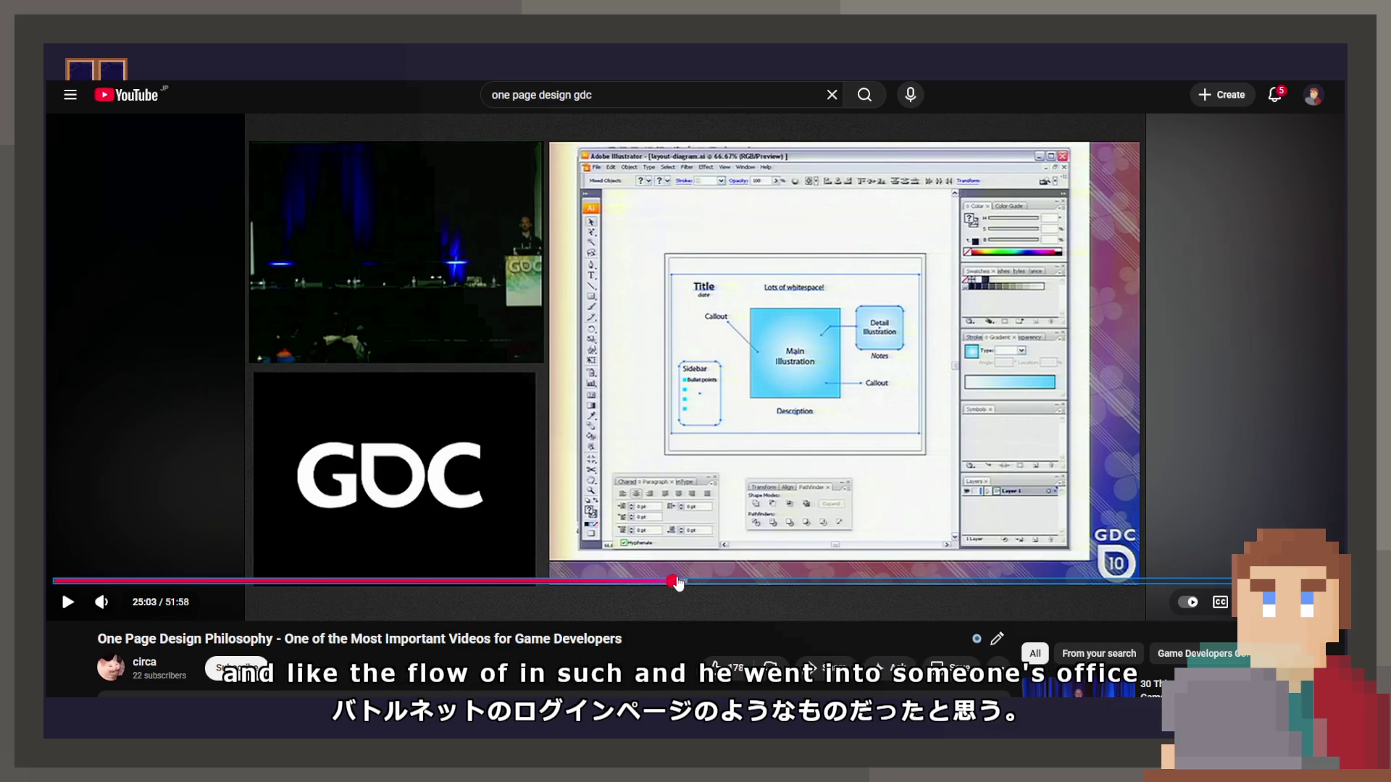
Skip forward through the talk to the floor plan slide at 11:32
key(Right)
key(Right)
key(Right)
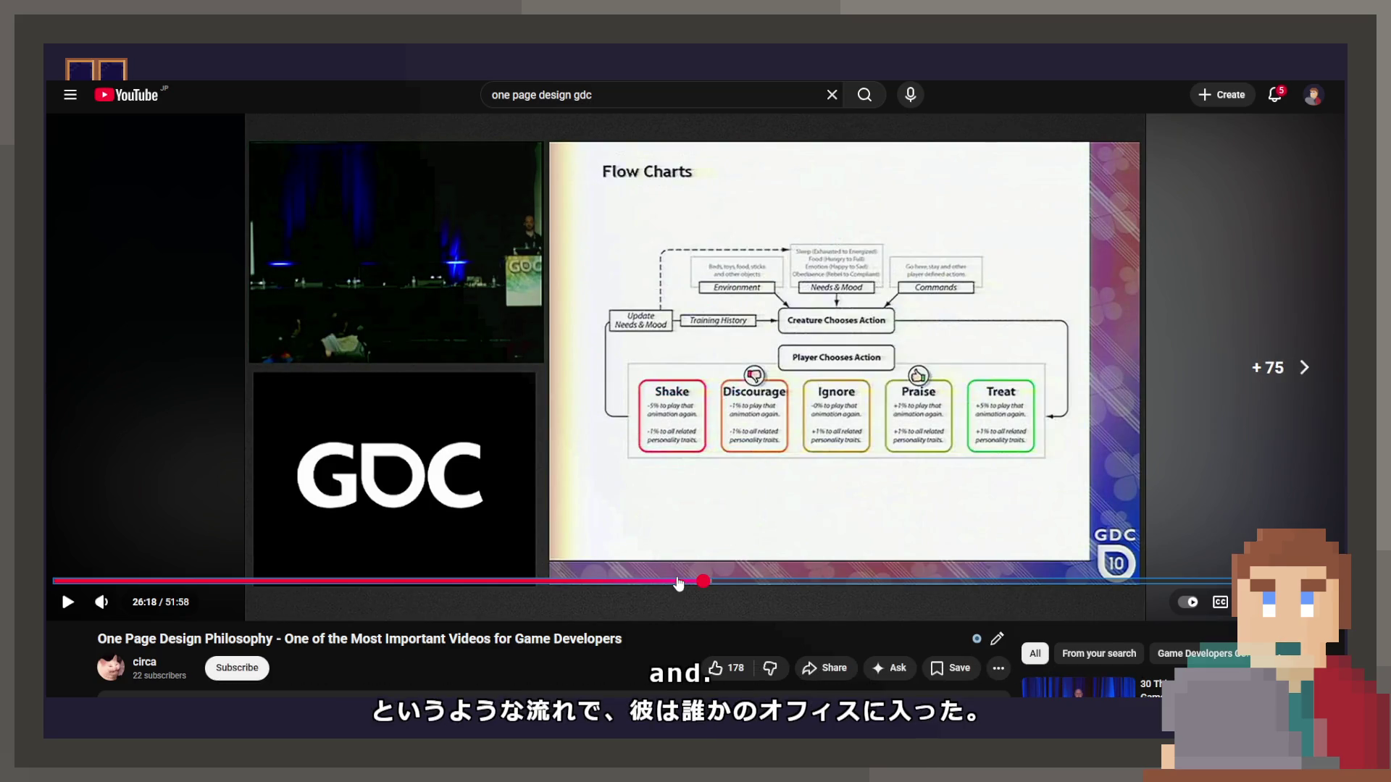
key(Right)
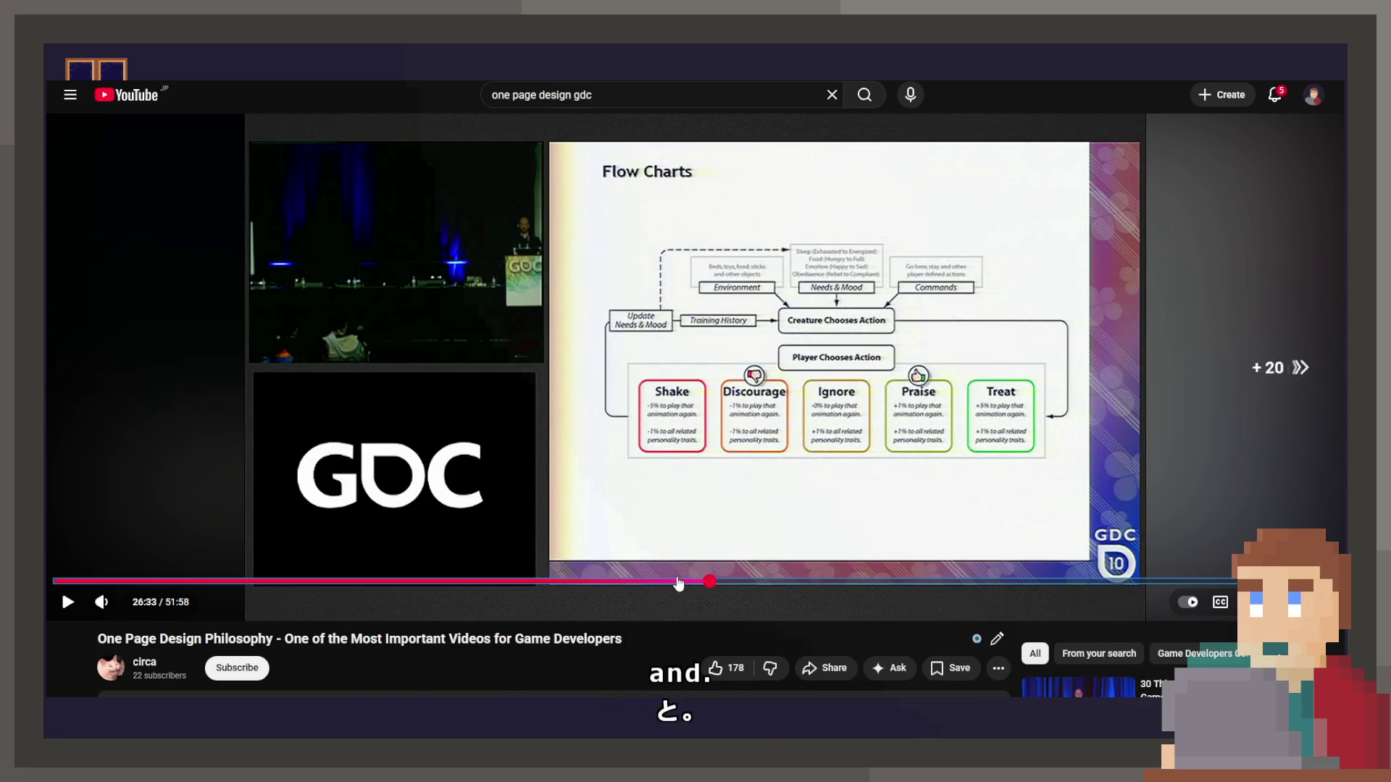
key(Right)
key(Right)
key(Right)
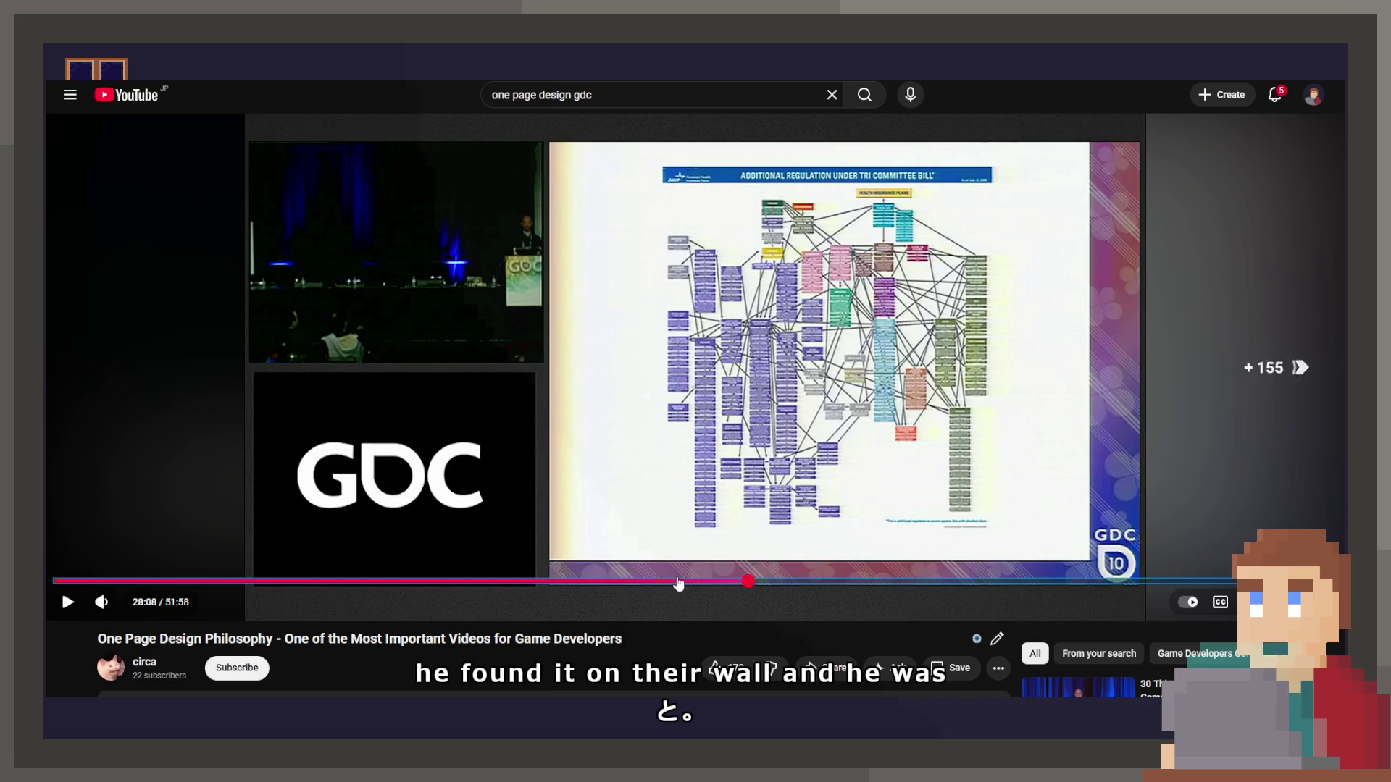
key(Right)
key(Right)
key(Right)
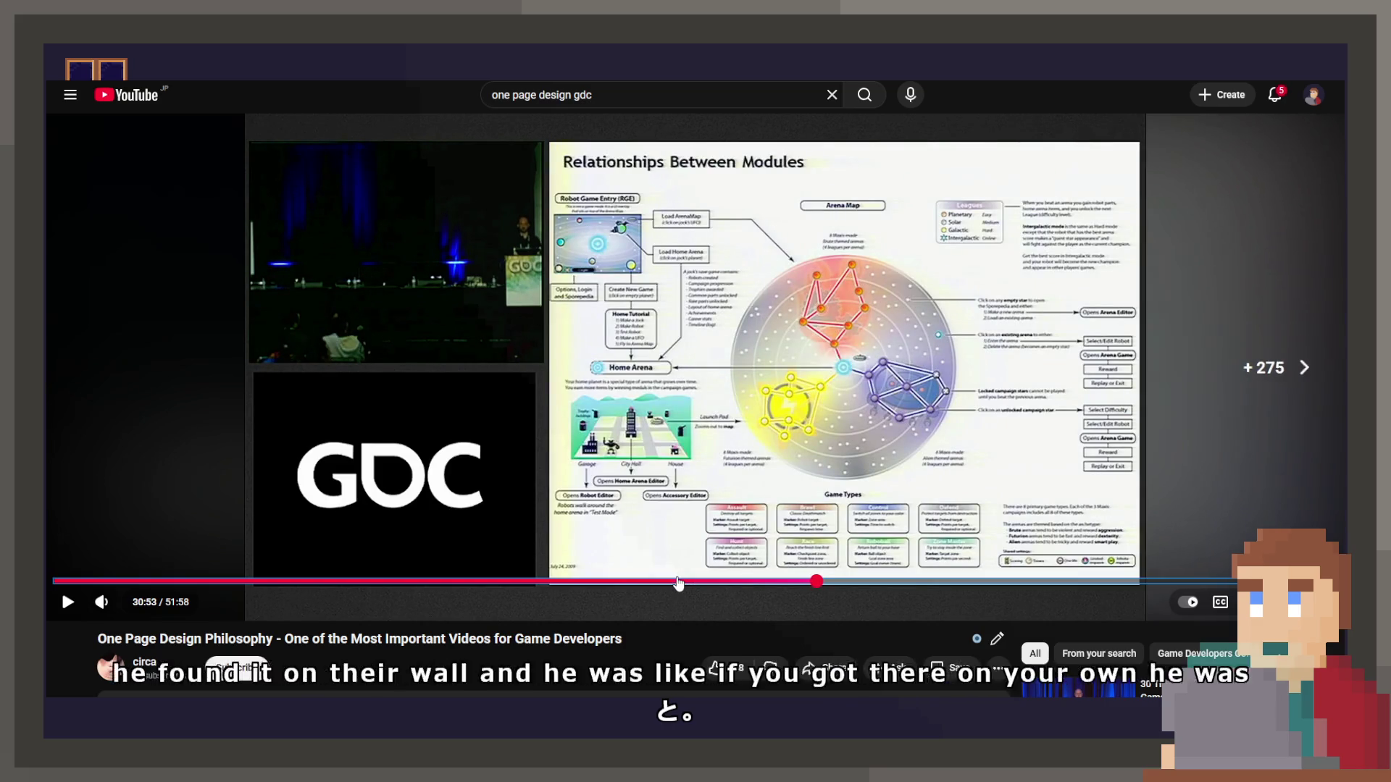
key(Right)
key(Right)
key(Right)
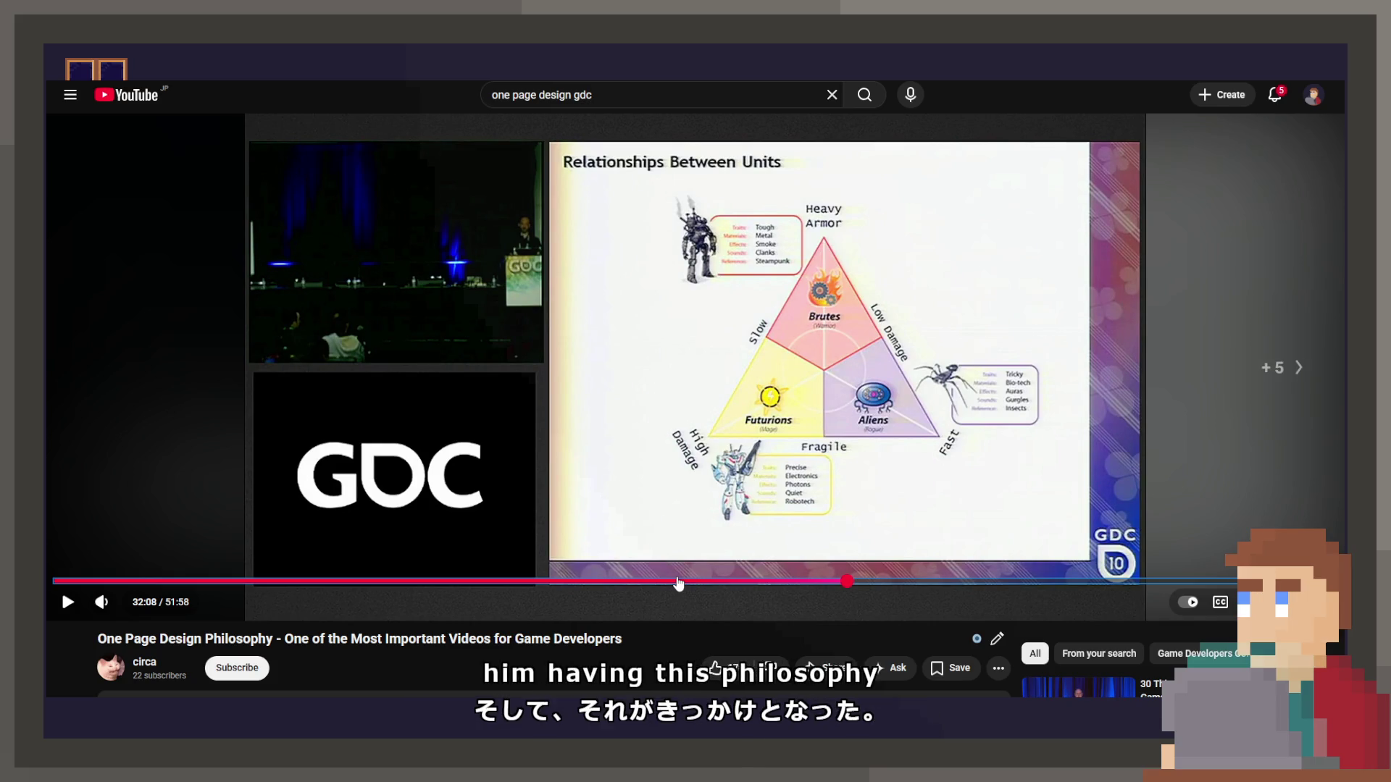
key(l)
key(l)
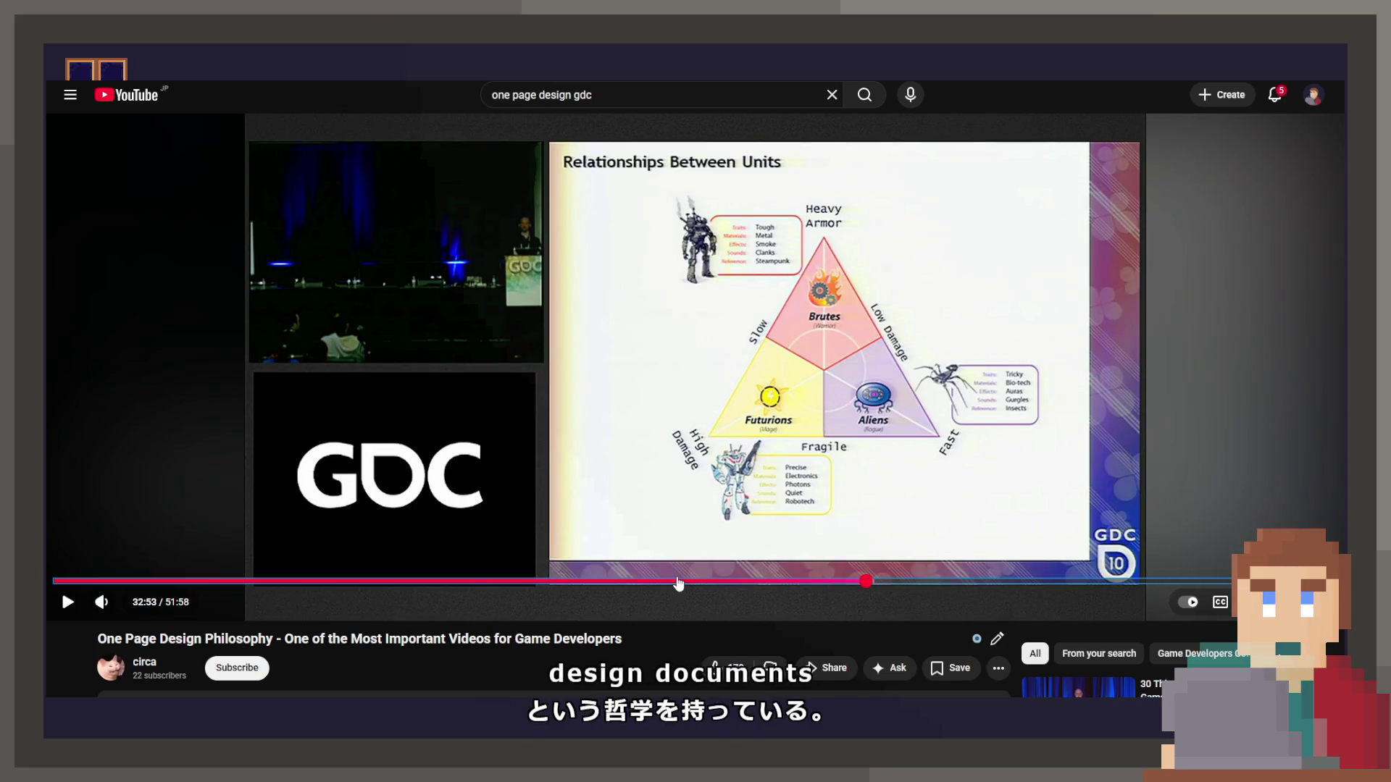
key(l)
key(l)
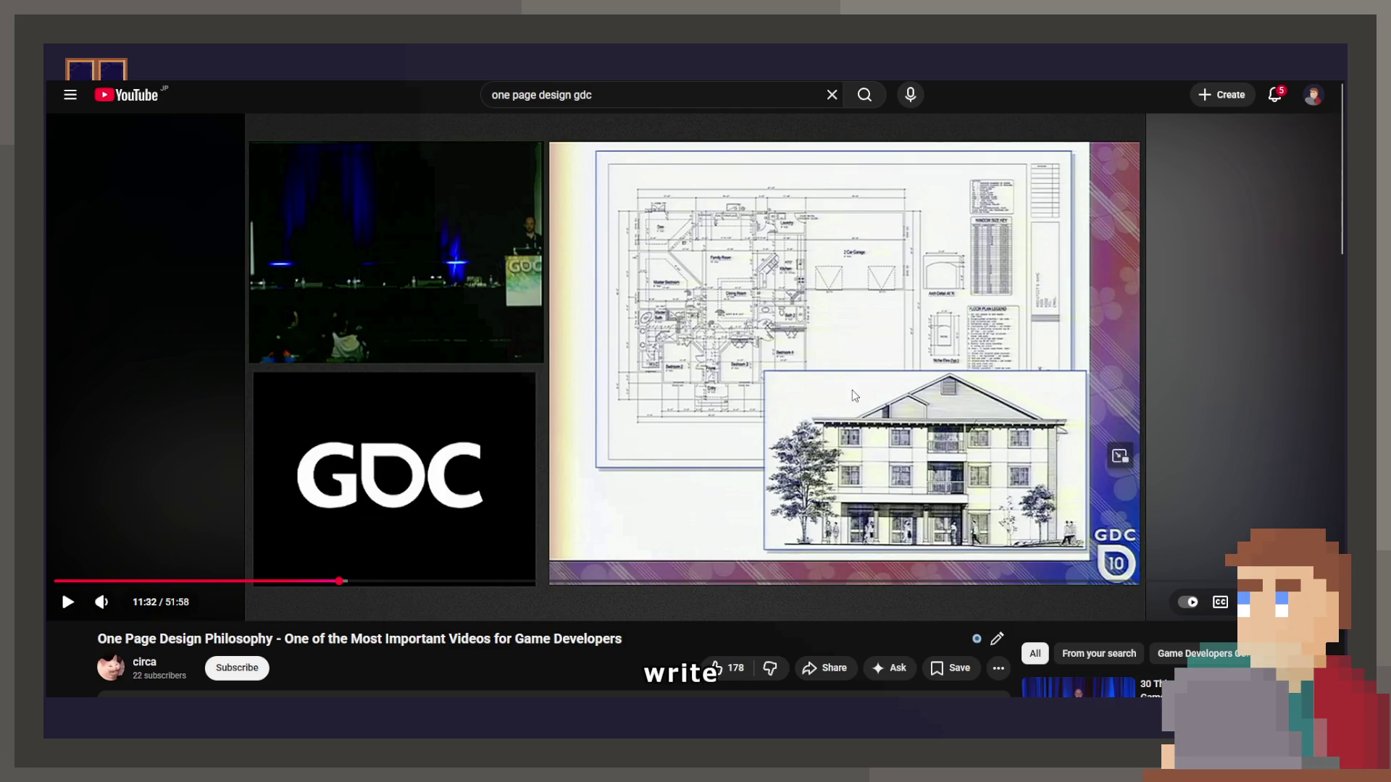
Pause the talk back on the floor plan slide
click(798, 380)
key(Right)
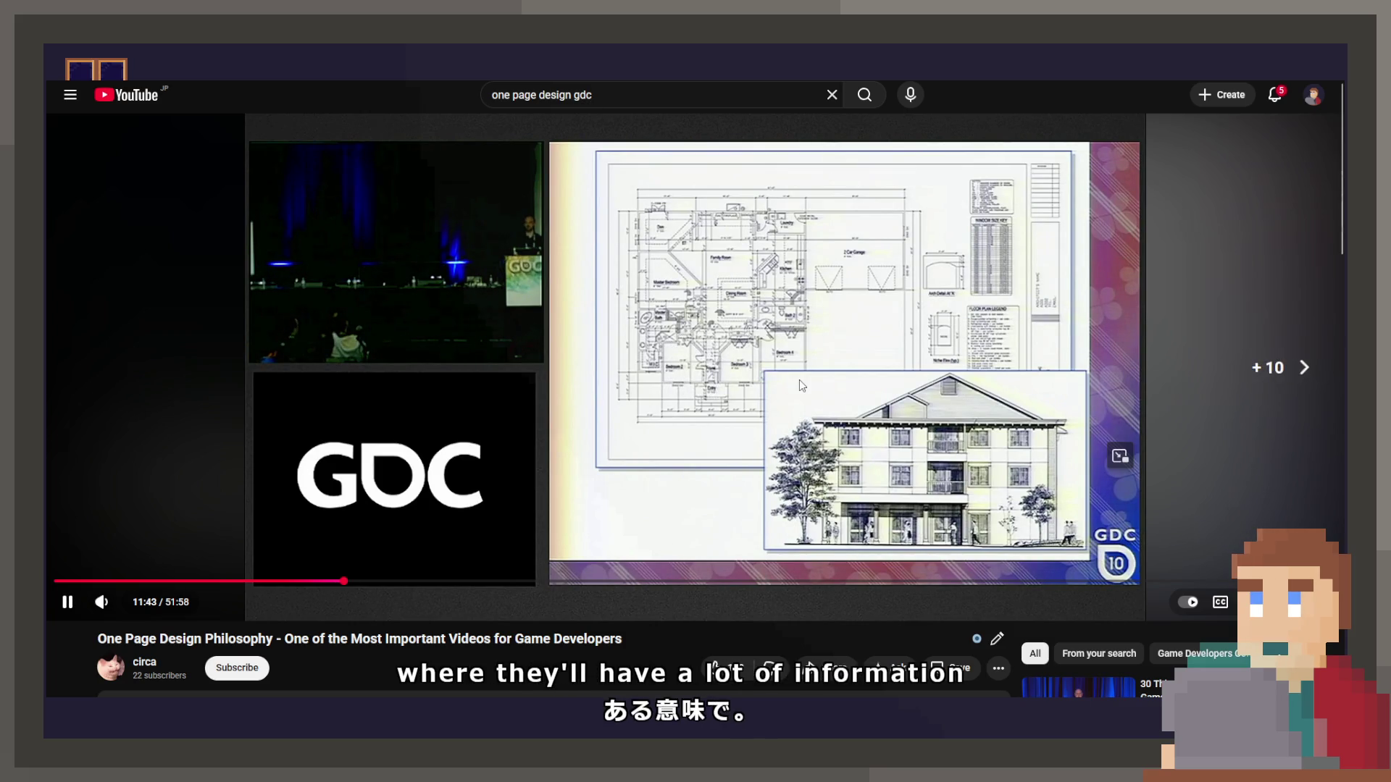
key(Right)
key(Right)
key(Right)
key(Left)
key(Left)
click(798, 380)
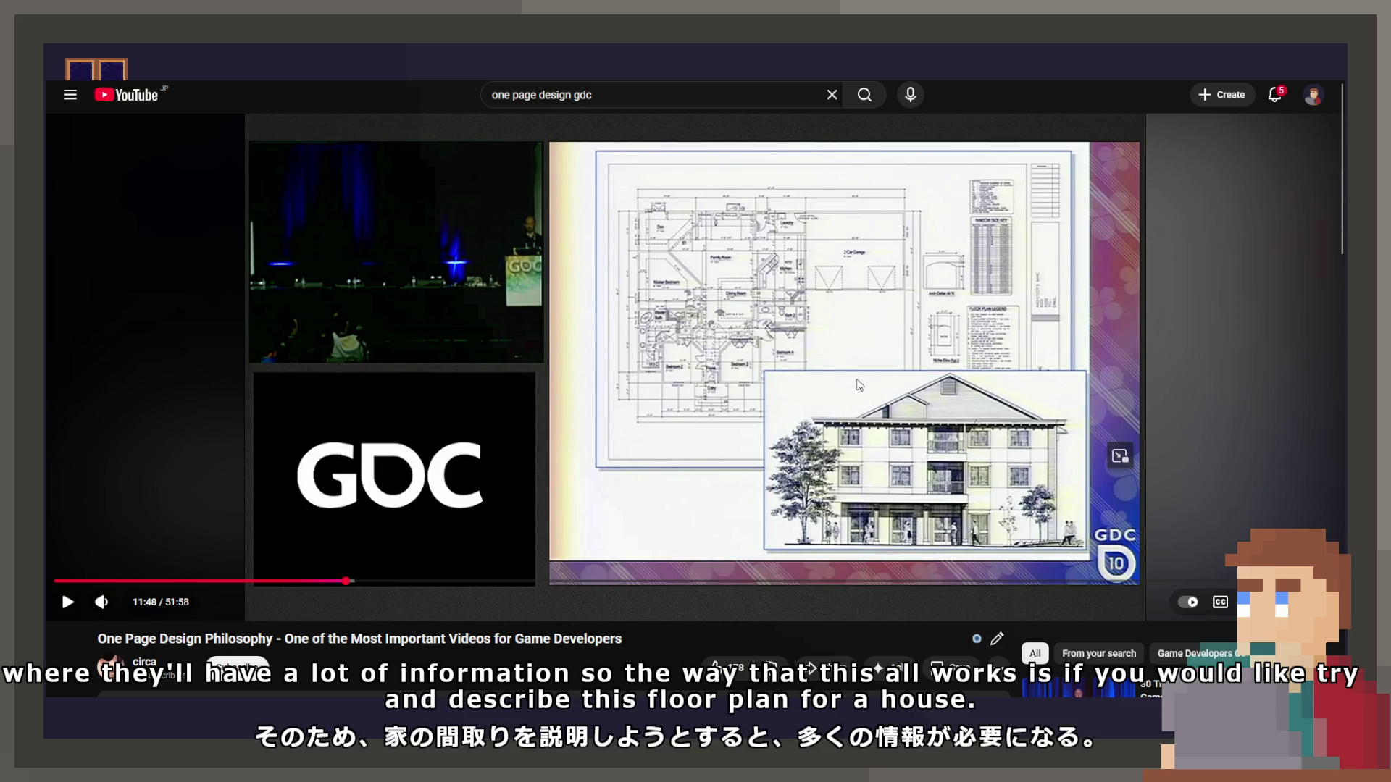
Skim past the dinosaur chart to the One-Page Design Examples slide
click(647, 235)
key(Right)
key(Right)
key(Right)
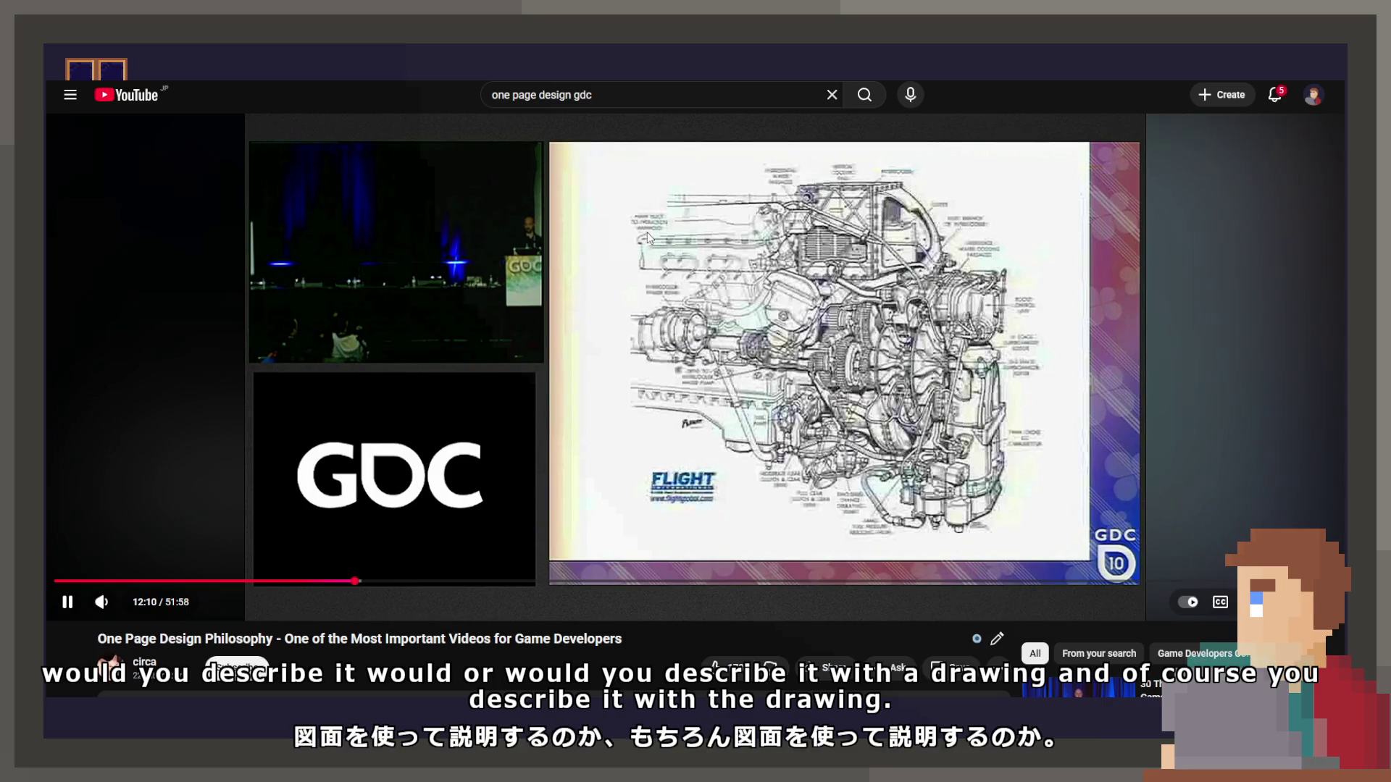
key(Right)
key(Right)
key(Right)
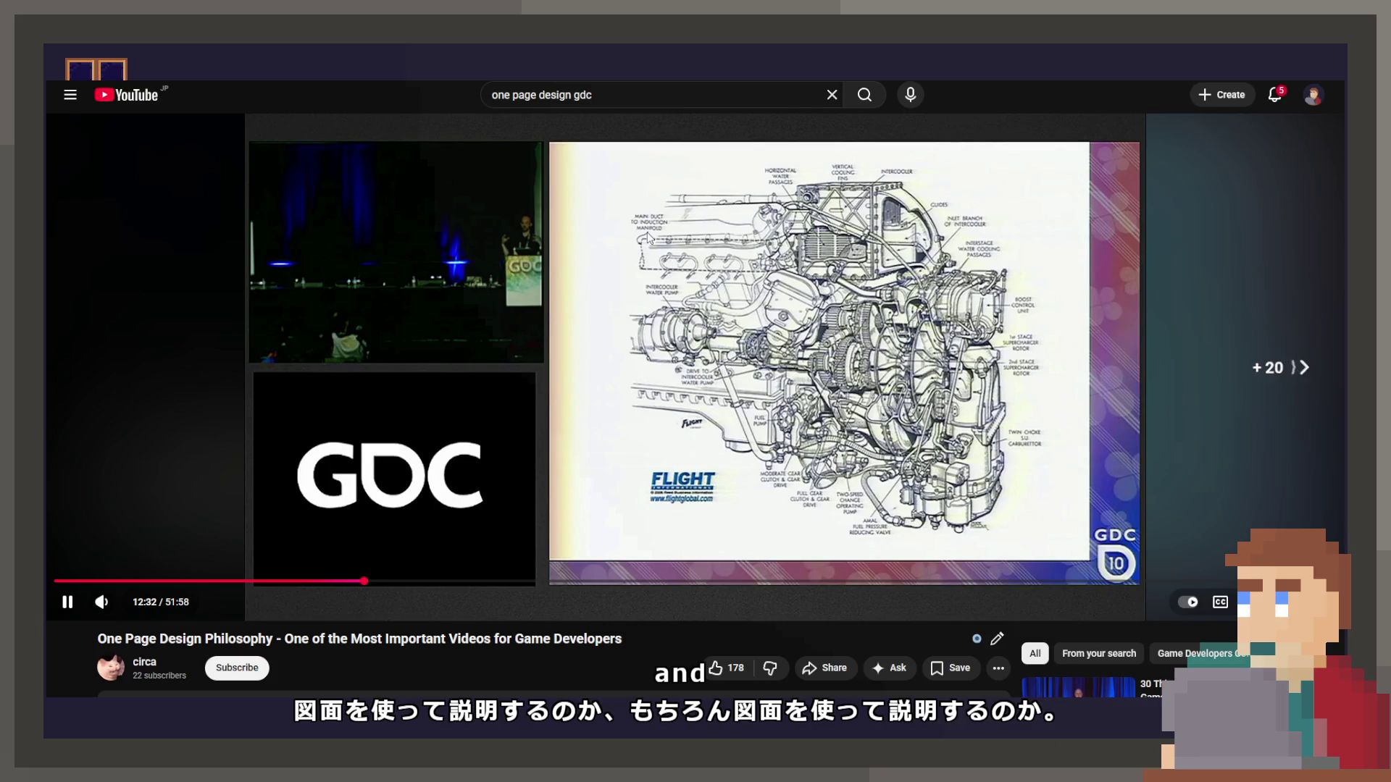
key(Right)
key(Right)
key(Right)
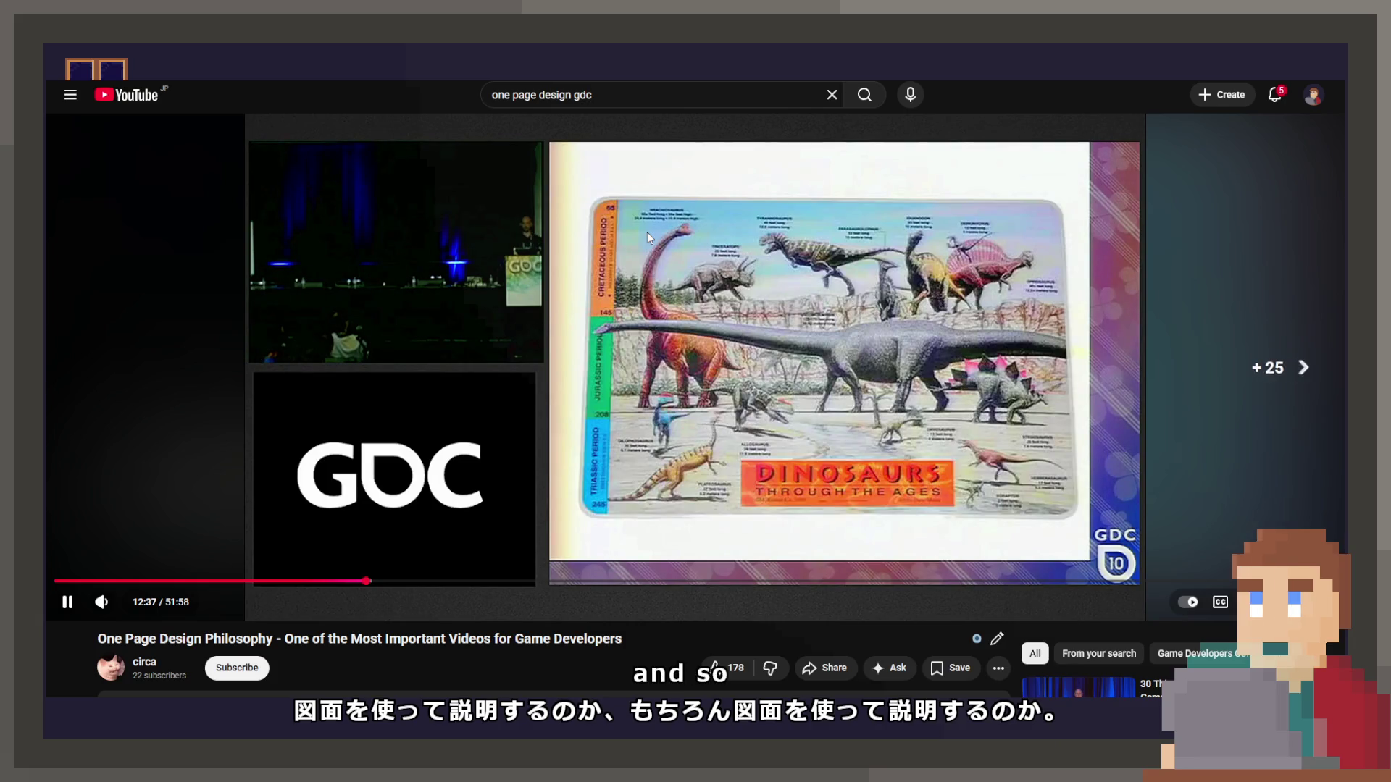
key(space)
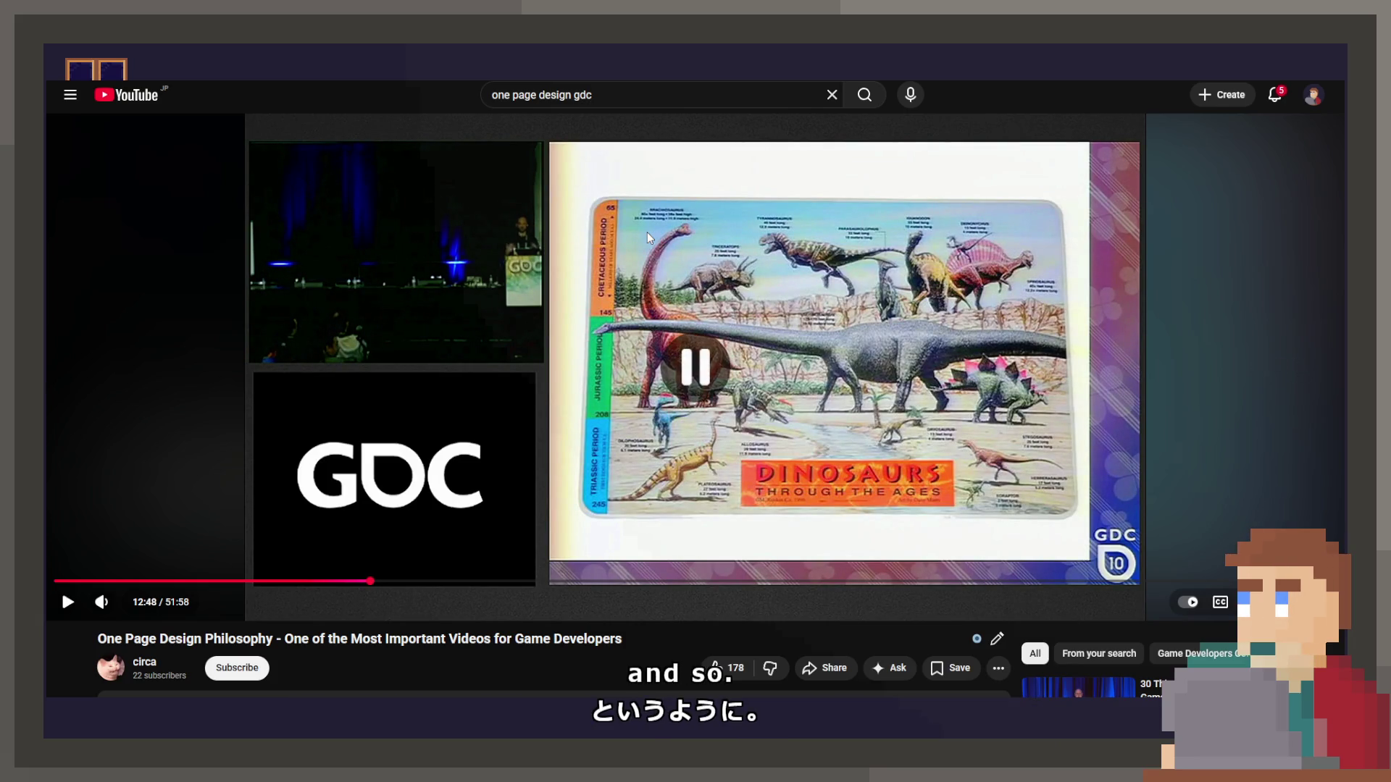
key(Right)
key(Right)
key(Right)
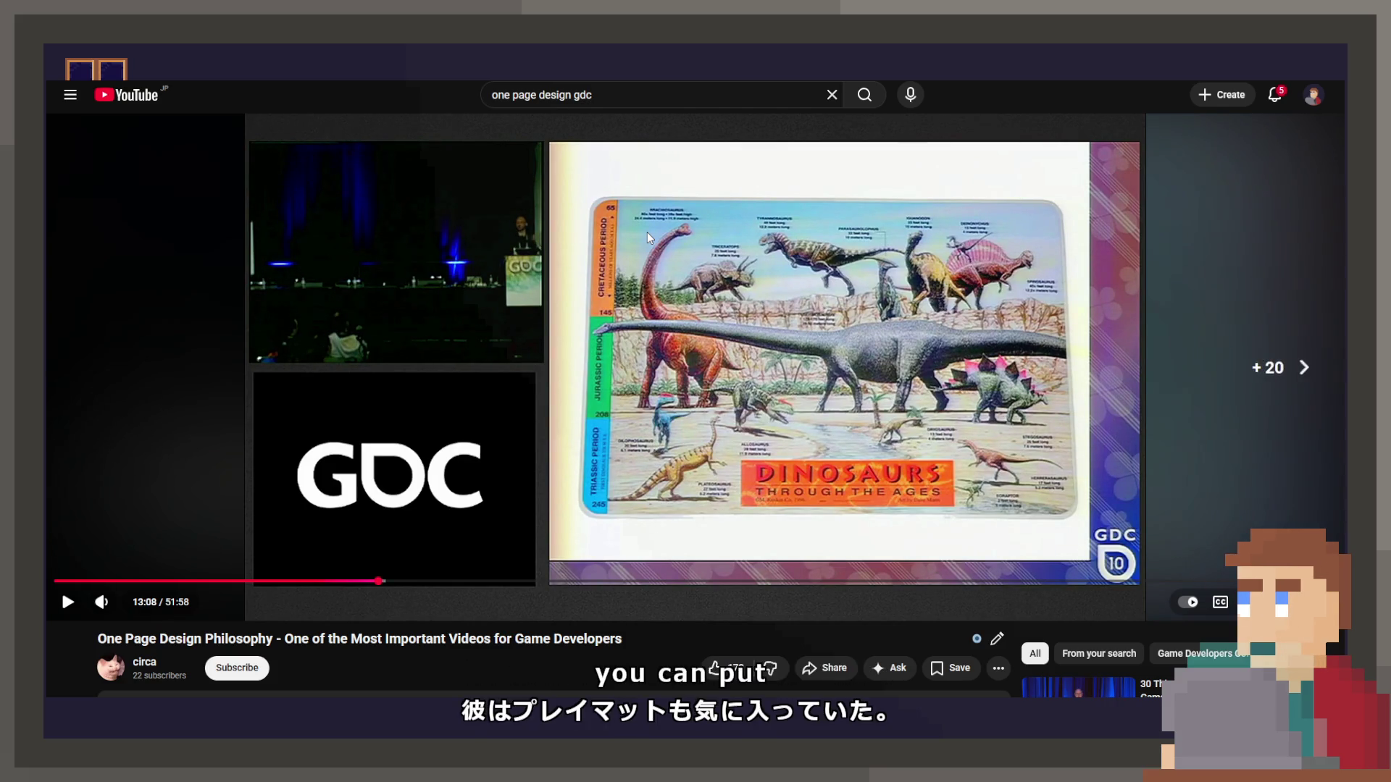
key(Right)
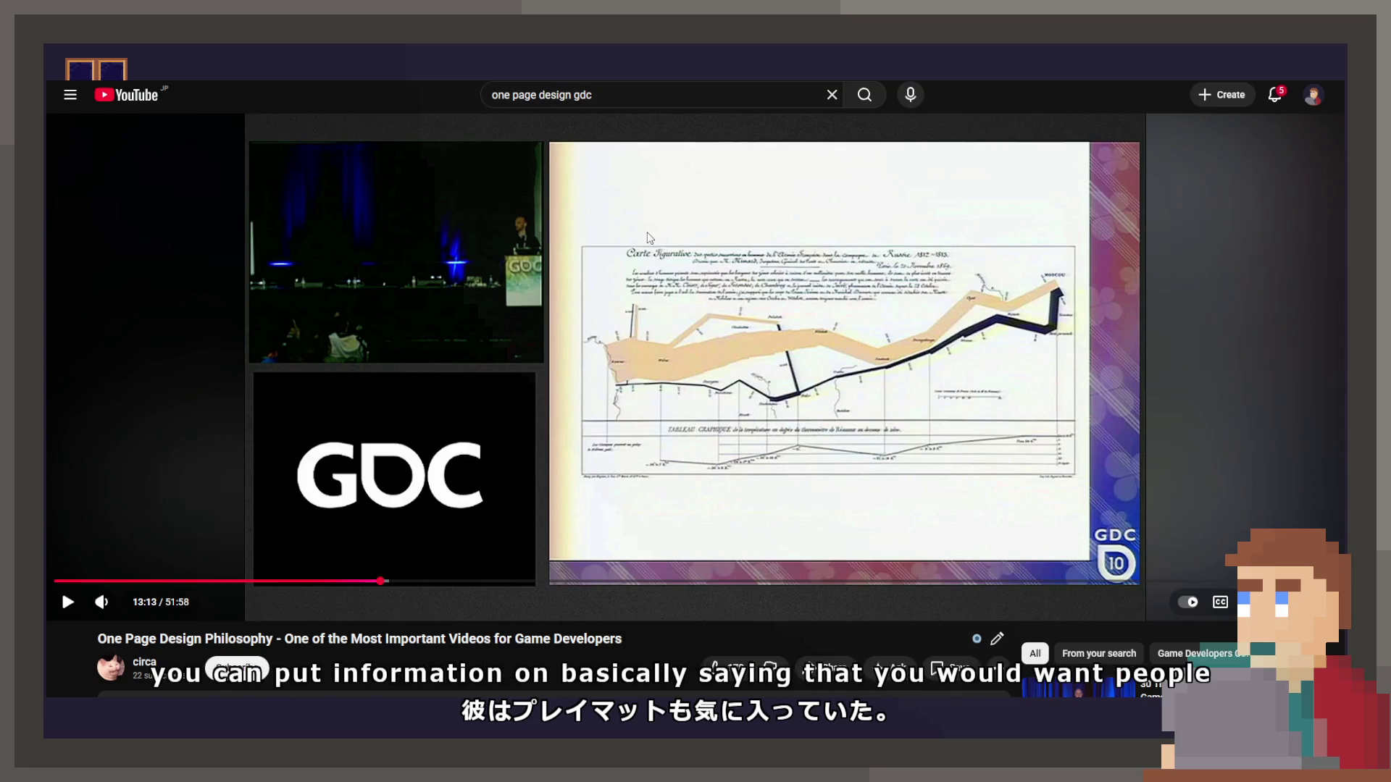
key(Right)
key(Right)
key(Right)
key(Right)
key(Right)
key(Right)
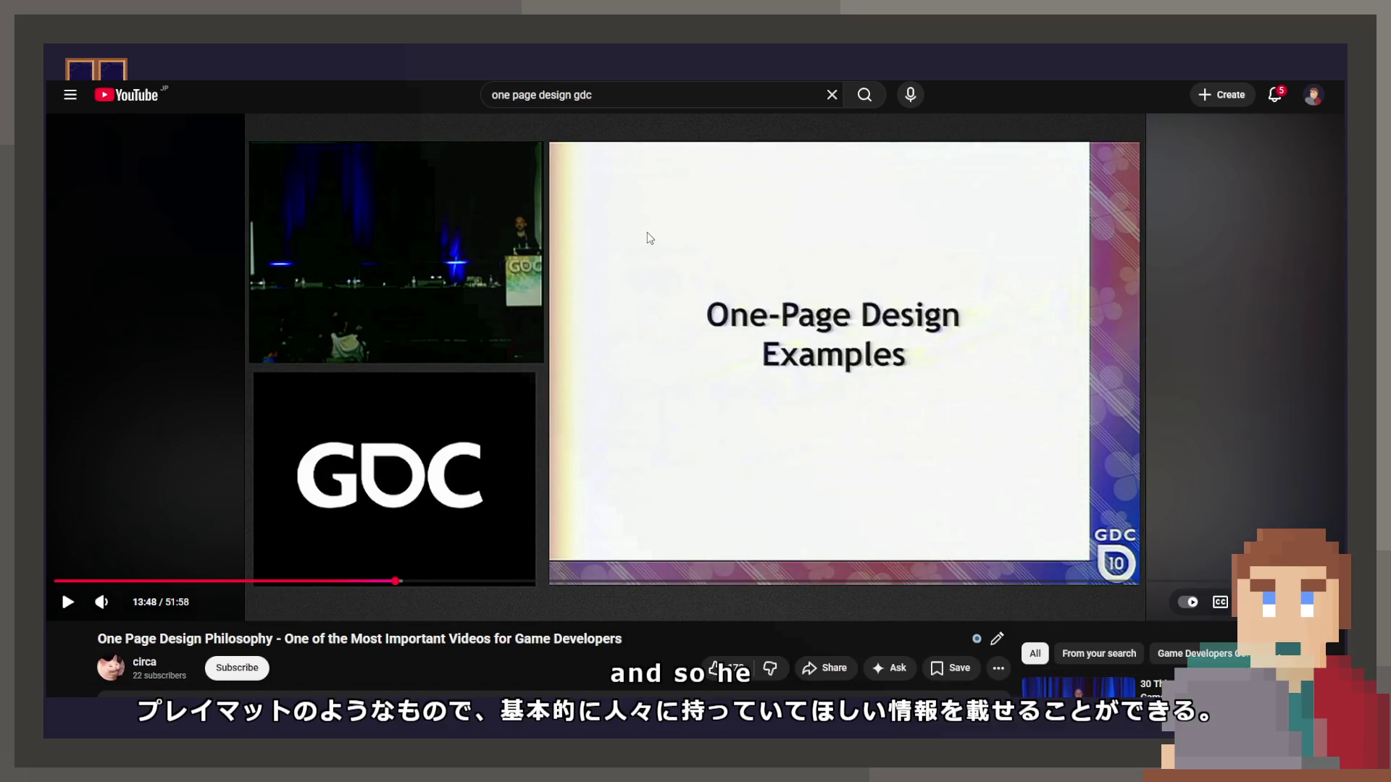
key(Left)
key(Right)
key(Right)
key(Right)
key(Right)
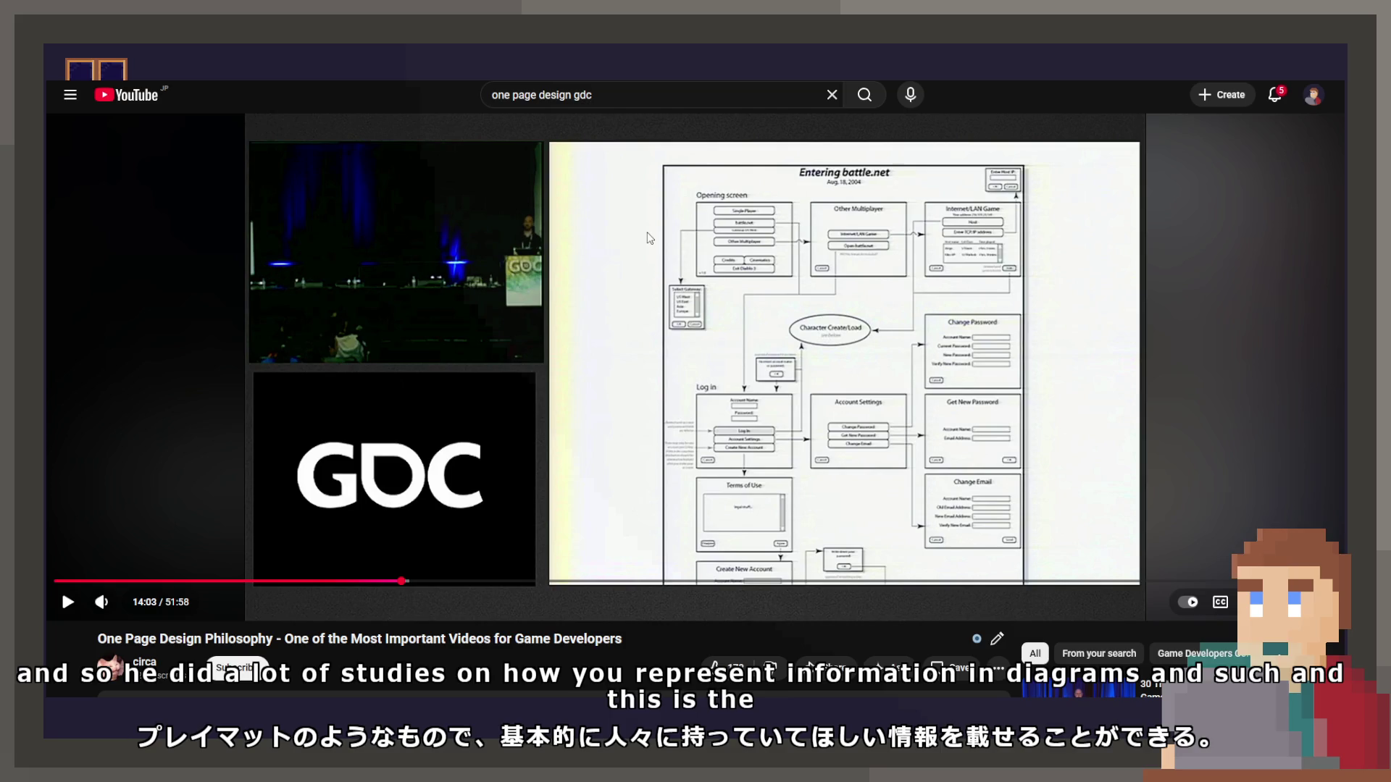
key(k)
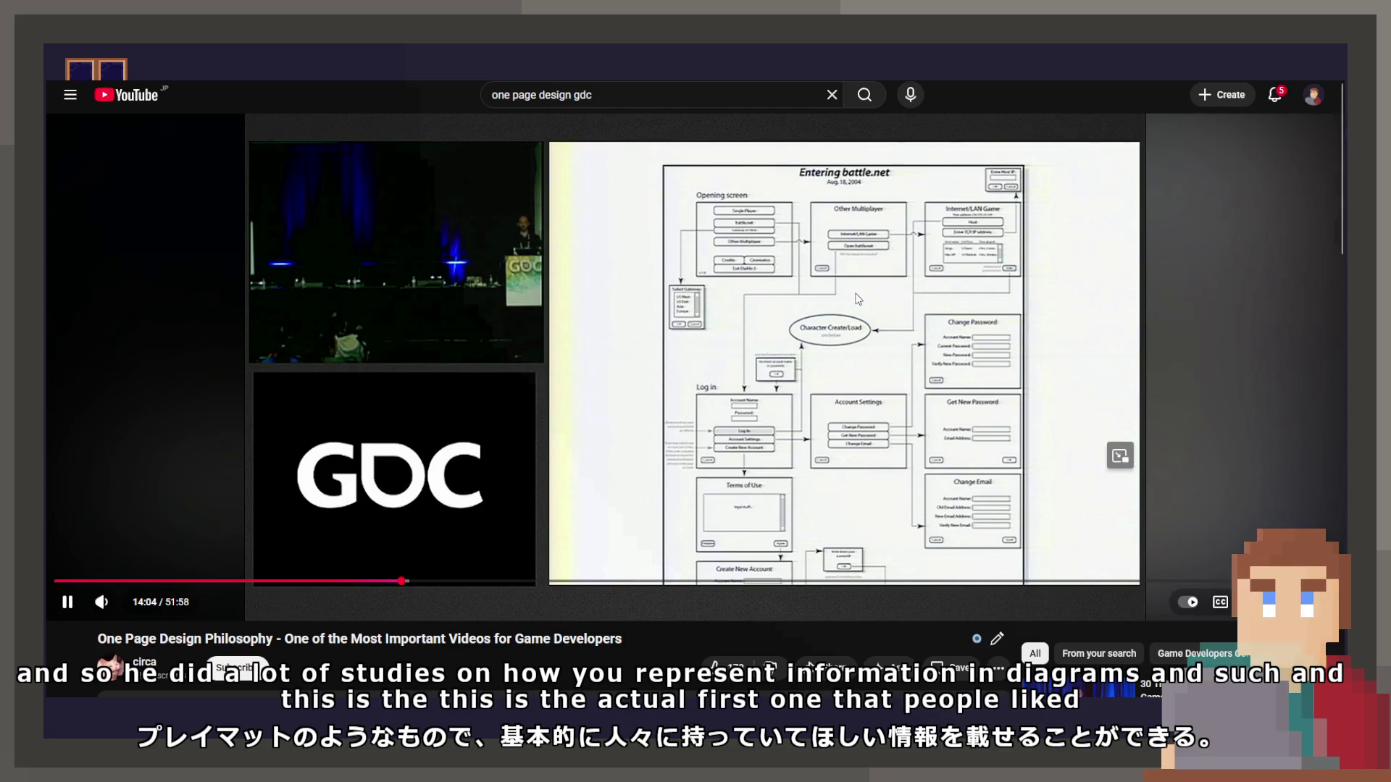
key(Down)
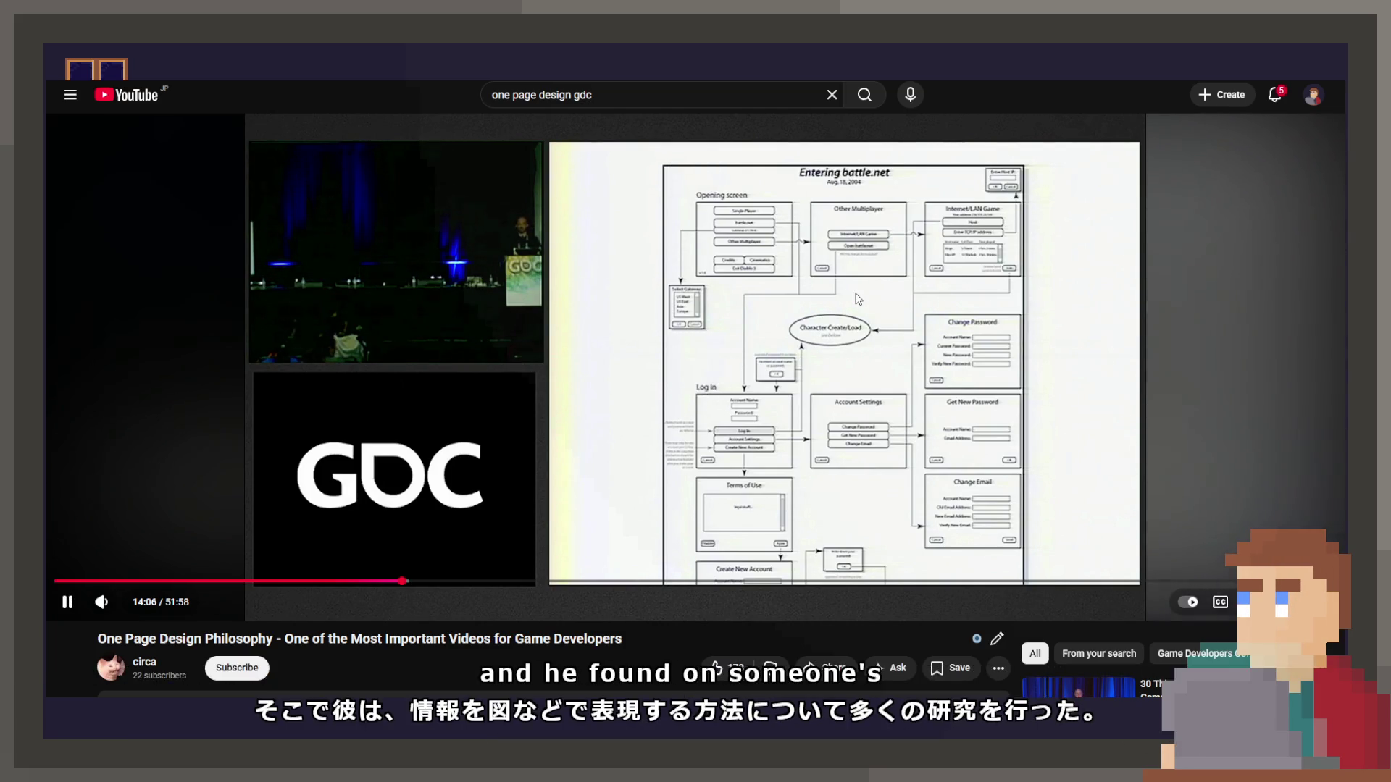
Skip through the DHack level map and hand-annotated map to the detailed level layout
key(Right)
key(Right)
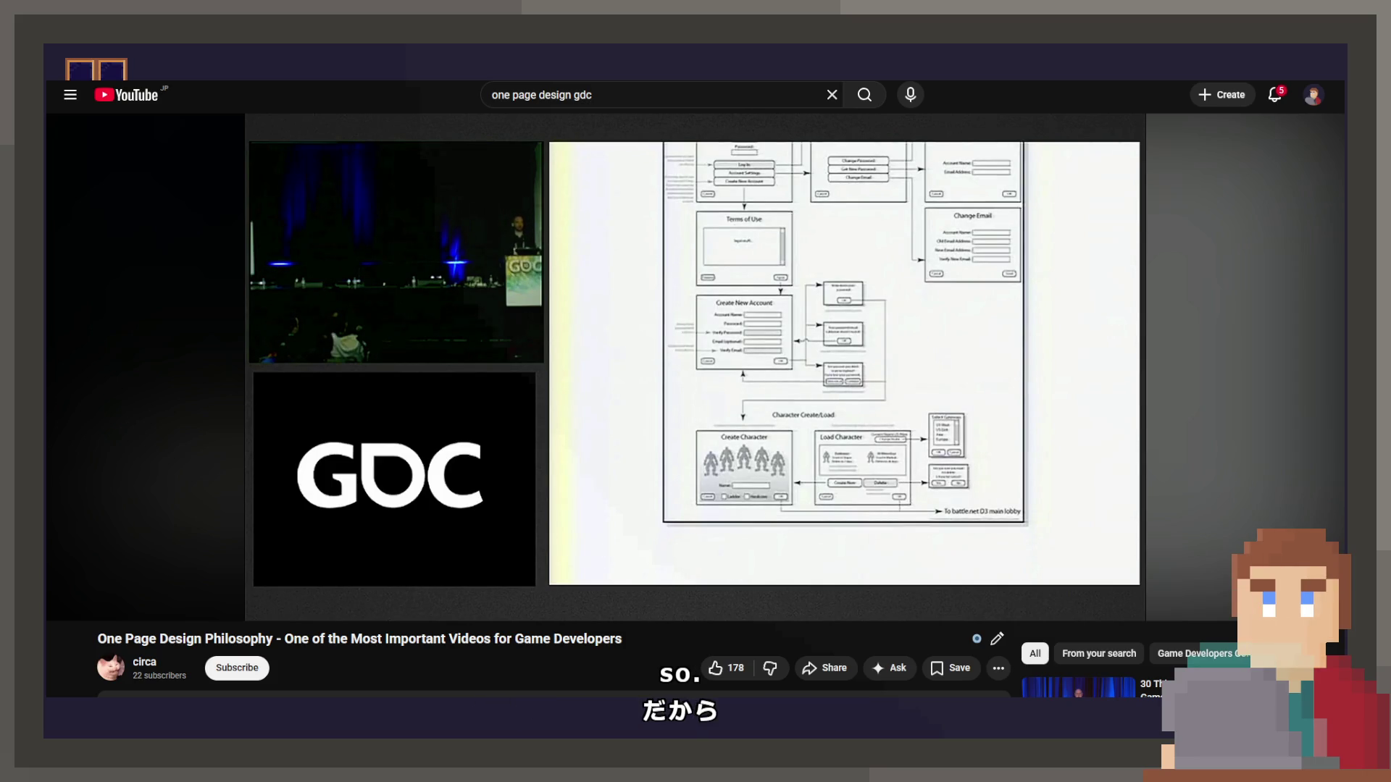
key(Right)
key(Right)
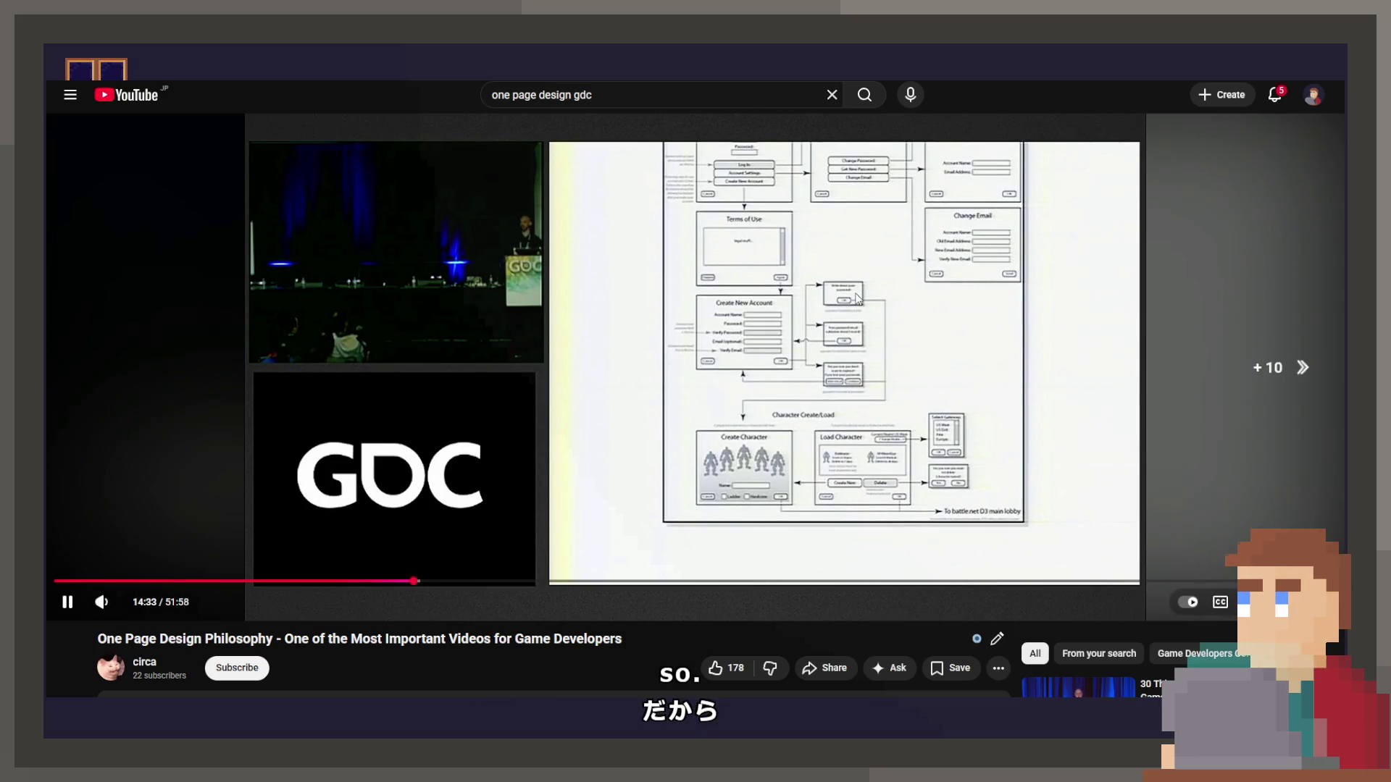
key(Right)
key(Right)
key(Right)
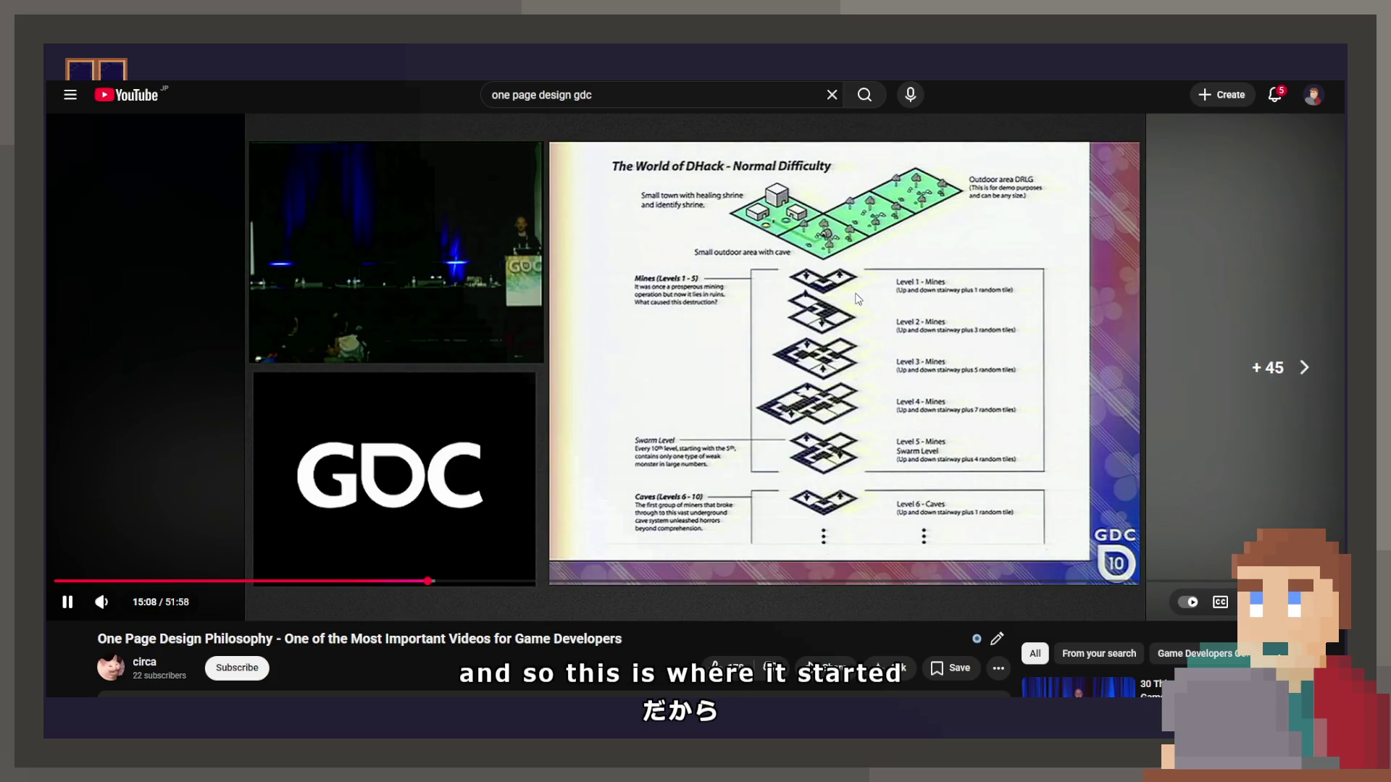
key(Right)
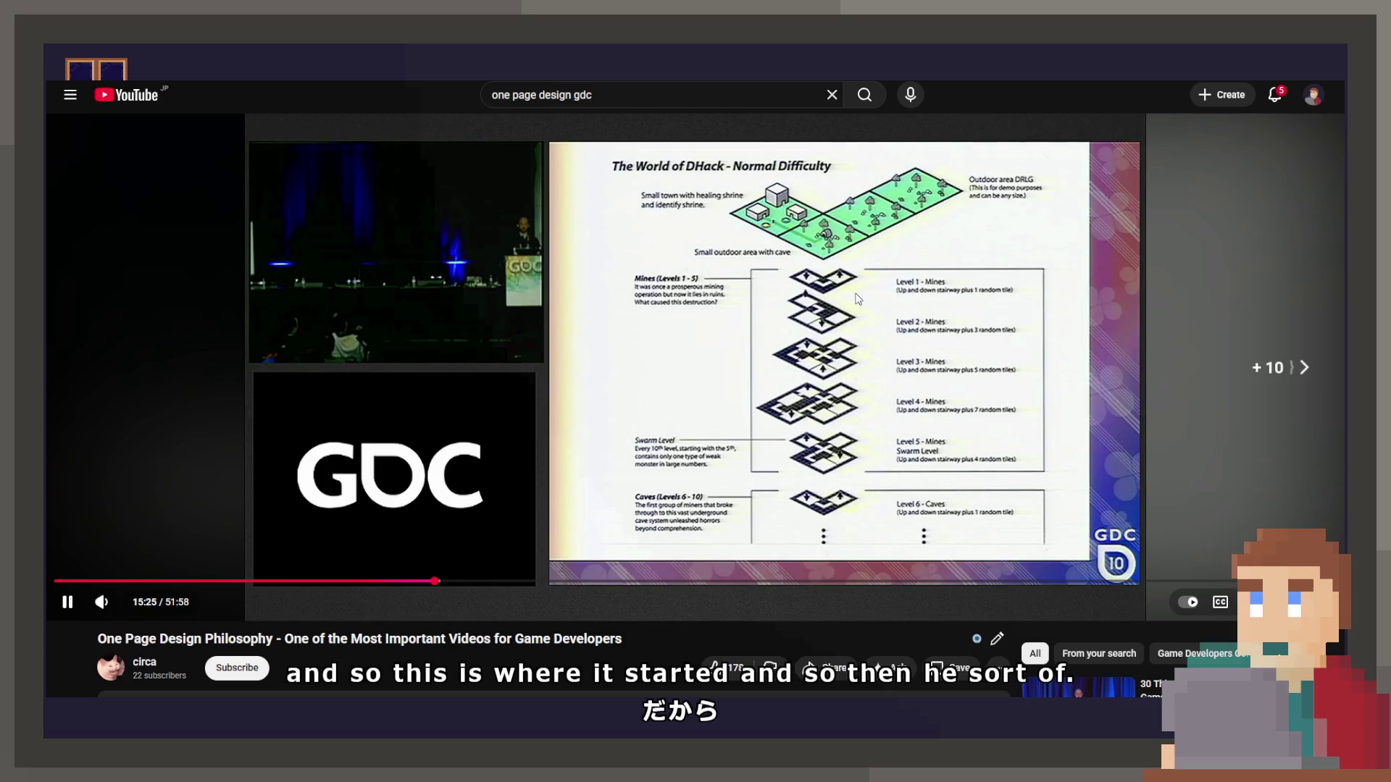
key(Right)
key(Right)
key(Right)
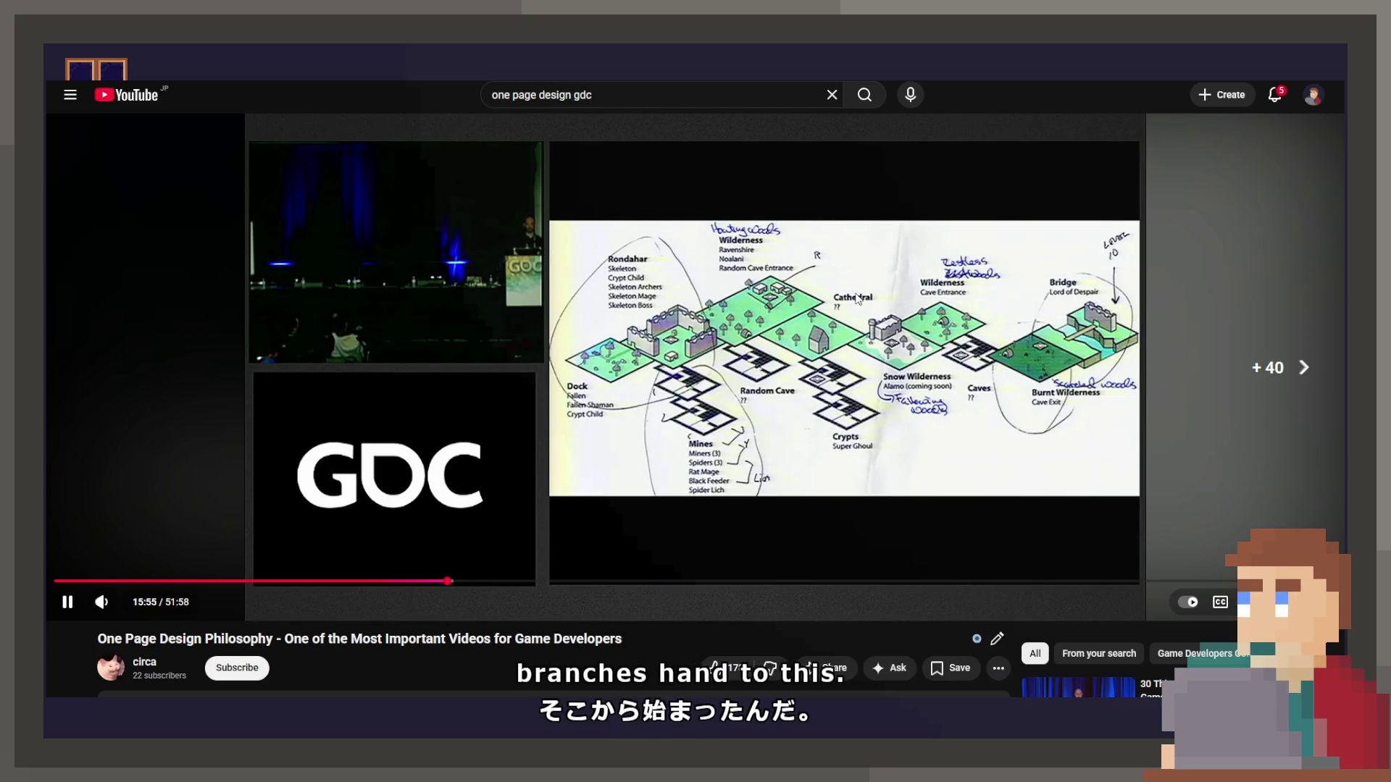
key(Left)
key(Left)
key(Right)
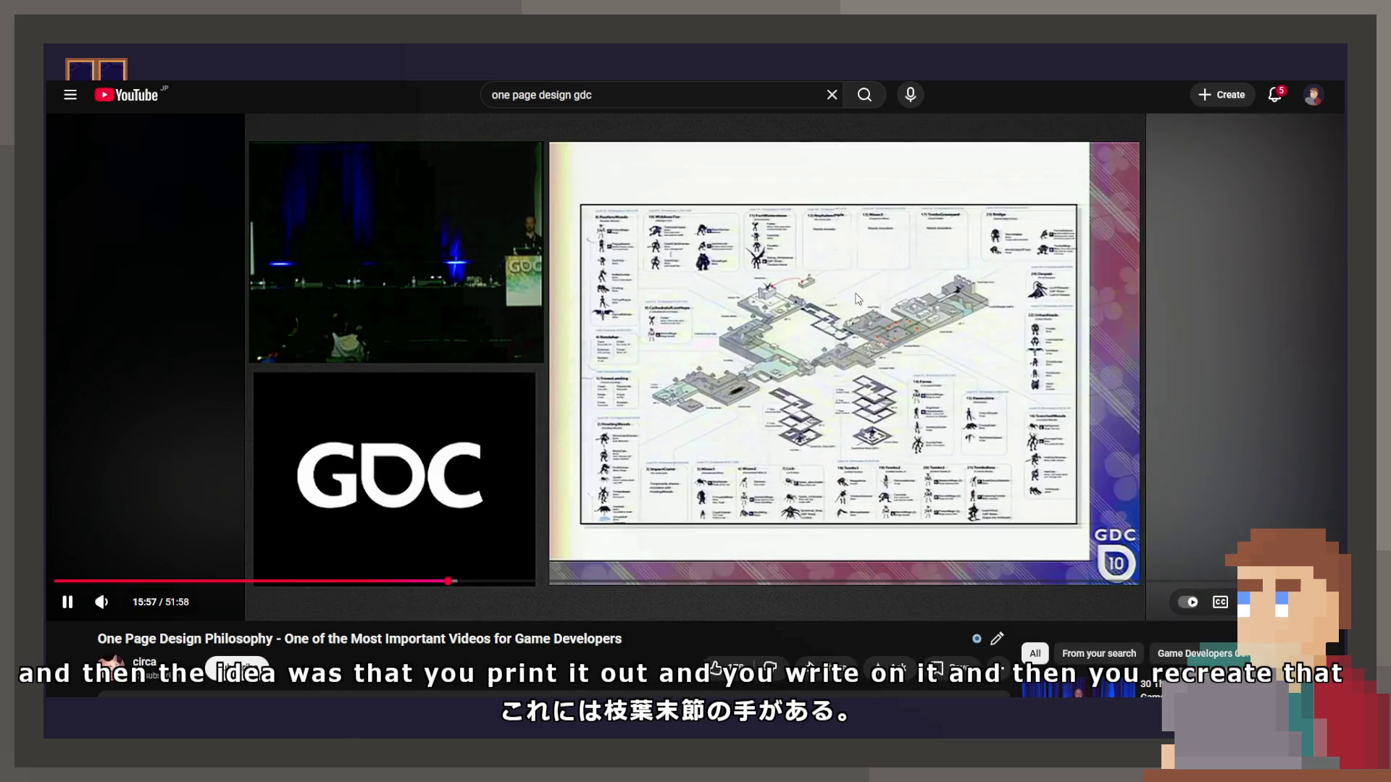
key(Right)
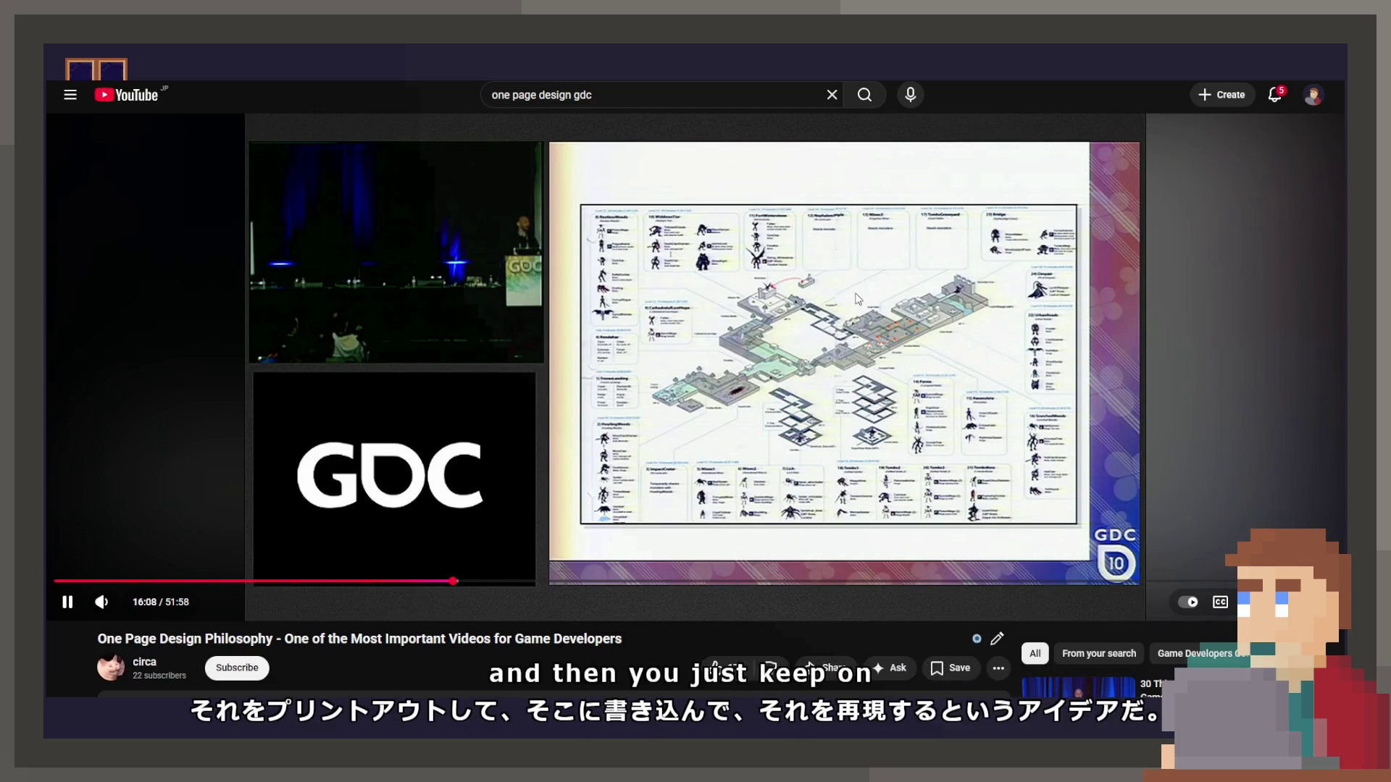
key(Right)
key(Right)
key(Right)
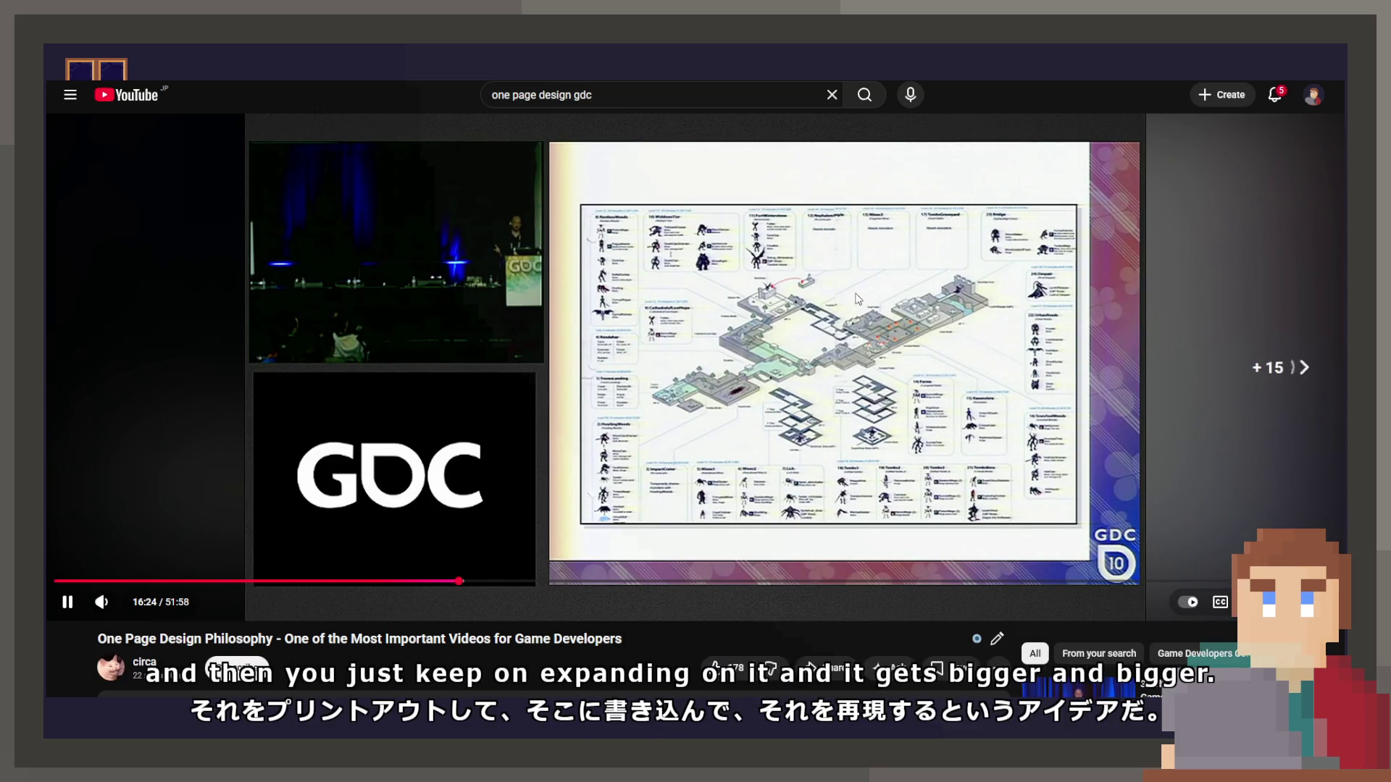
Skip past the guild castle and dragon slides and pause on attack delivery types at 18:17
key(Right)
key(Right)
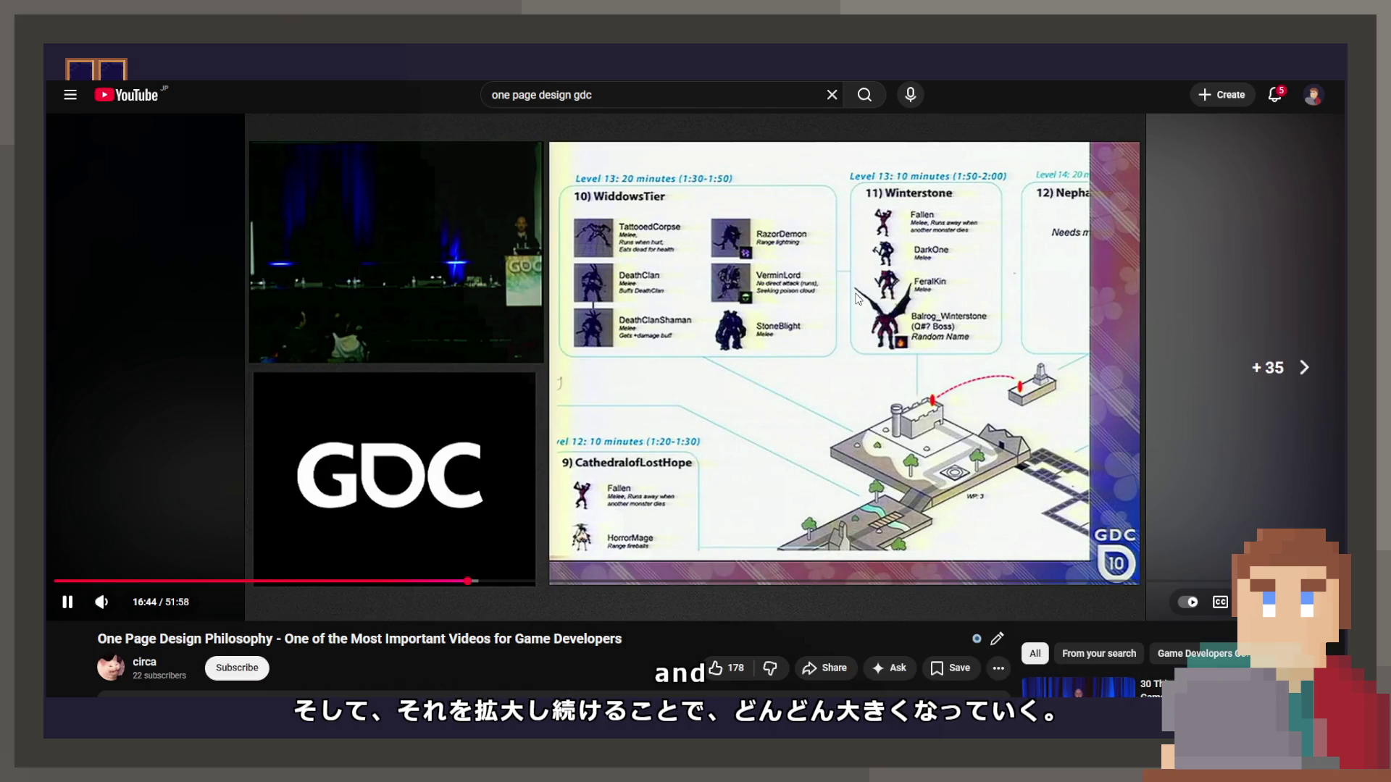
key(Right)
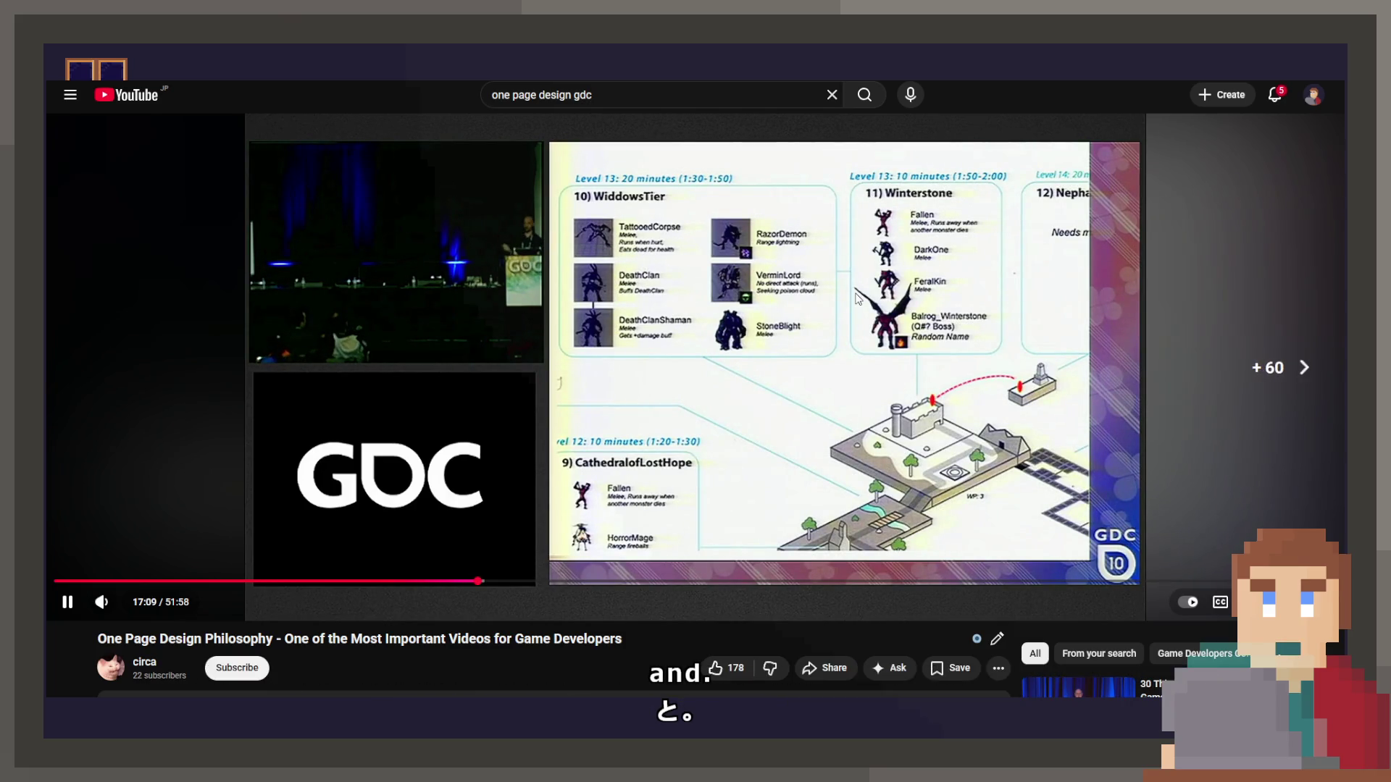
key(Right)
key(Right)
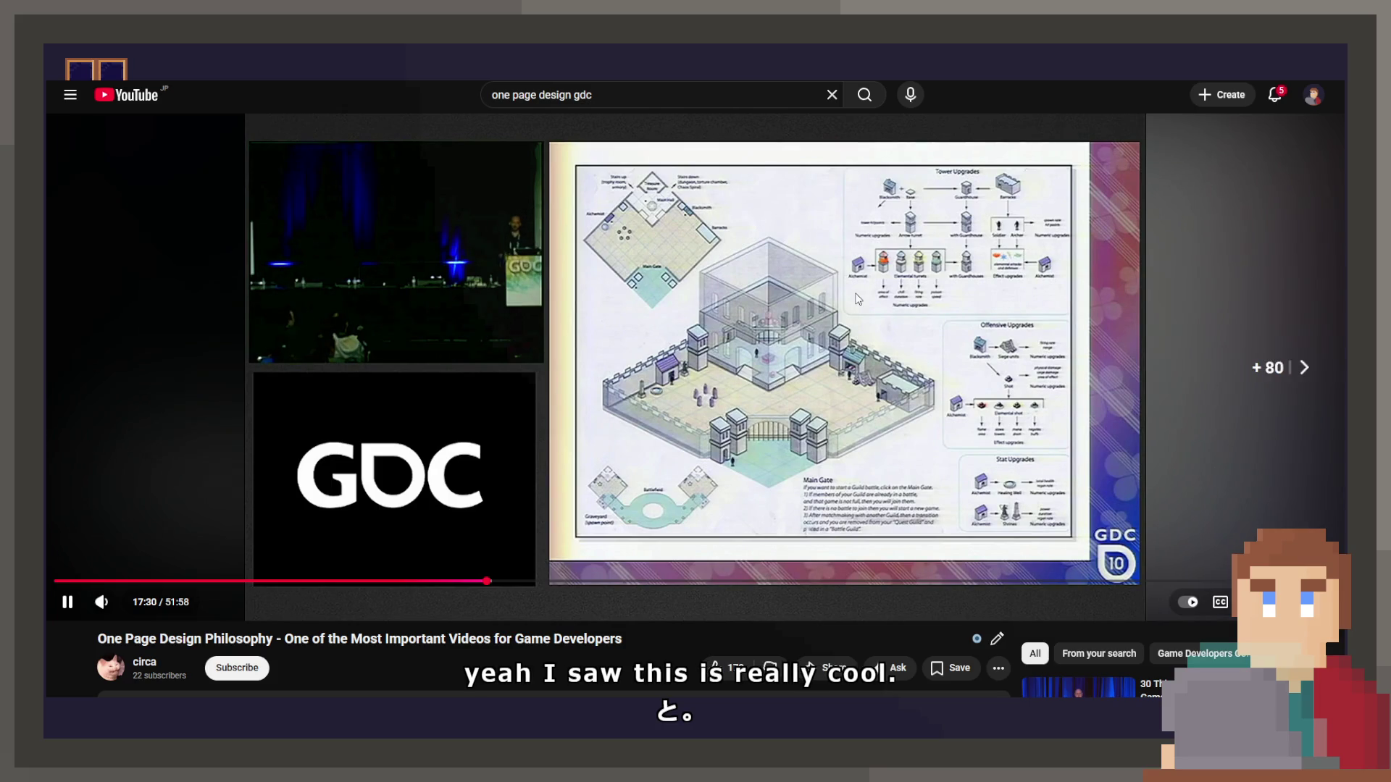
key(Right)
key(Right)
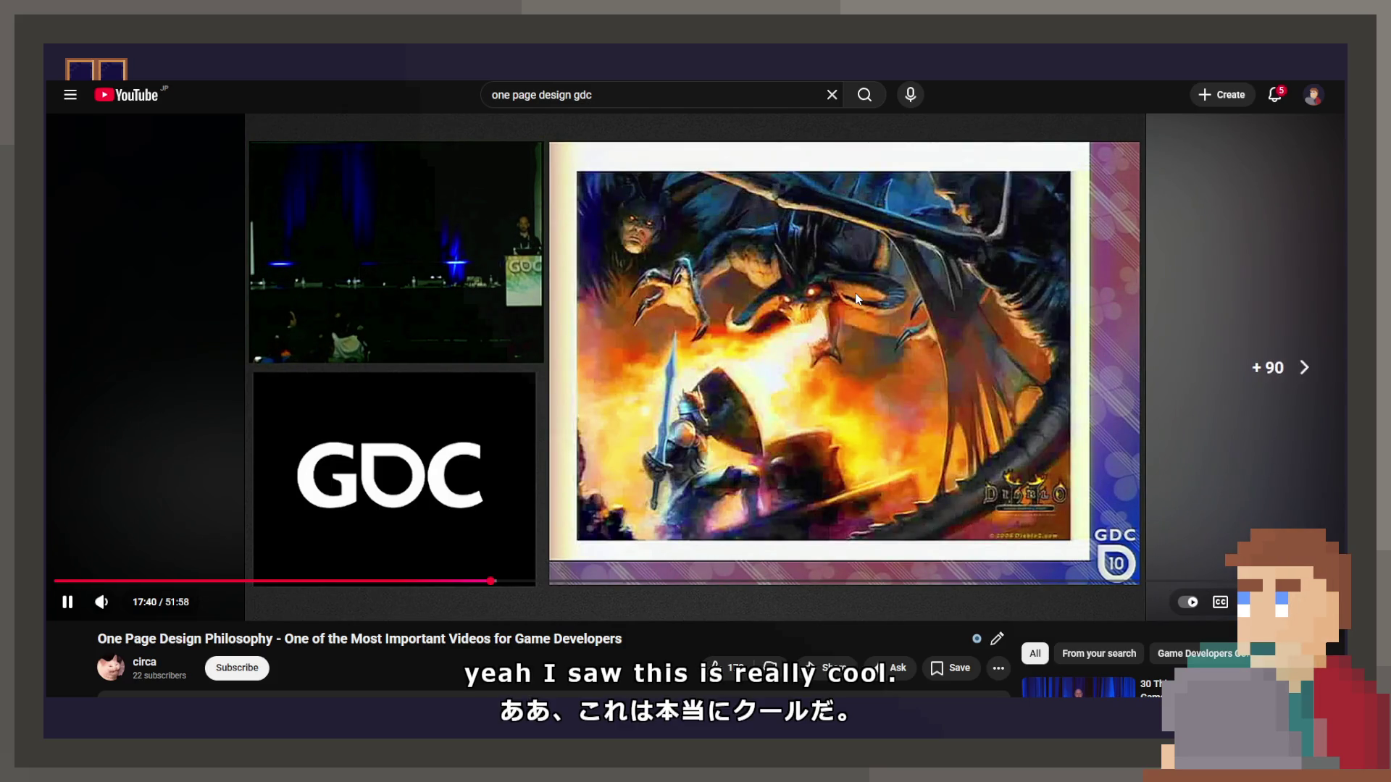
key(Left)
key(Left)
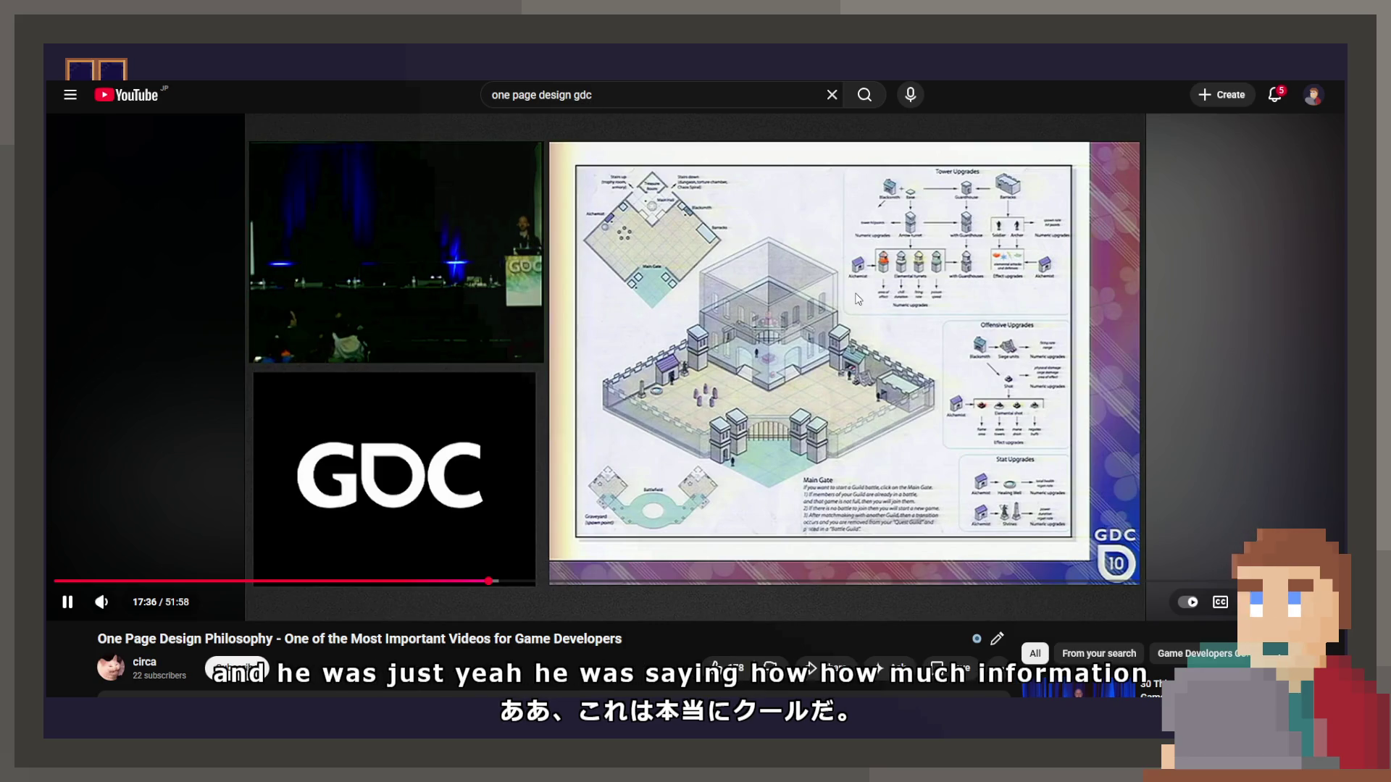
key(Right)
key(Right)
key(Right)
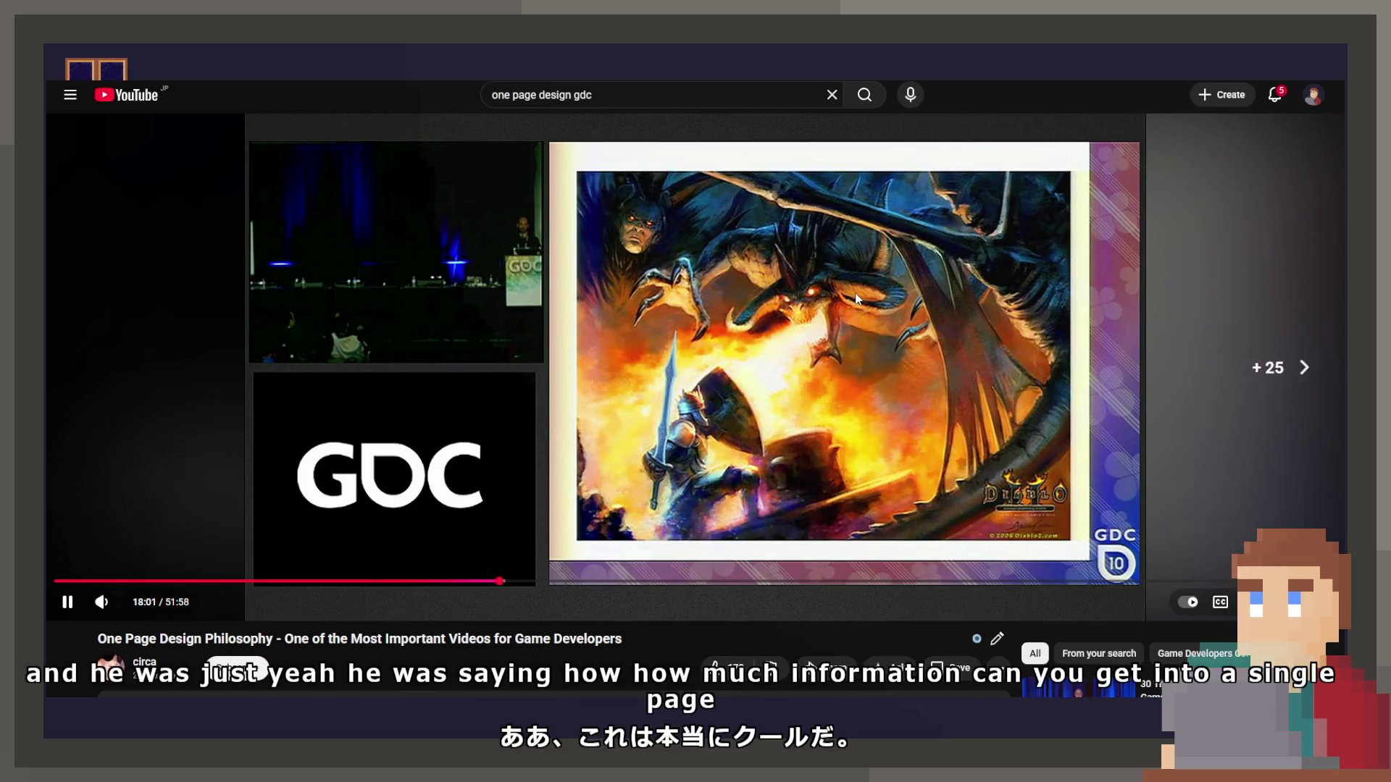
key(Right)
key(Right)
key(Right)
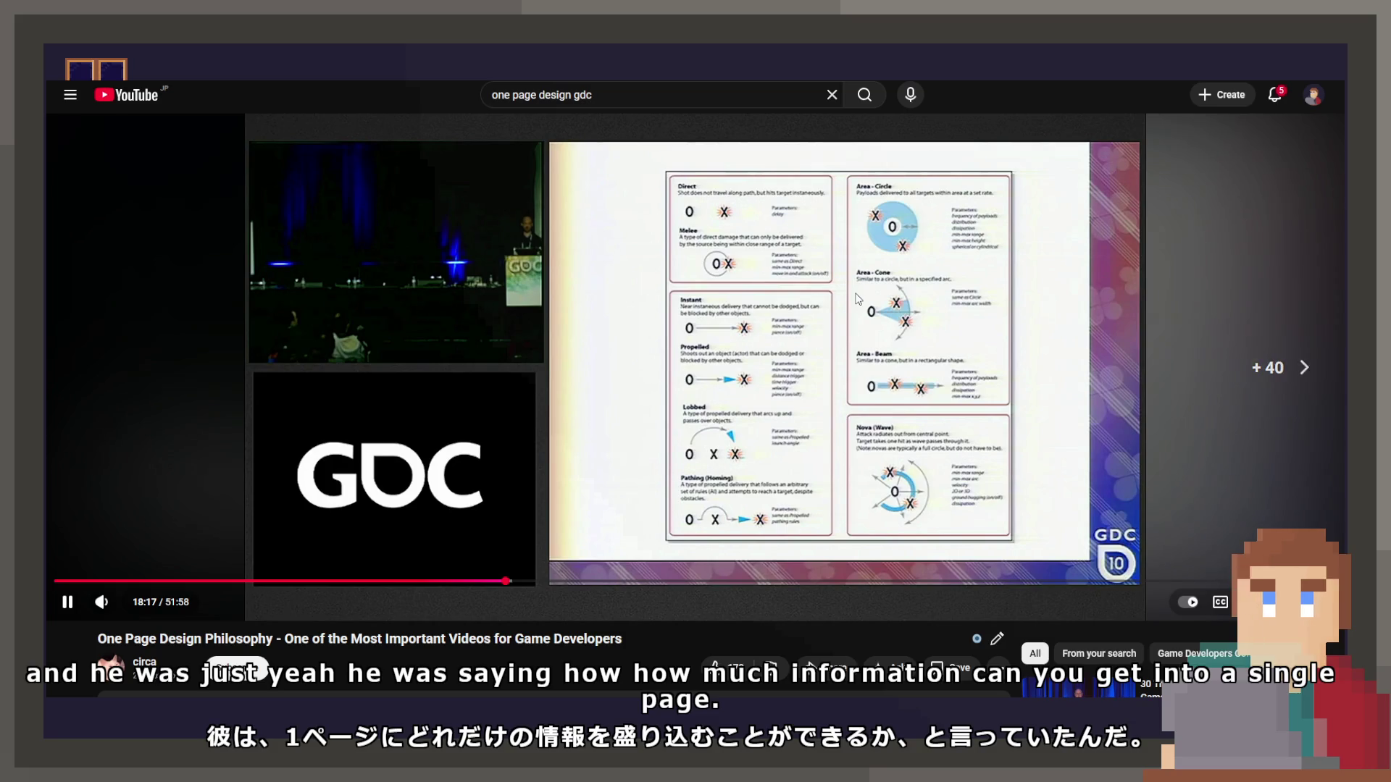
key(space)
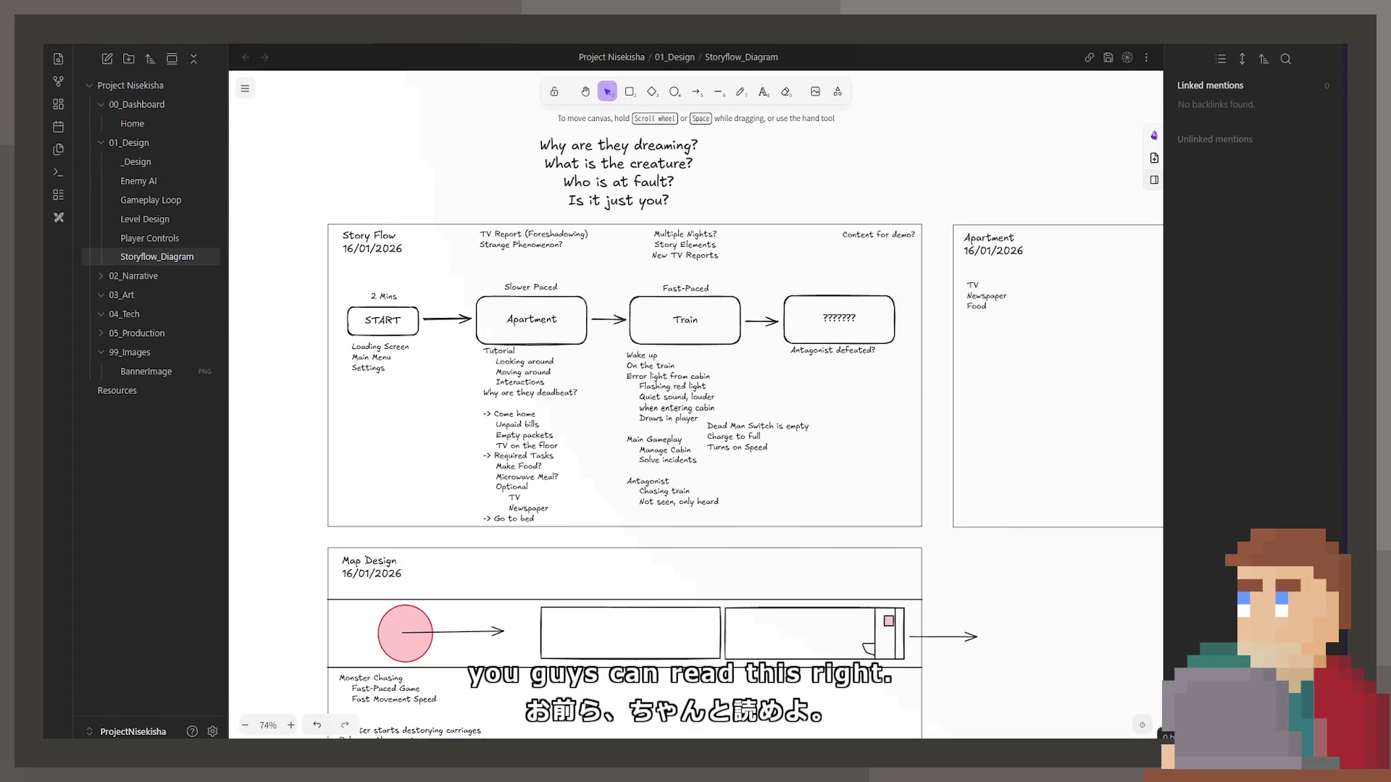
Scroll the canvas to centre the Story Flow frame in view
scroll(542, 331, down, 1)
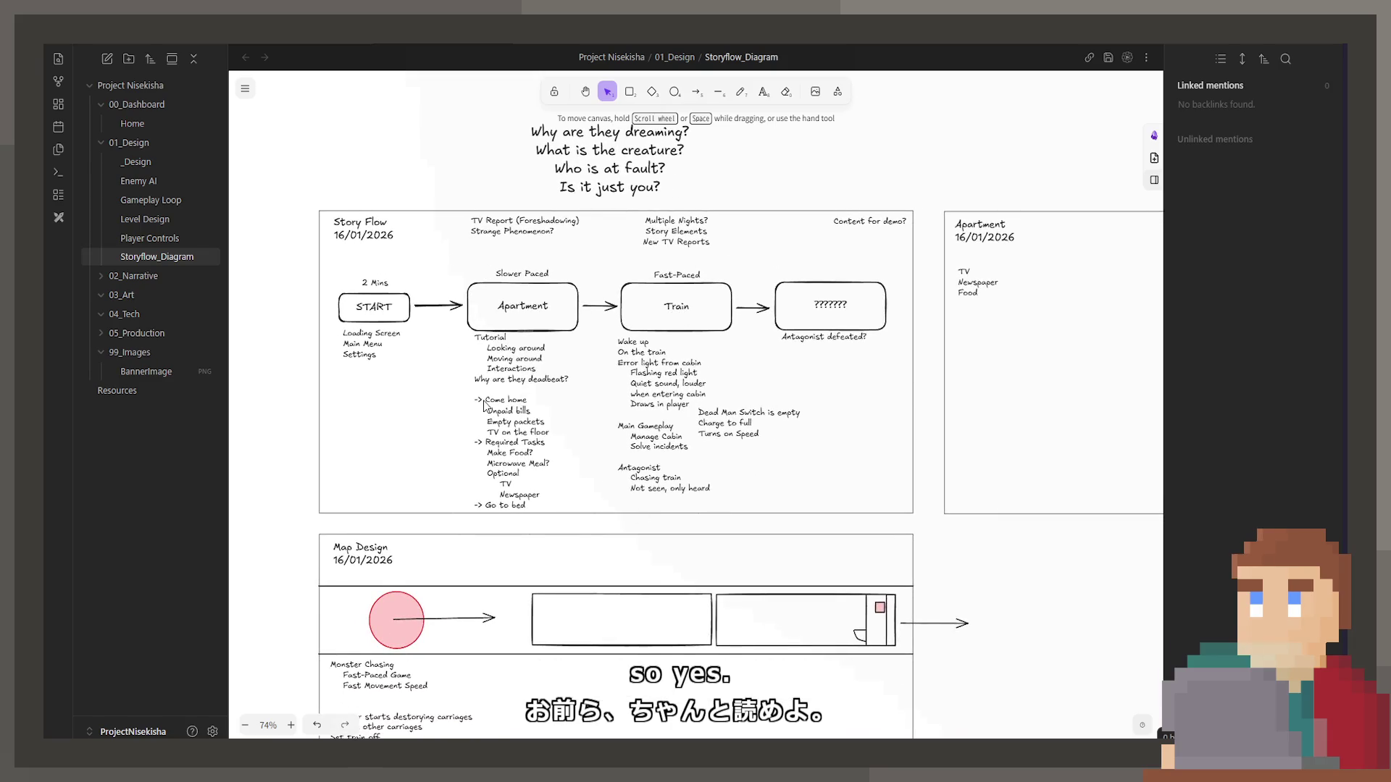
scroll(482, 371, up, 5)
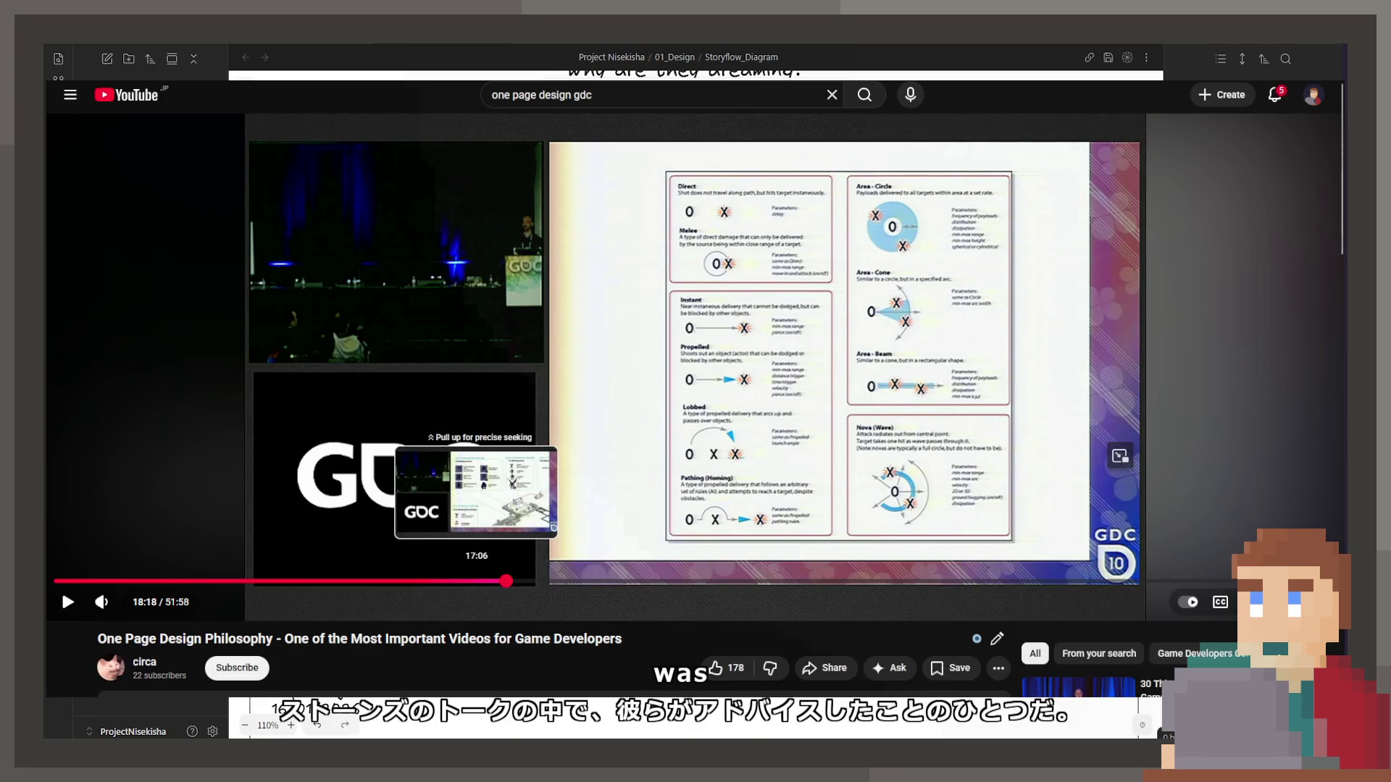
Jump the GDC talk back to 17:06 on the level layout slide
click(478, 584)
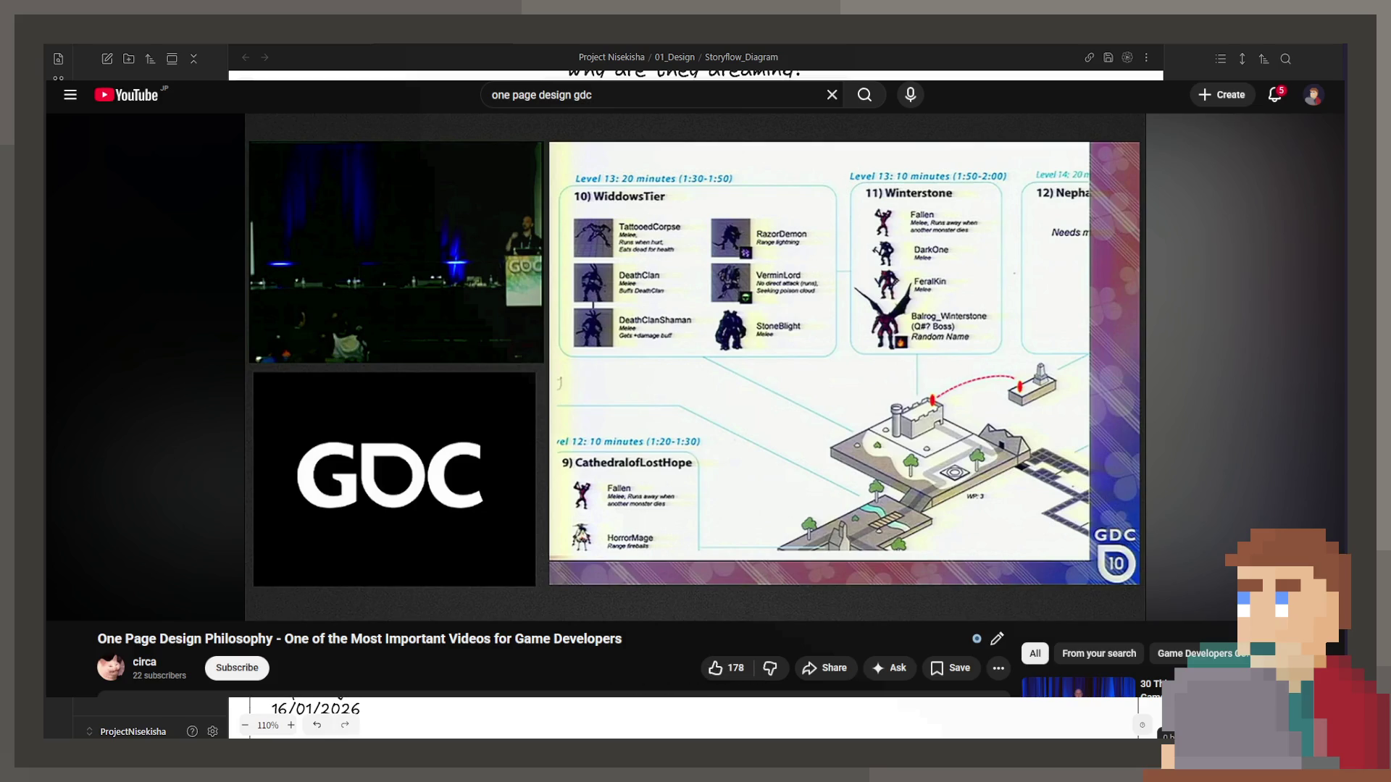
mouse_move(642, 274)
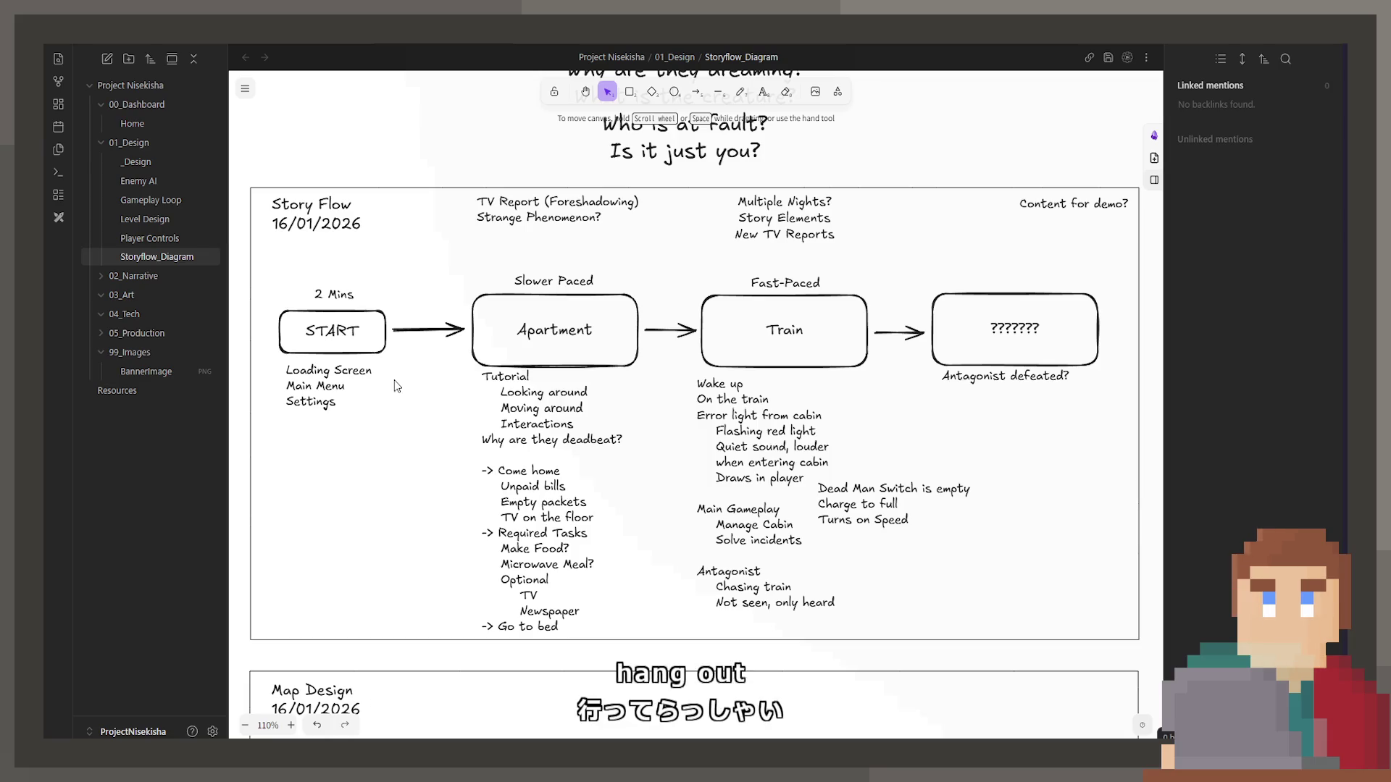
Delete the 'Why are they deadbeat?' line from the Apartment Tutorial notes
click(574, 314)
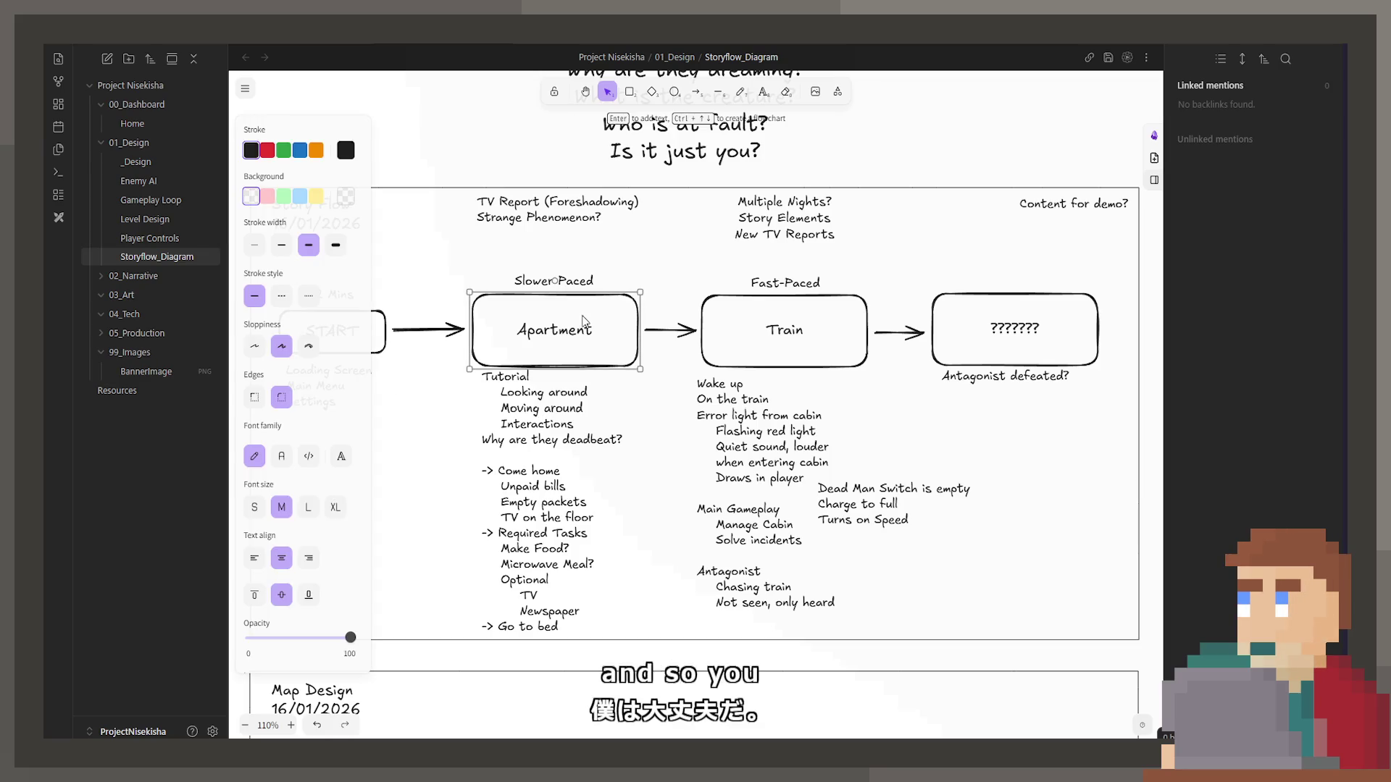
drag(538, 374, 712, 357)
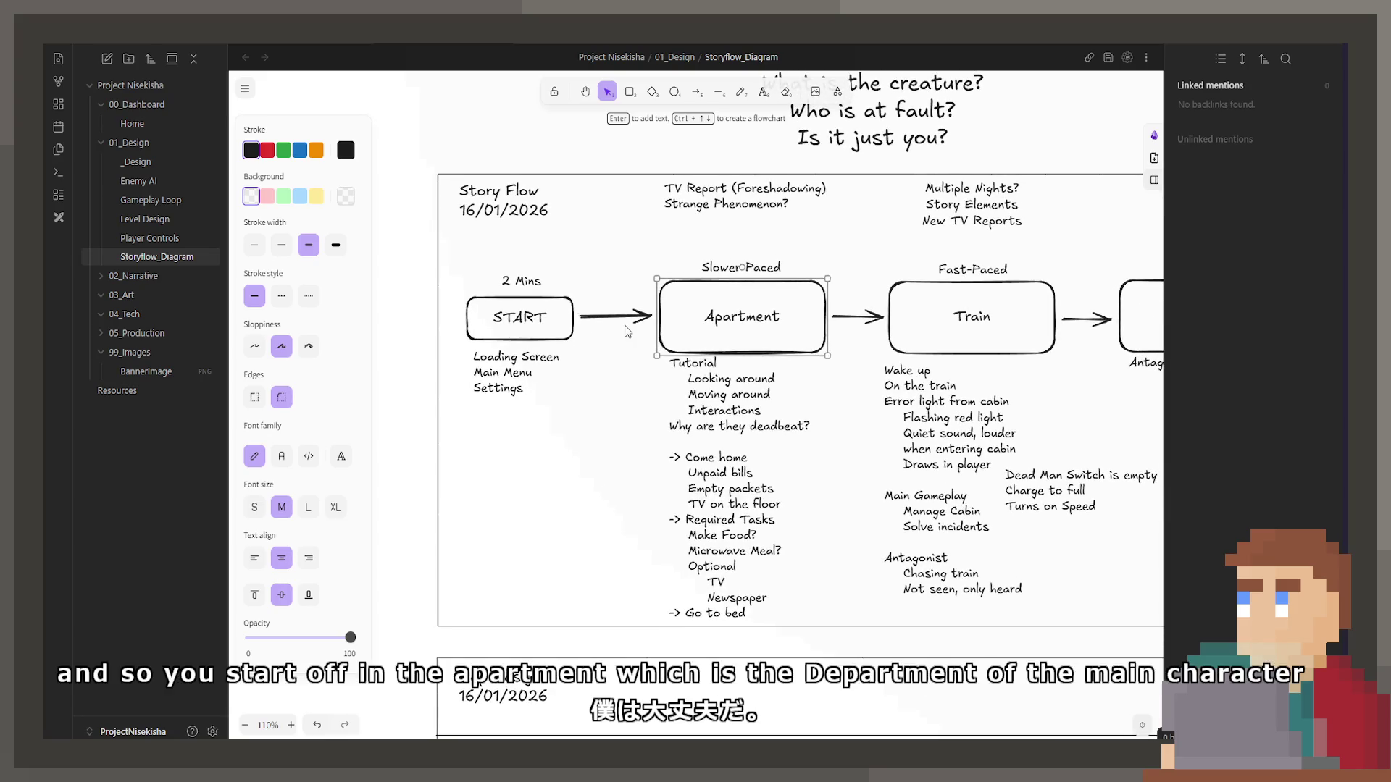
scroll(546, 327, up, 1)
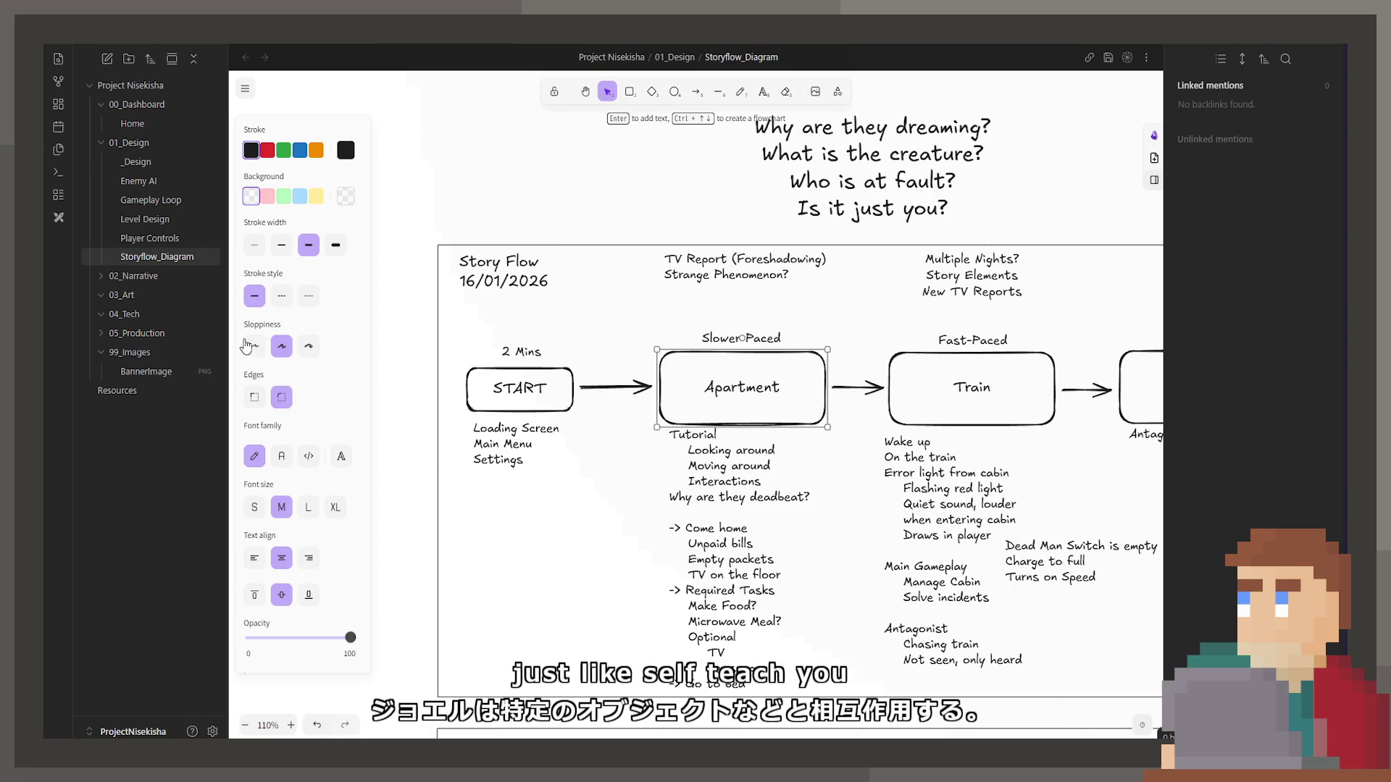
double_click(763, 507)
click(804, 502)
mouse_move(810, 498)
mouse_down()
mouse_move(665, 482)
mouse_move(648, 497)
mouse_up()
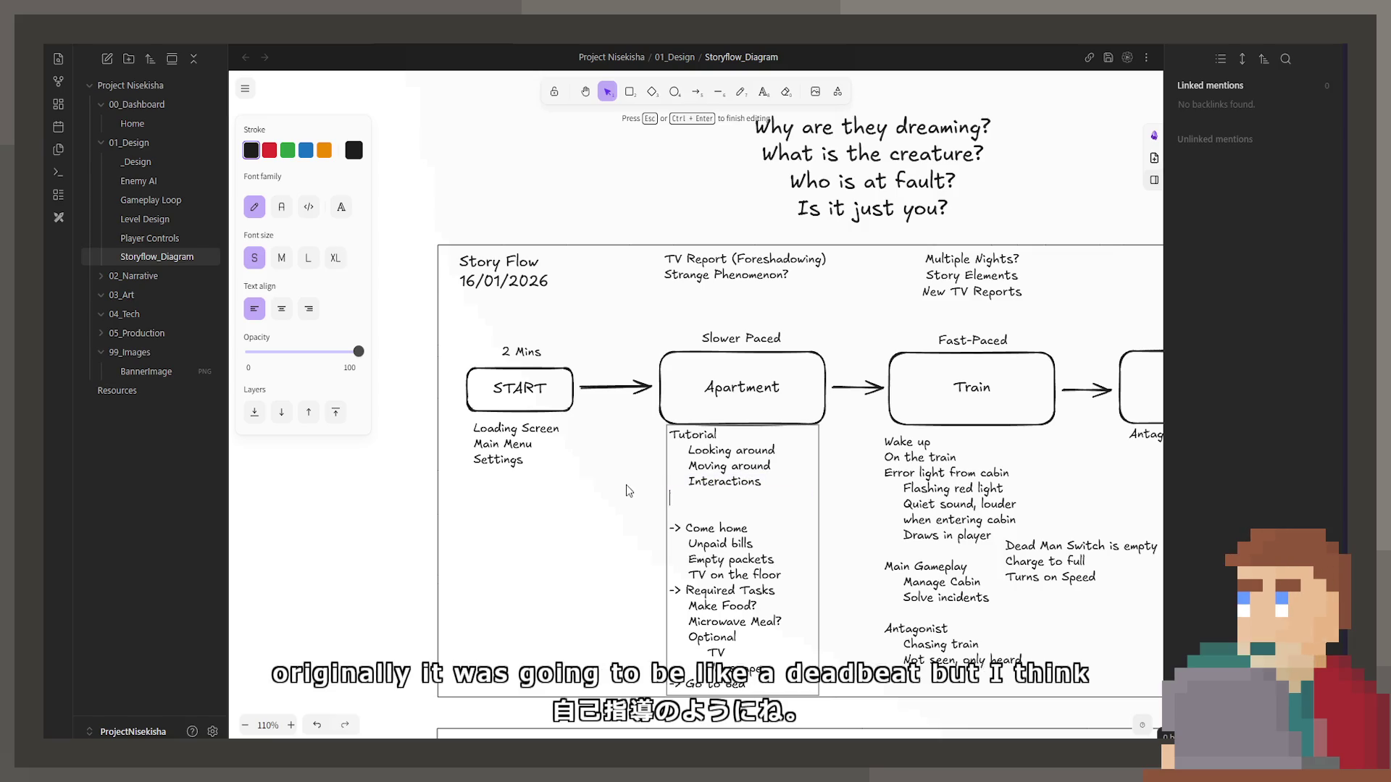
key(BackSpace)
Change the Story Flow title date's day from 16 to 18
click(472, 283)
double_click(472, 283)
click(471, 282)
key(Delete)
text(8)
key(Escape)
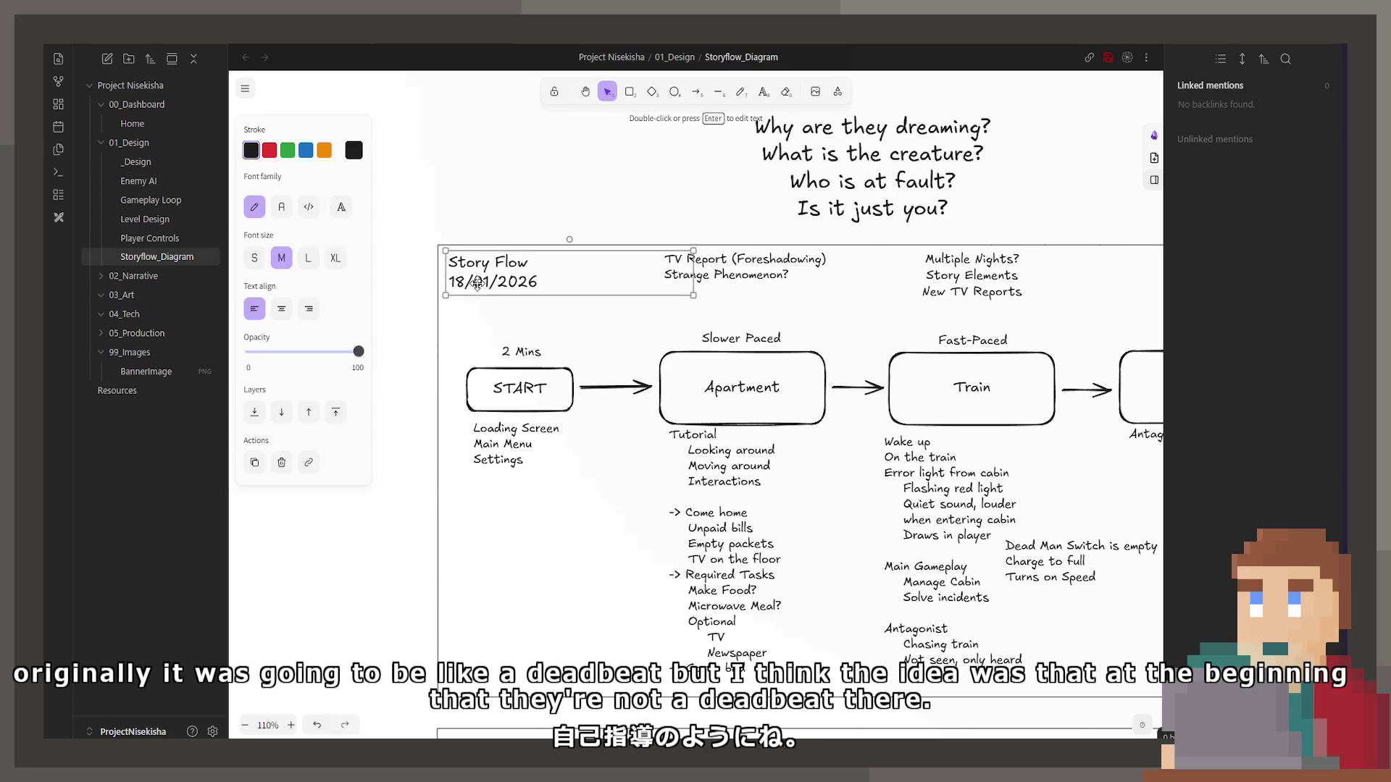
Recentre the diagram on the canvas and select the Tutorial notes block
click(516, 319)
drag(784, 472, 692, 454)
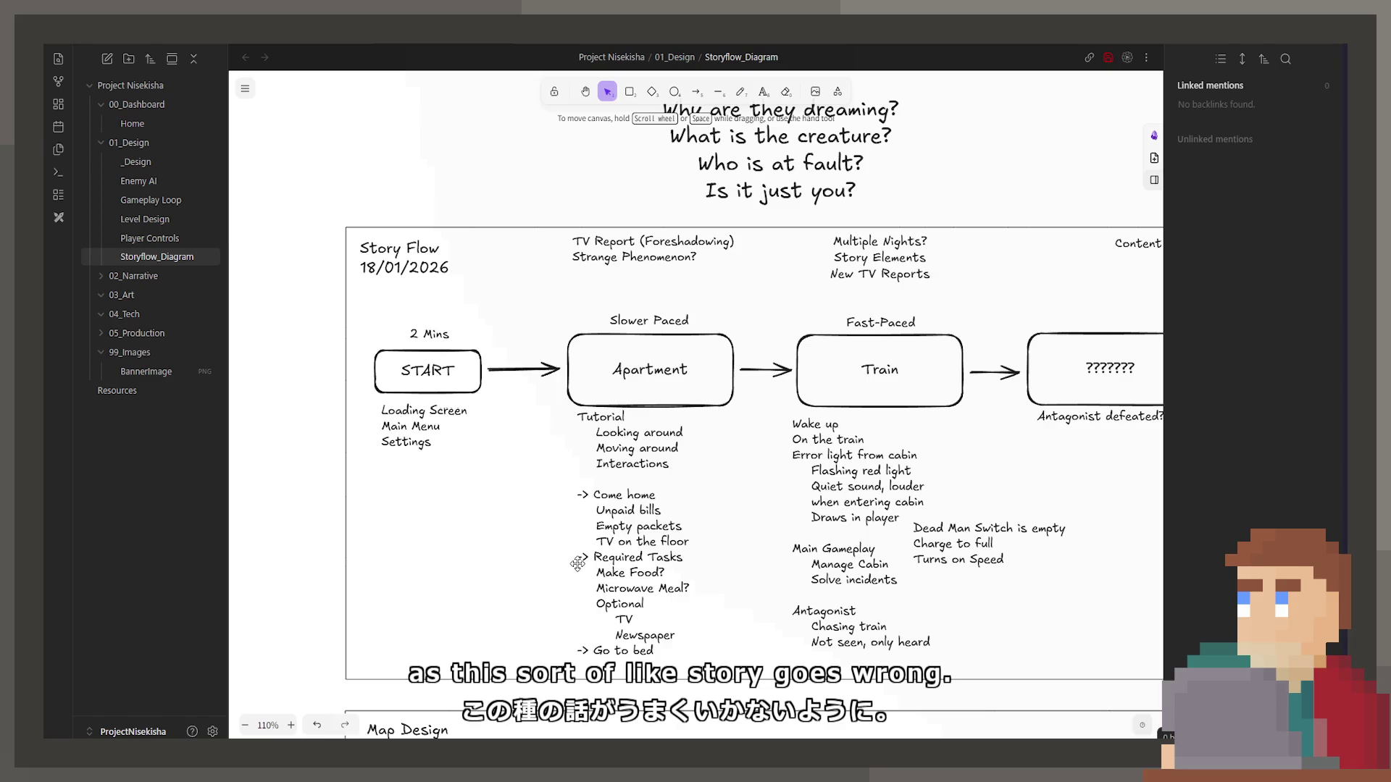
scroll(598, 556, right, 4)
drag(598, 556, 642, 557)
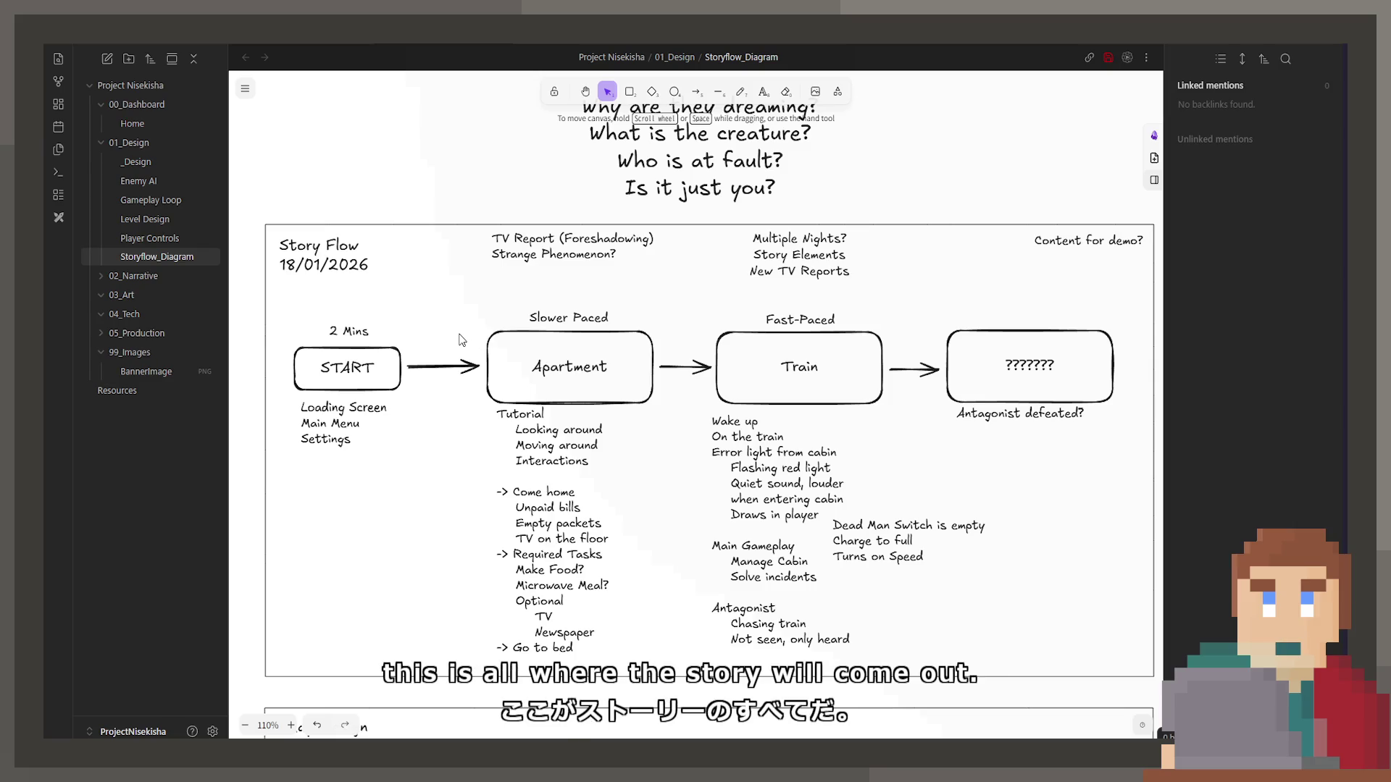
click(606, 465)
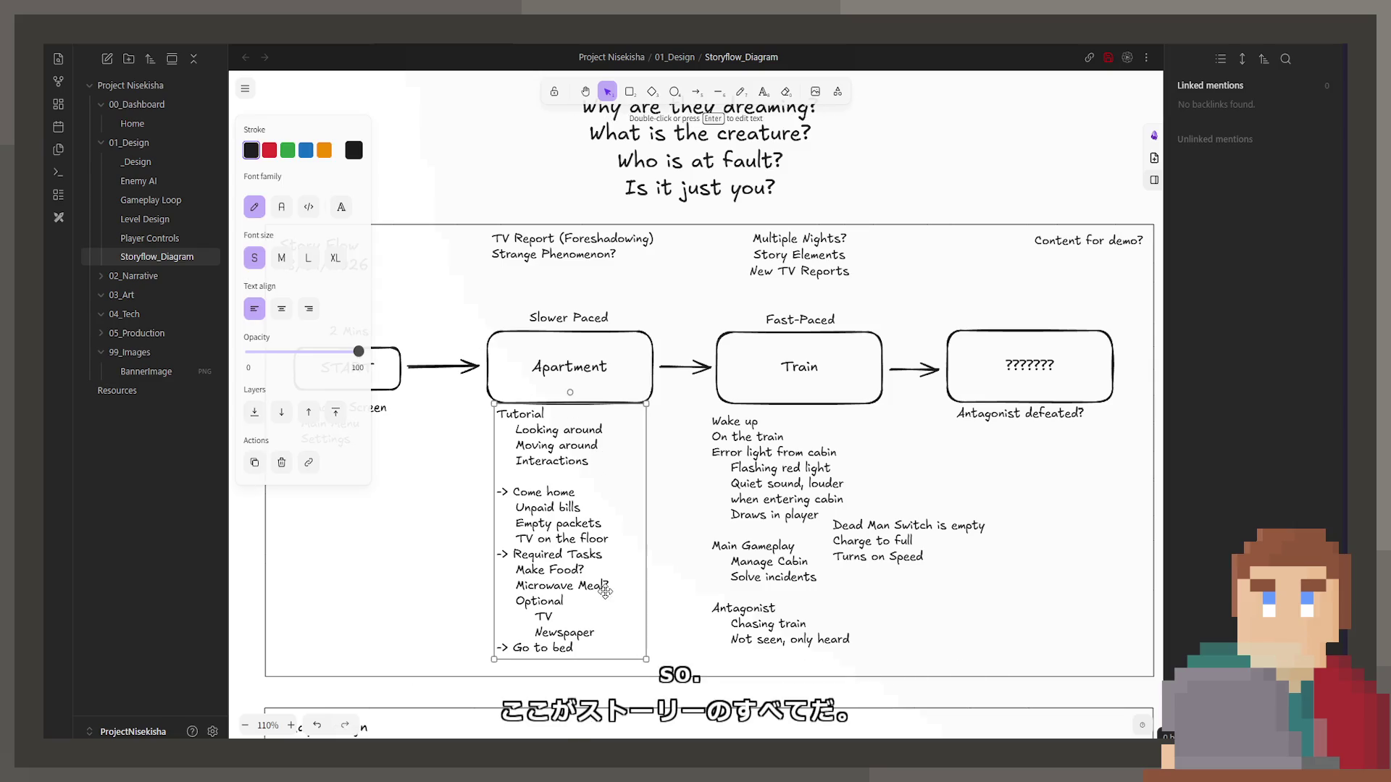
Add 'Story Focus' under Slower Paced and move the label above Apartment
double_click(573, 316)
text(Story Focus)
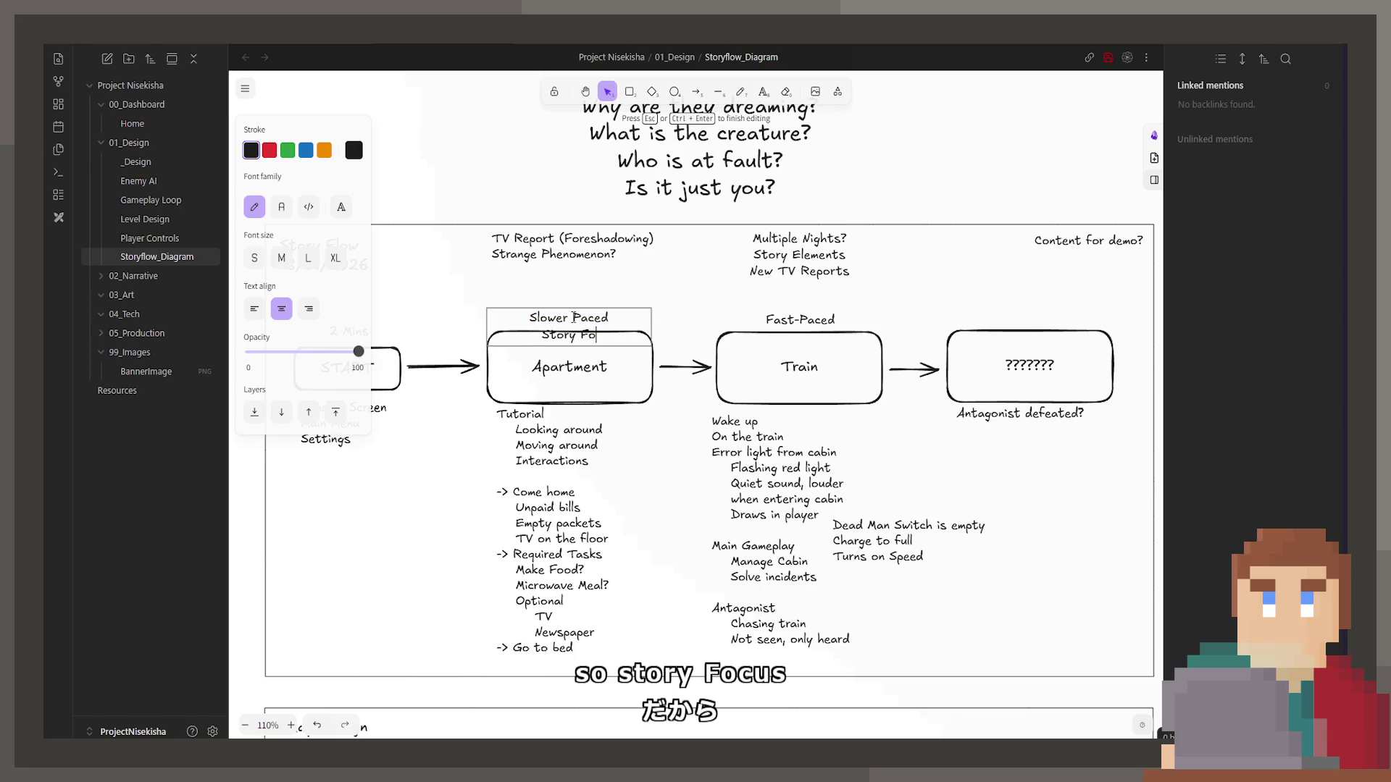
click(685, 333)
drag(602, 320, 606, 308)
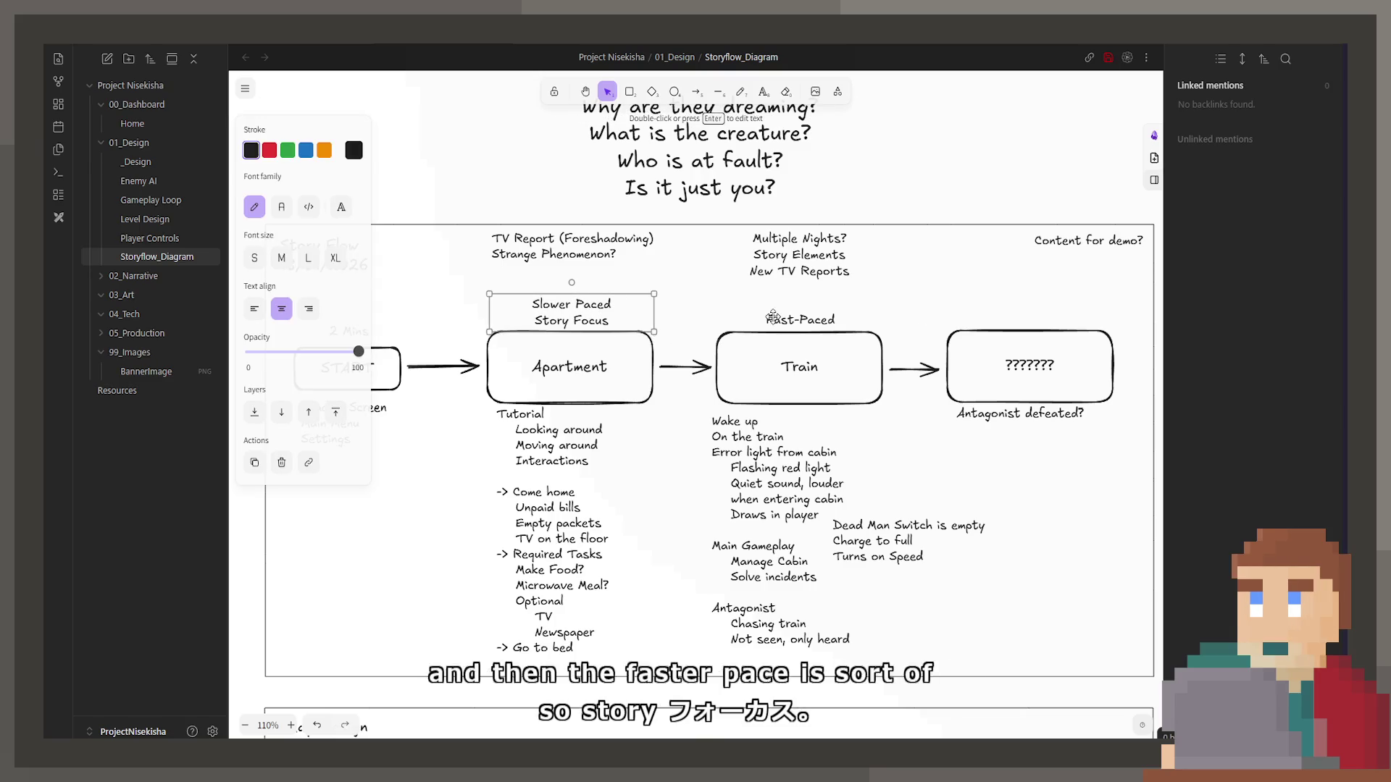
Add 'Action Focus' under Fast-Paced and move the label above Train
double_click(833, 319)
key(Return)
text(Acti)
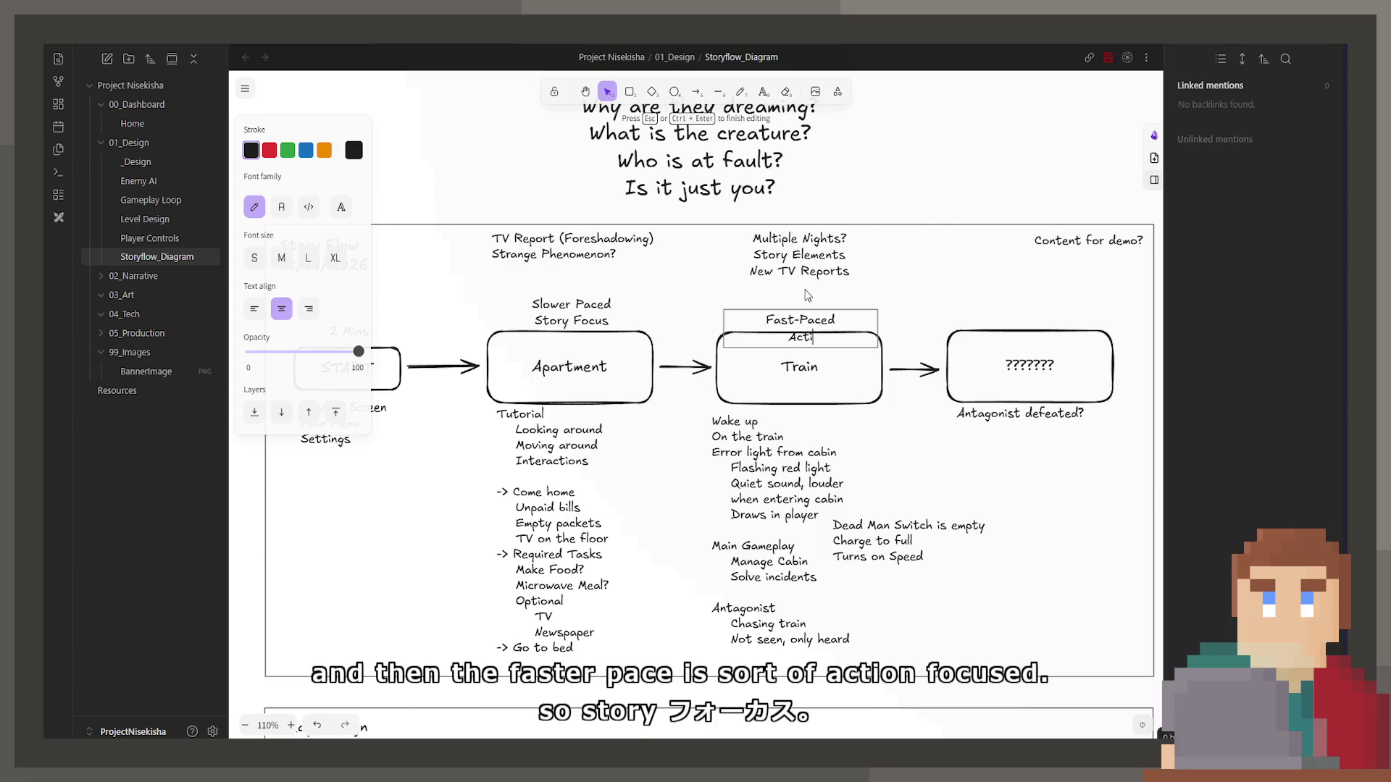
text(on Focus)
key(Escape)
drag(797, 311, 797, 297)
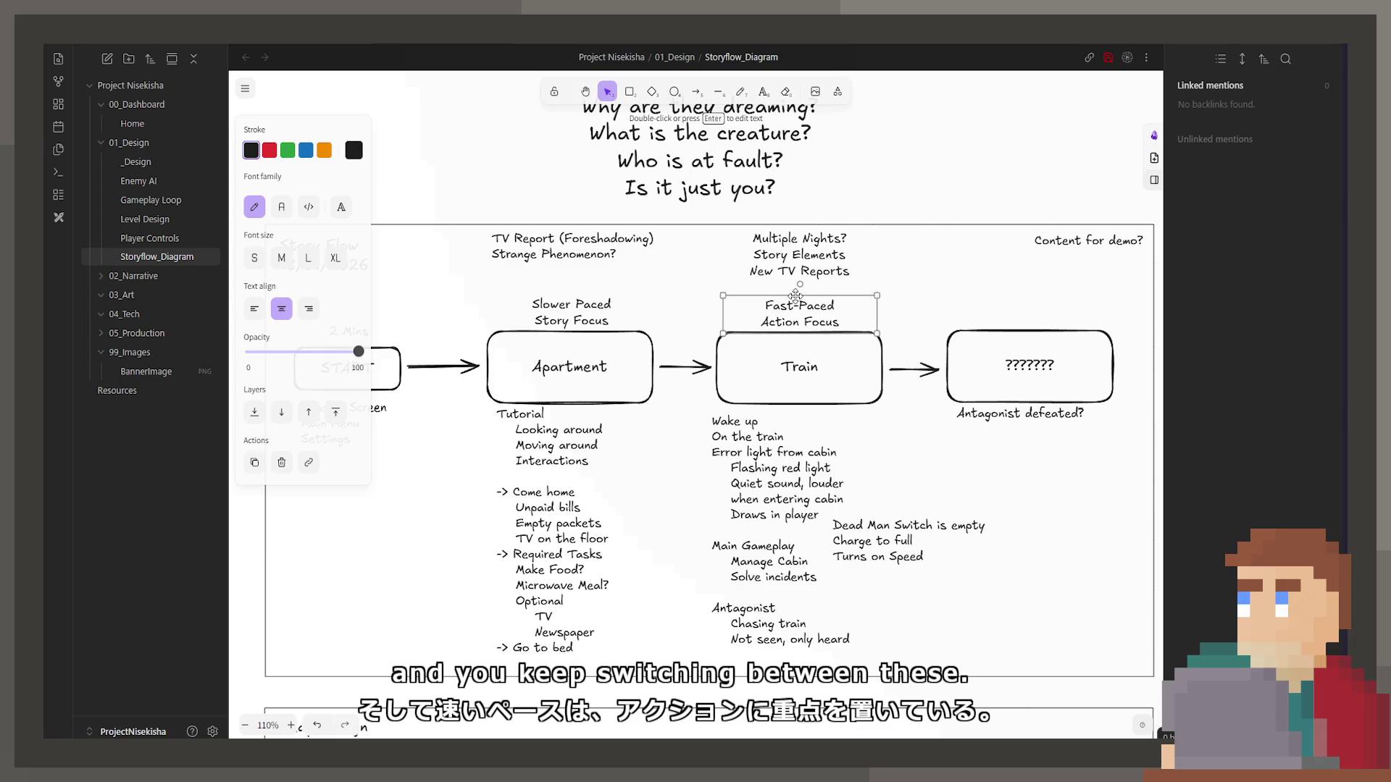
key(Escape)
drag(733, 339, 713, 349)
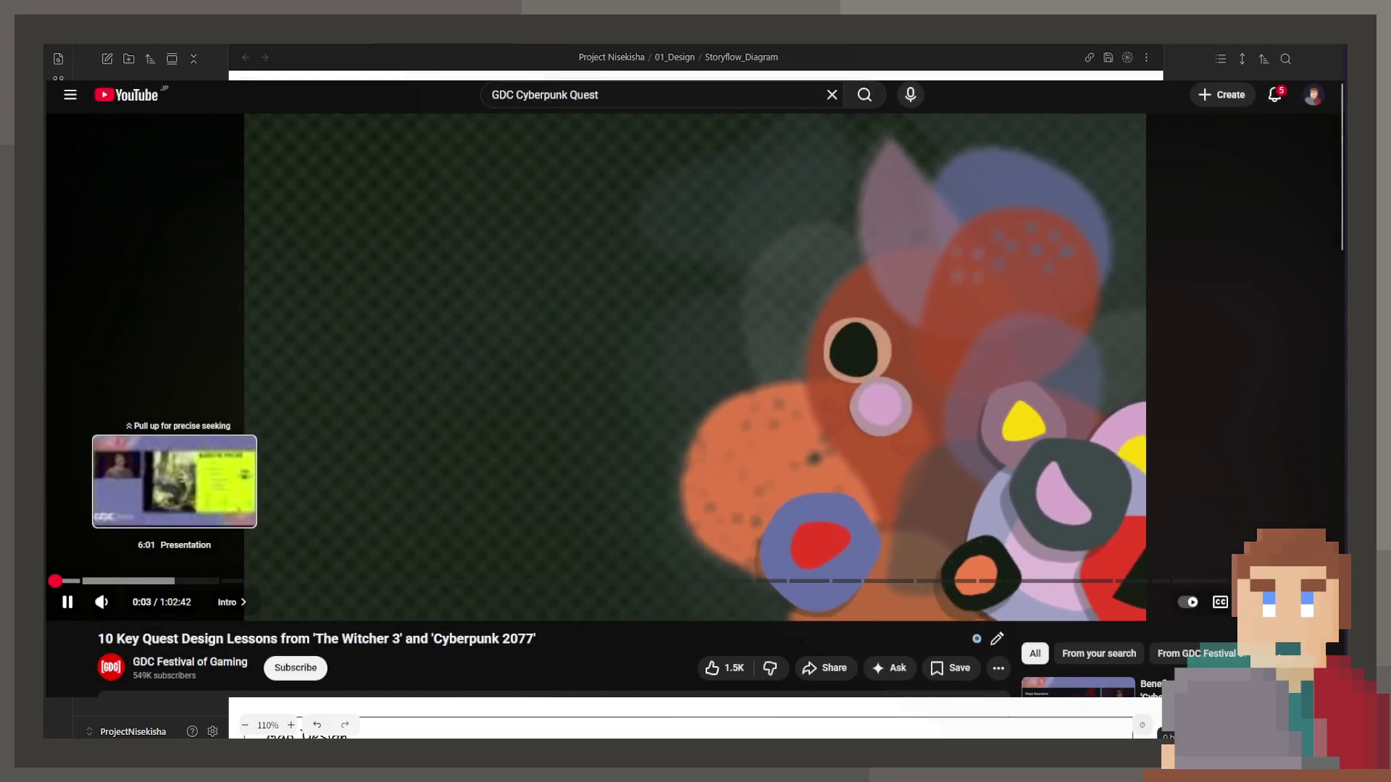
Expand the quest design talk's description and jump to the Lesson #1: Engagement slide
scroll(597, 406, down, 3)
click(248, 537)
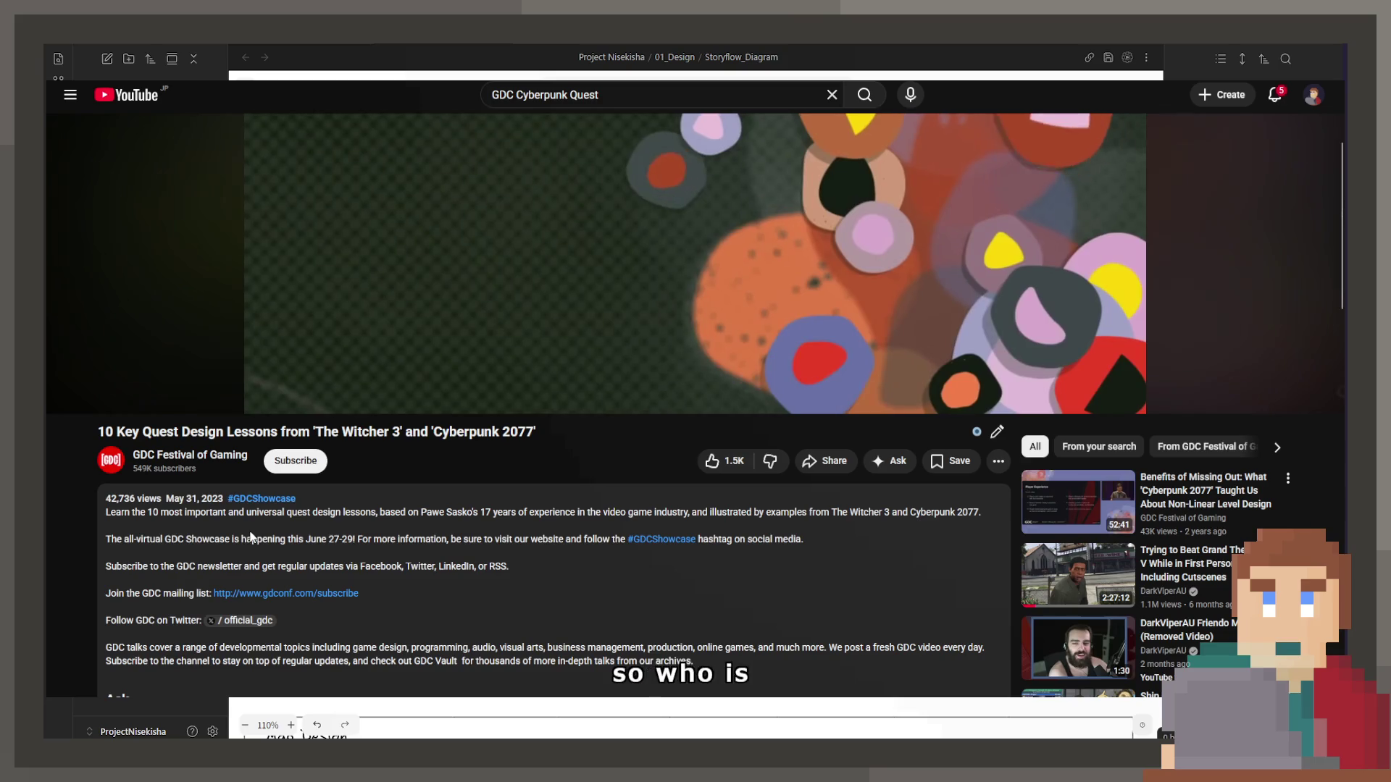
scroll(438, 512, up, 3)
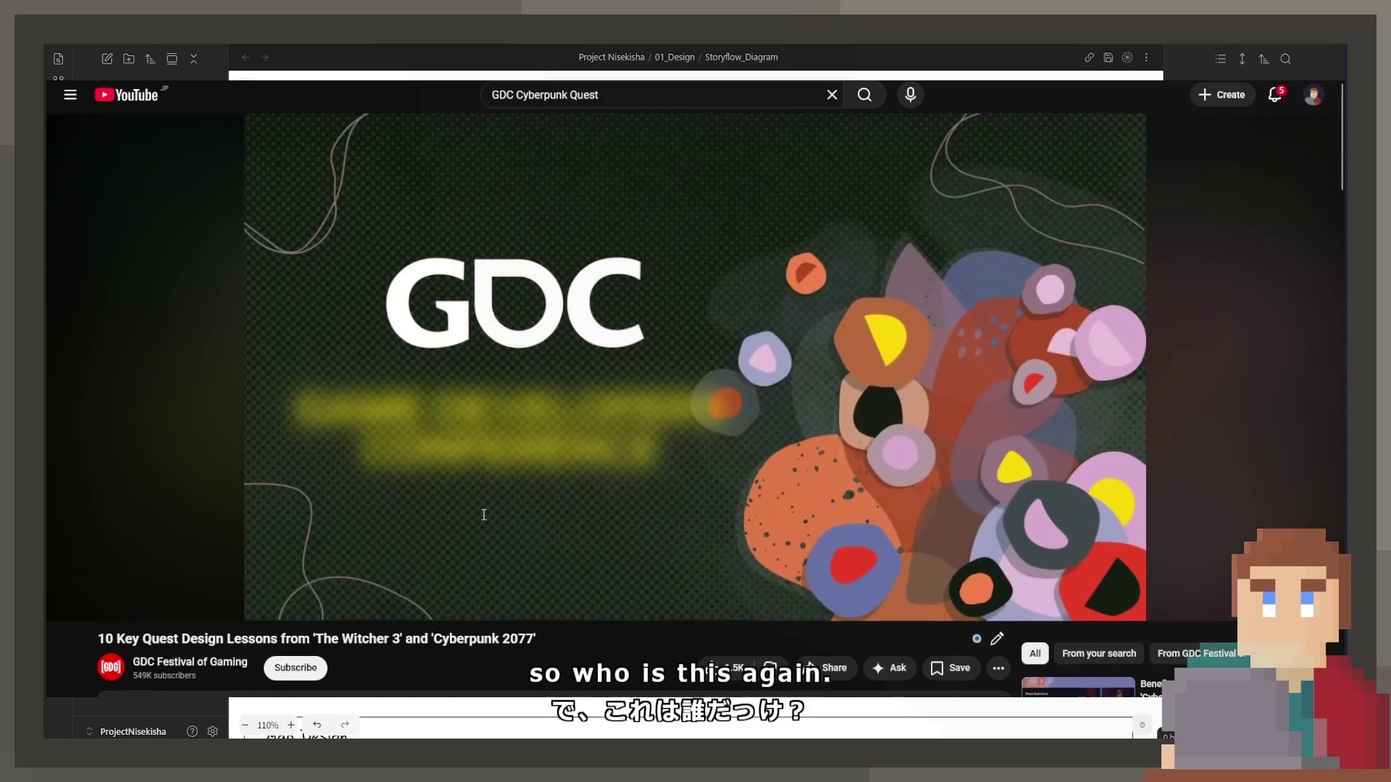
click(193, 581)
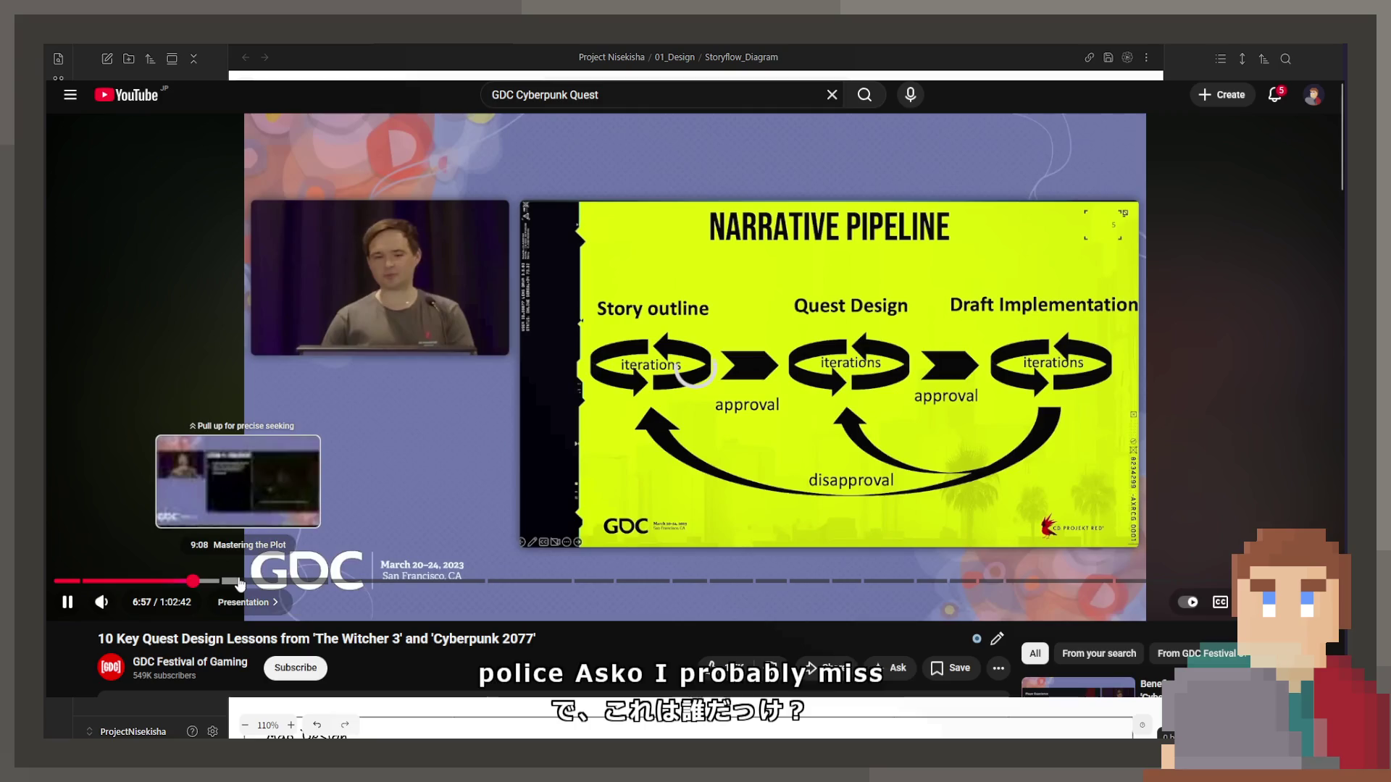
click(239, 581)
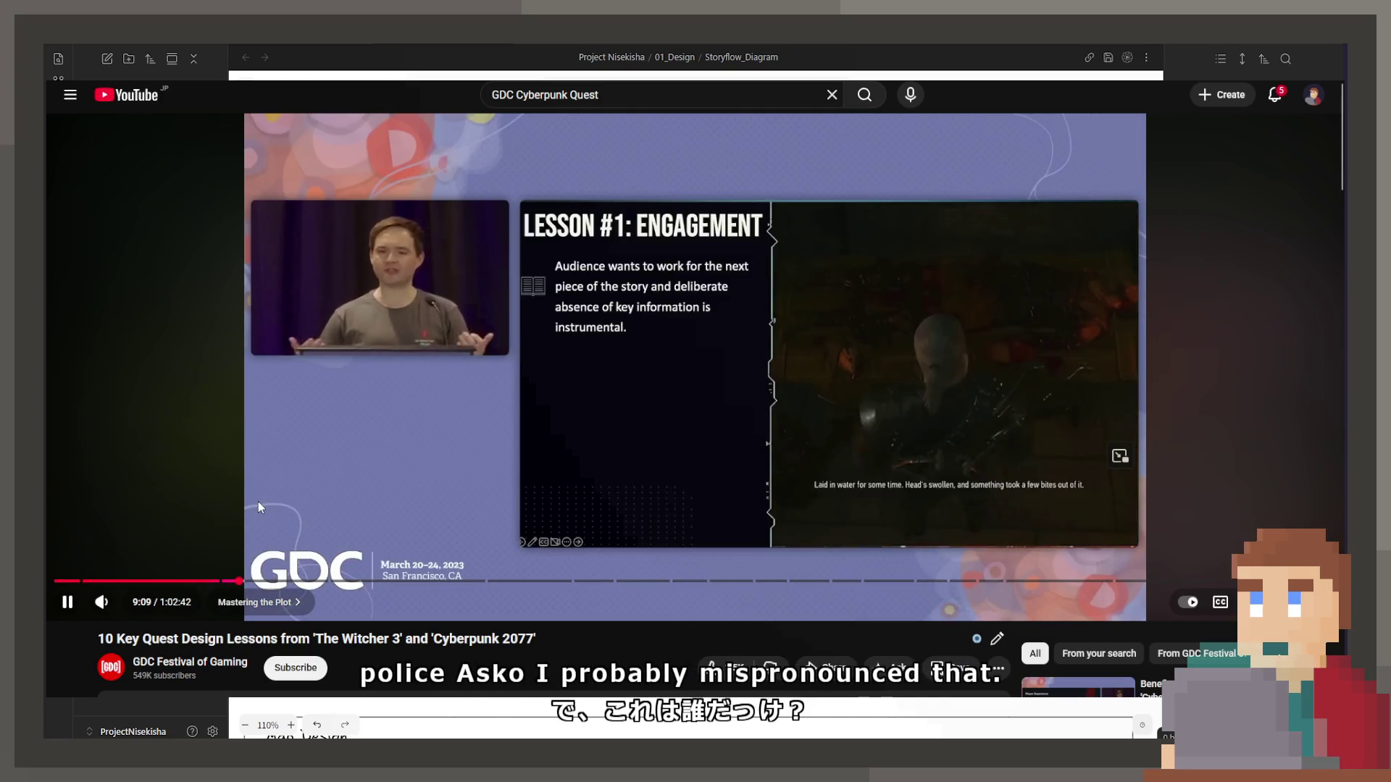
click(258, 503)
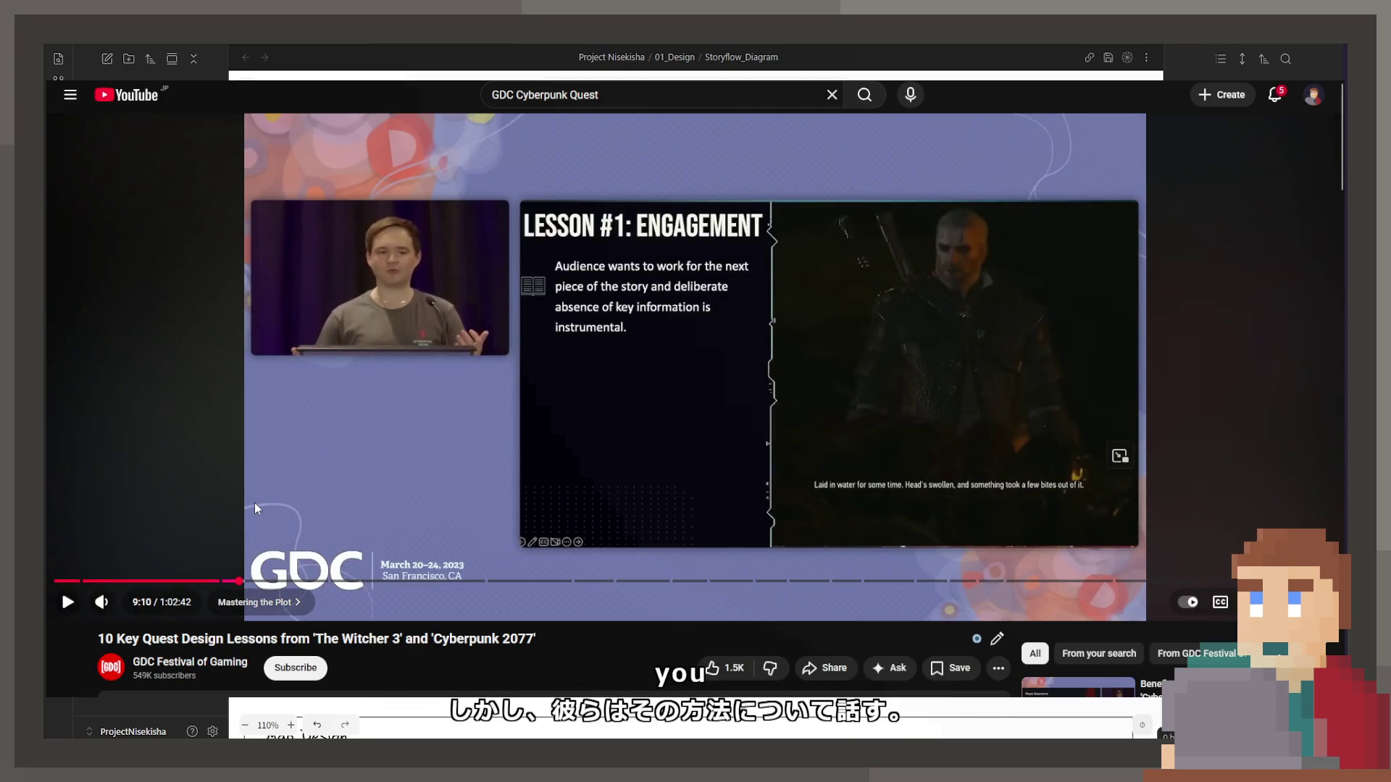
Pause the talk at 9:18, then jump ahead to the Lesson #4: Brevity section
click(65, 598)
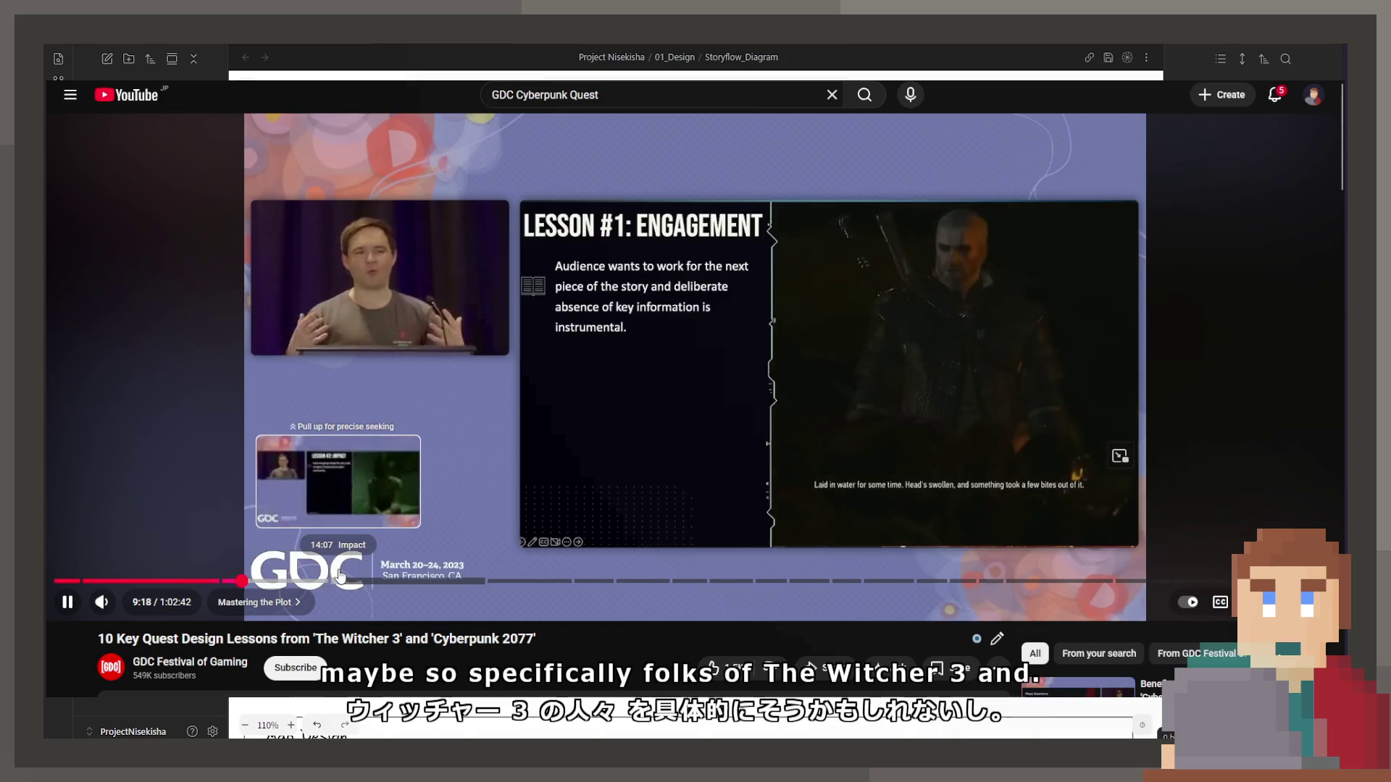
key(space)
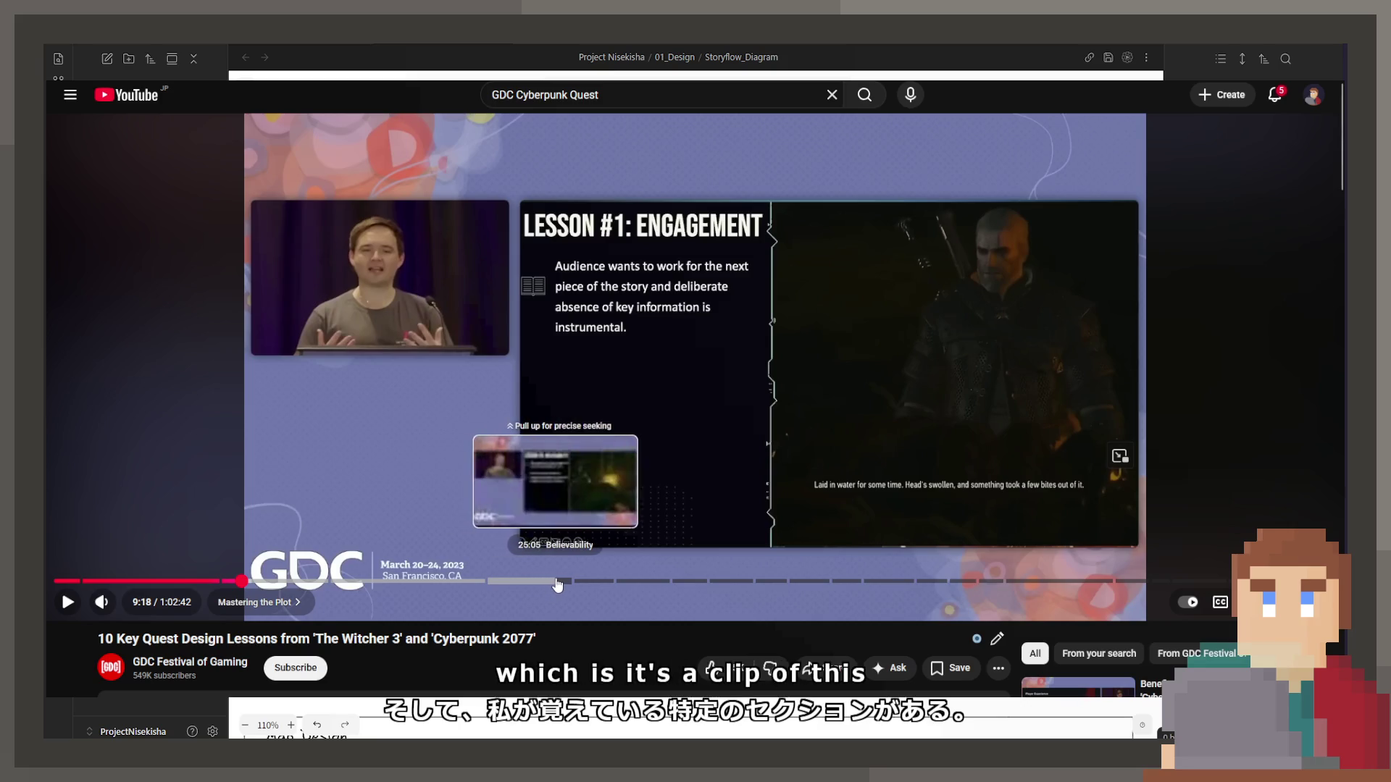
click(580, 581)
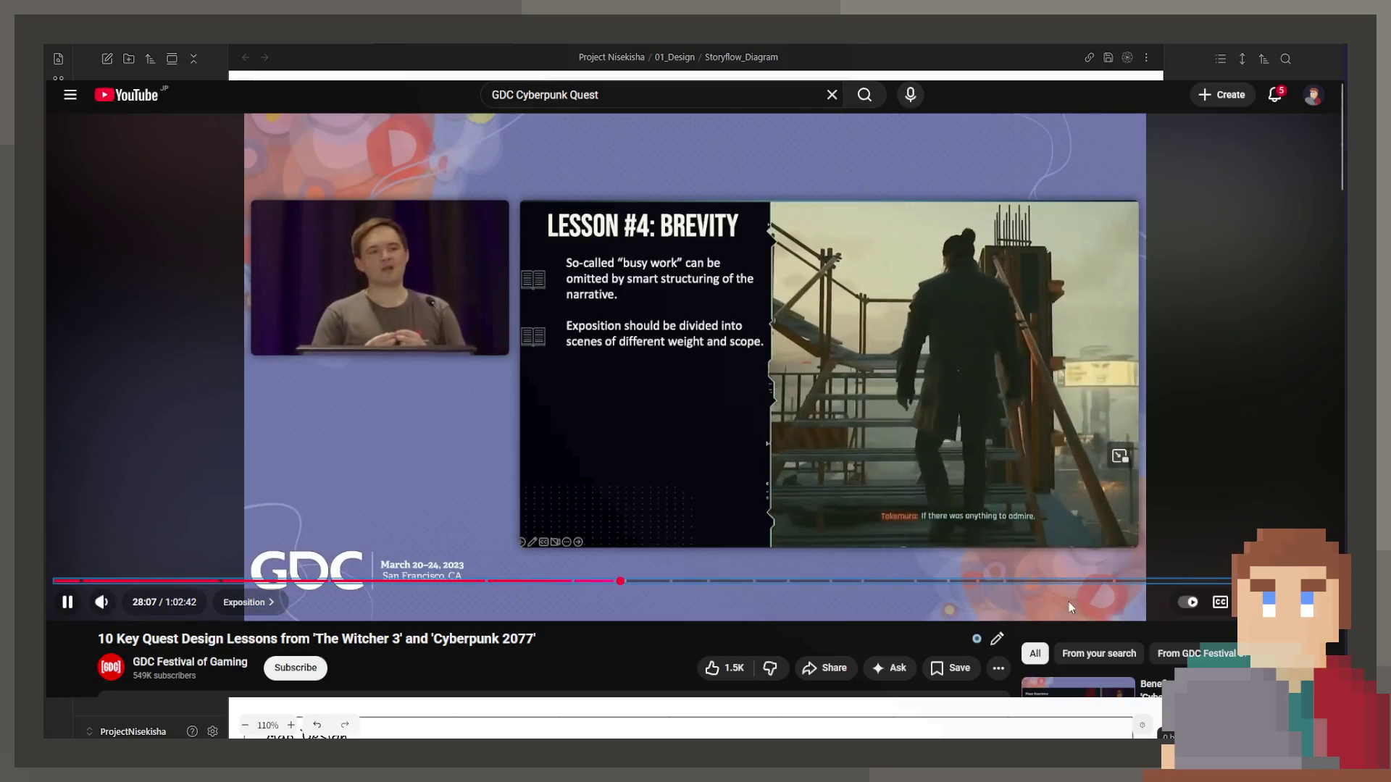
Review the talk's Lesson #4: Brevity section, skipping ahead and pausing at 29:38
click(676, 358)
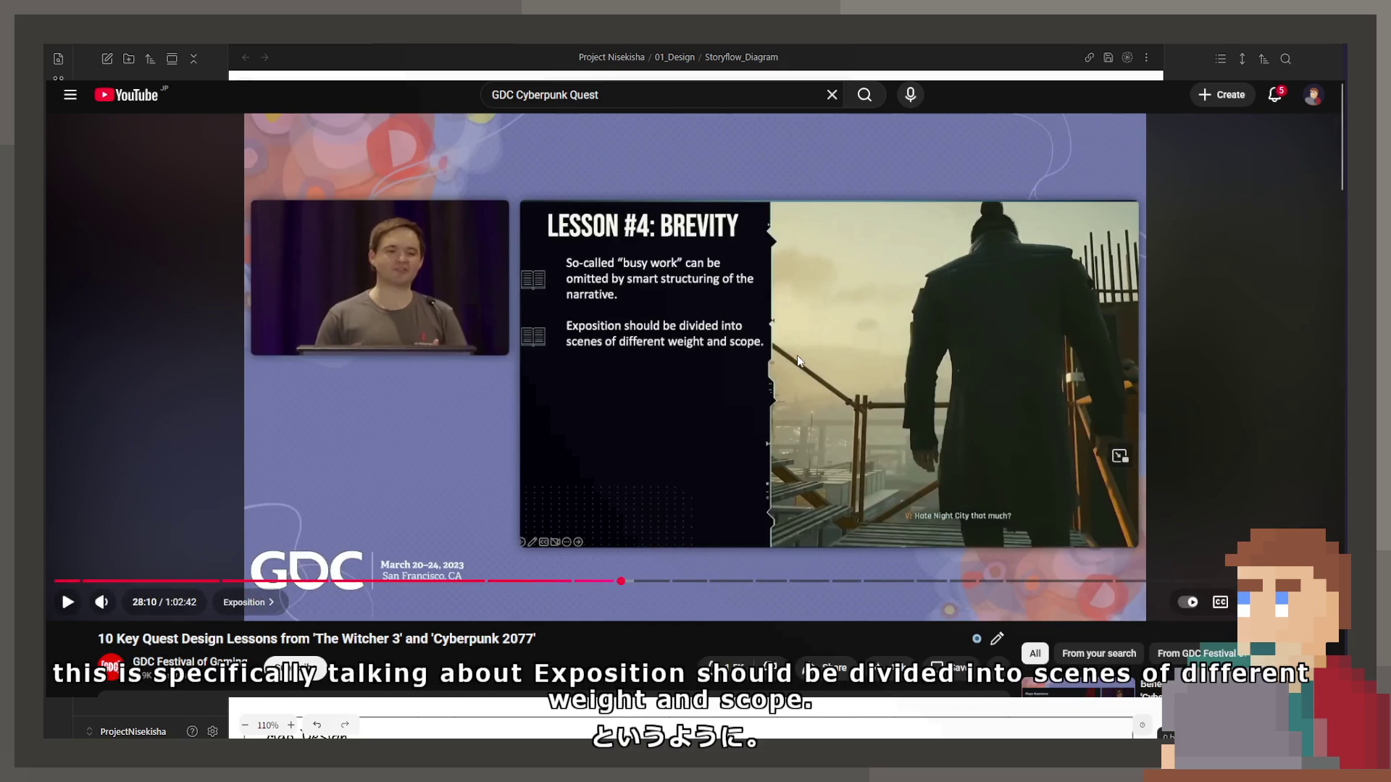
click(605, 301)
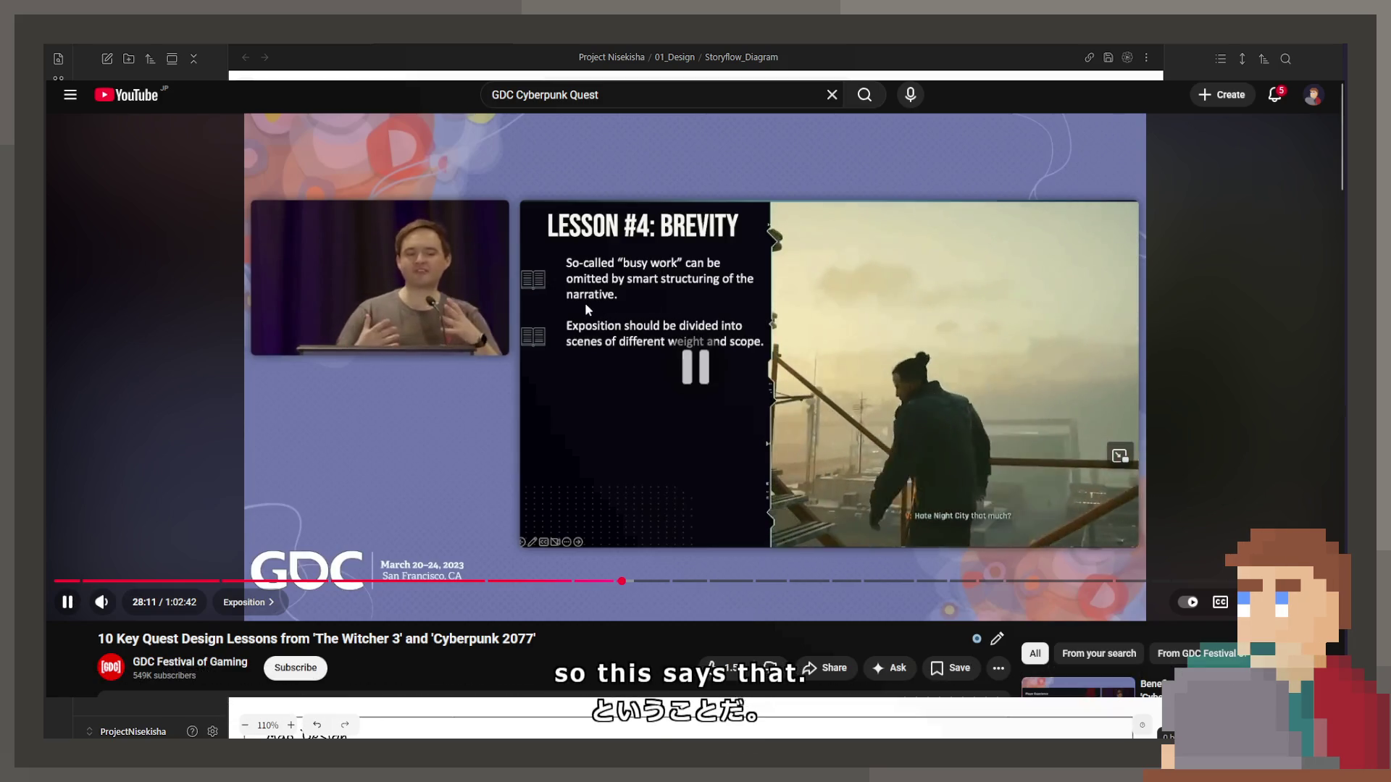
click(585, 302)
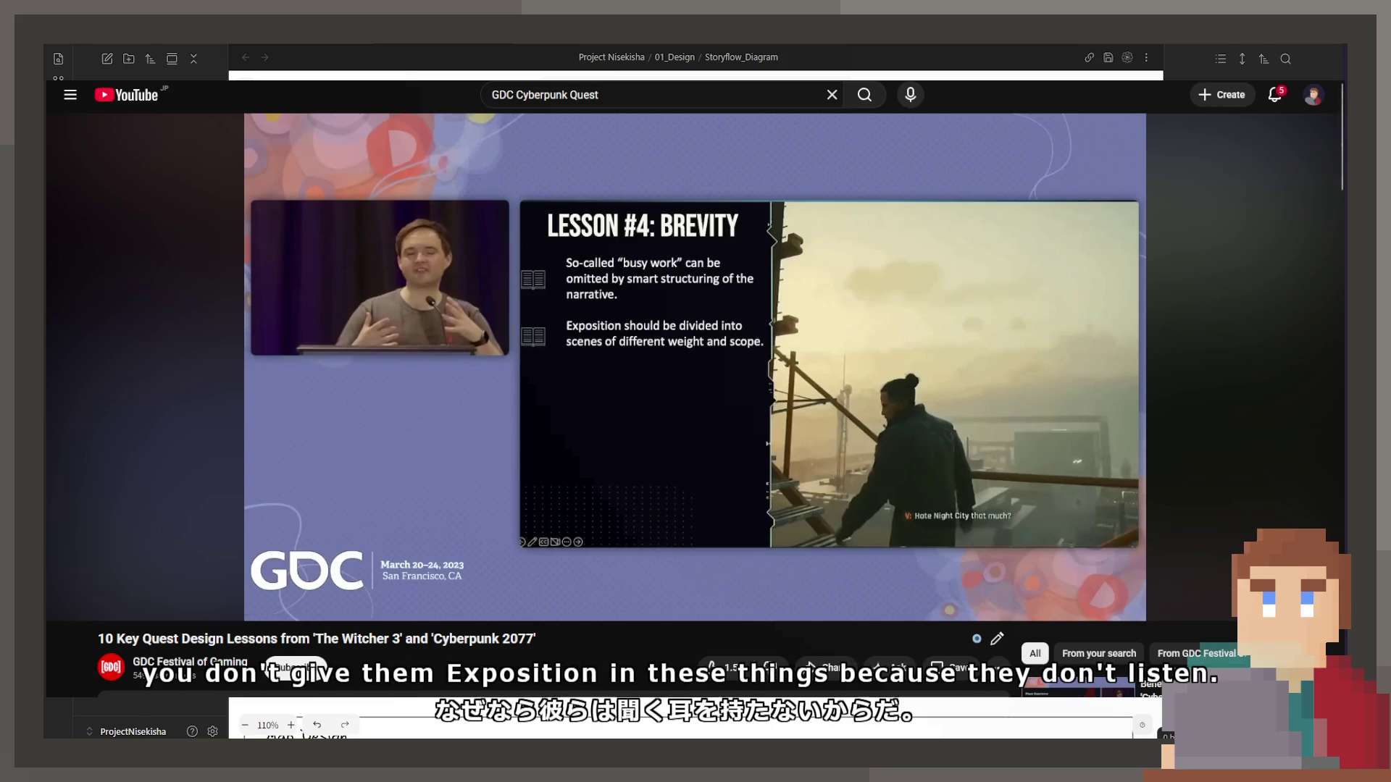
mouse_move(665, 454)
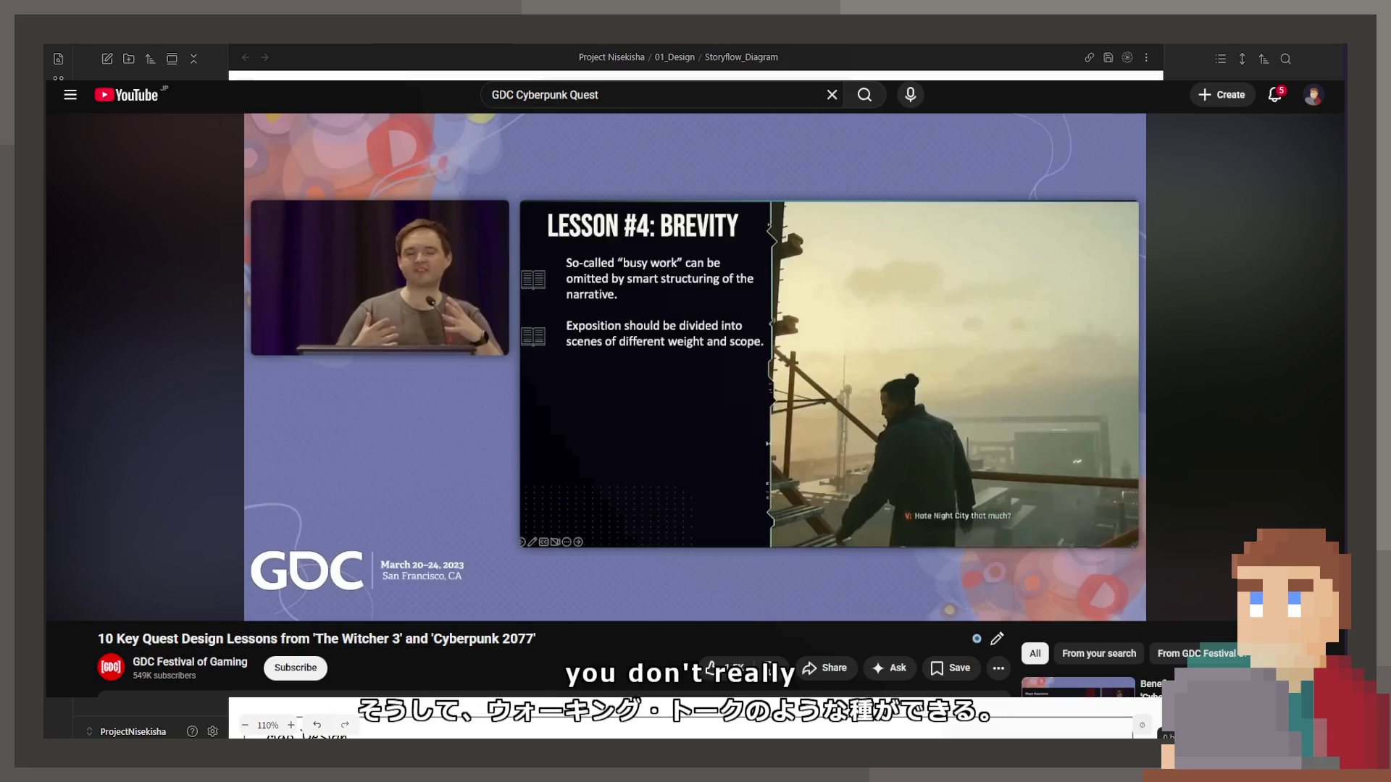
click(855, 411)
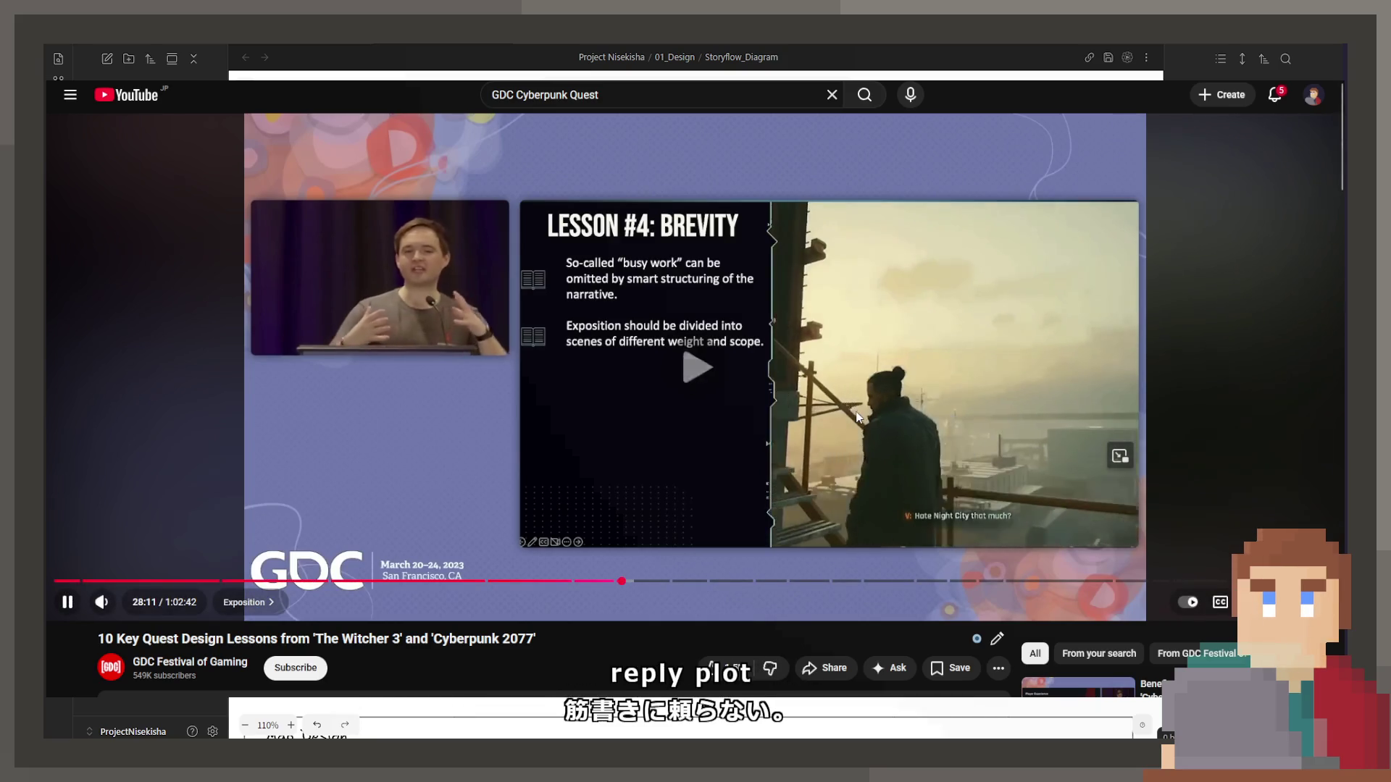
key(Right)
key(Right)
key(Right)
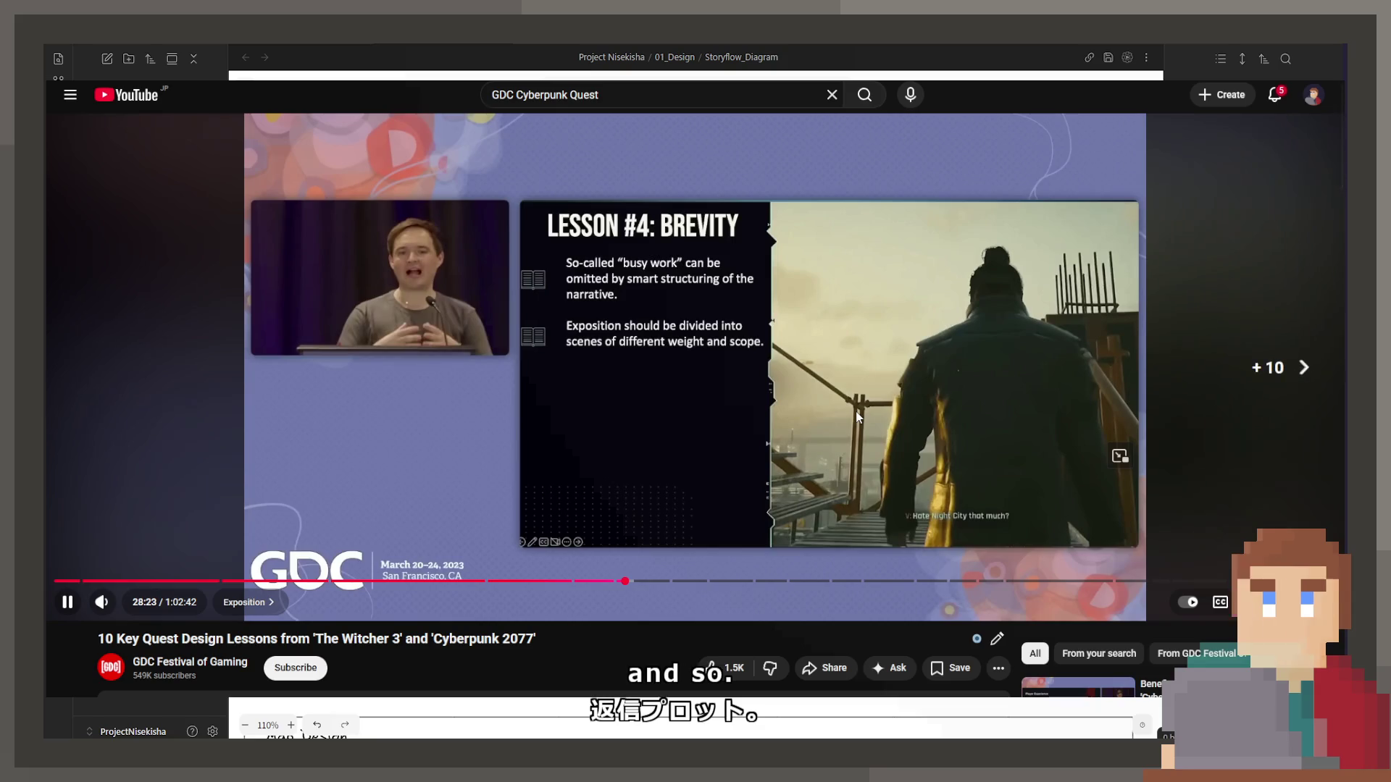
key(Right)
key(Right)
key(Right)
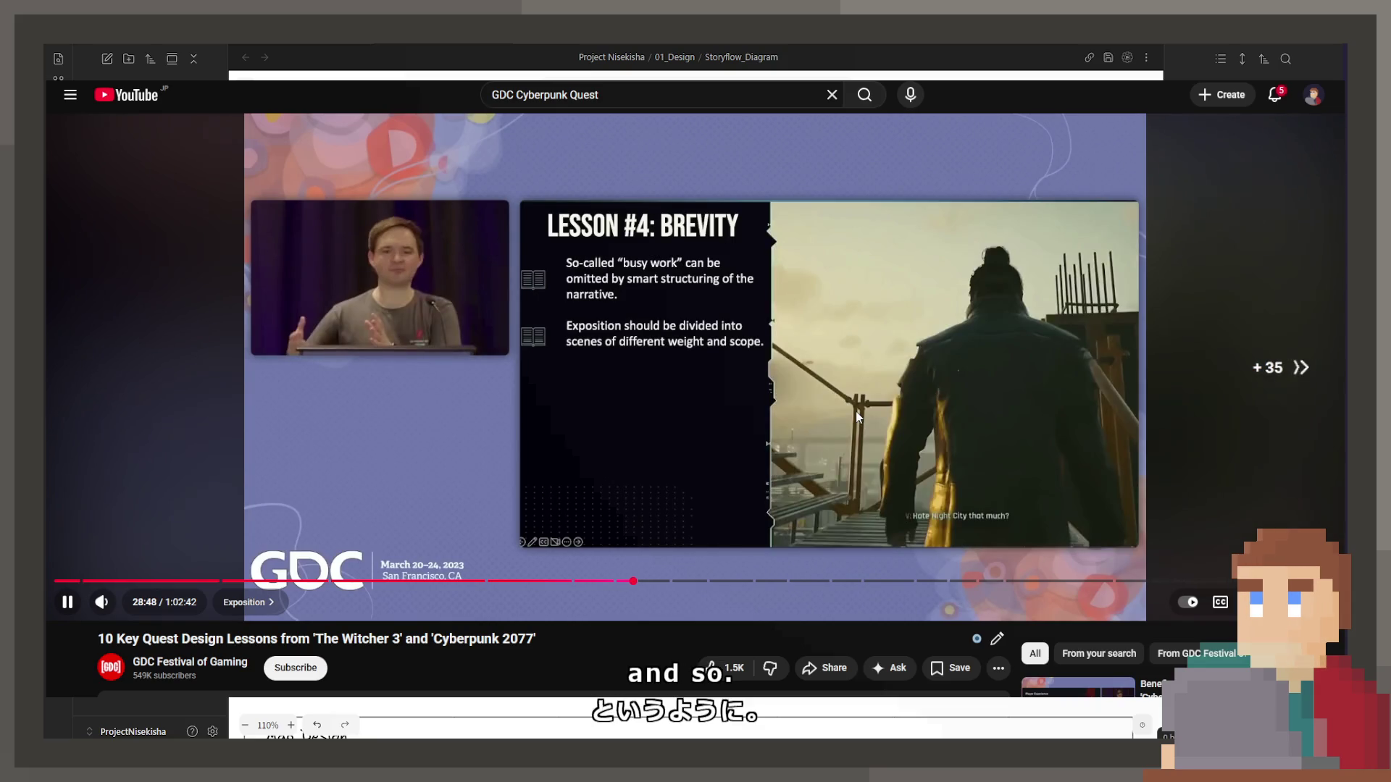
key(Right)
key(Right)
key(Right)
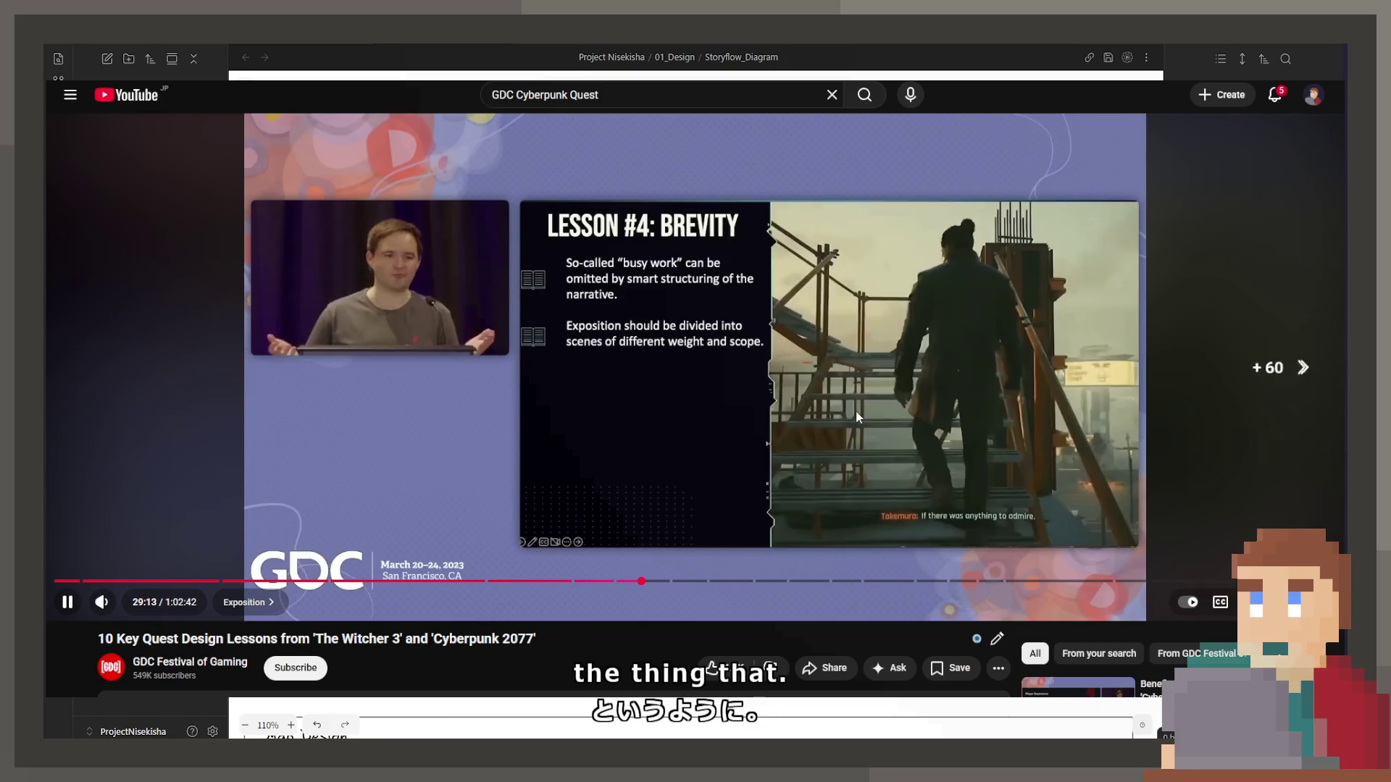
key(Right)
key(Right)
key(Right)
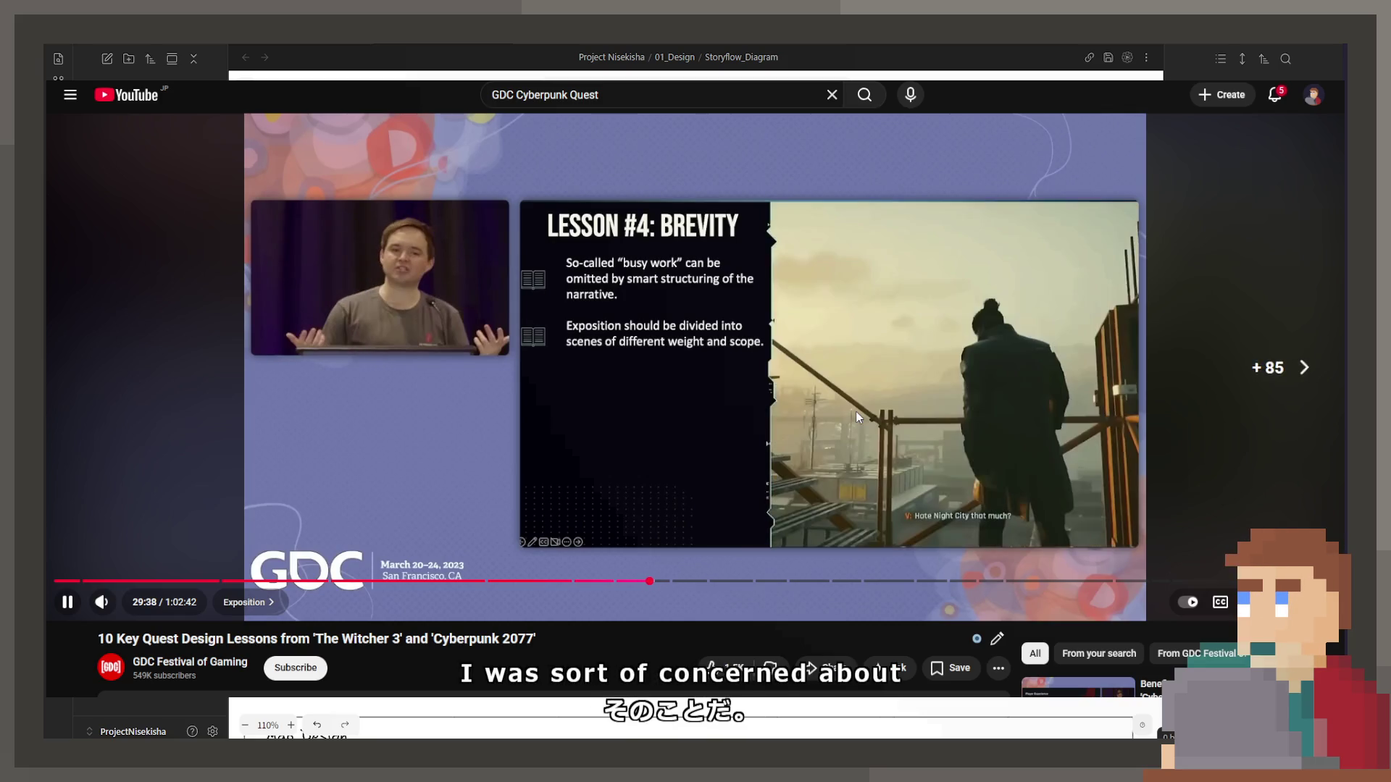
click(866, 406)
Minimize the browser to reveal the diagram and select the Fast-Paced Action Focus label
key(super+Left)
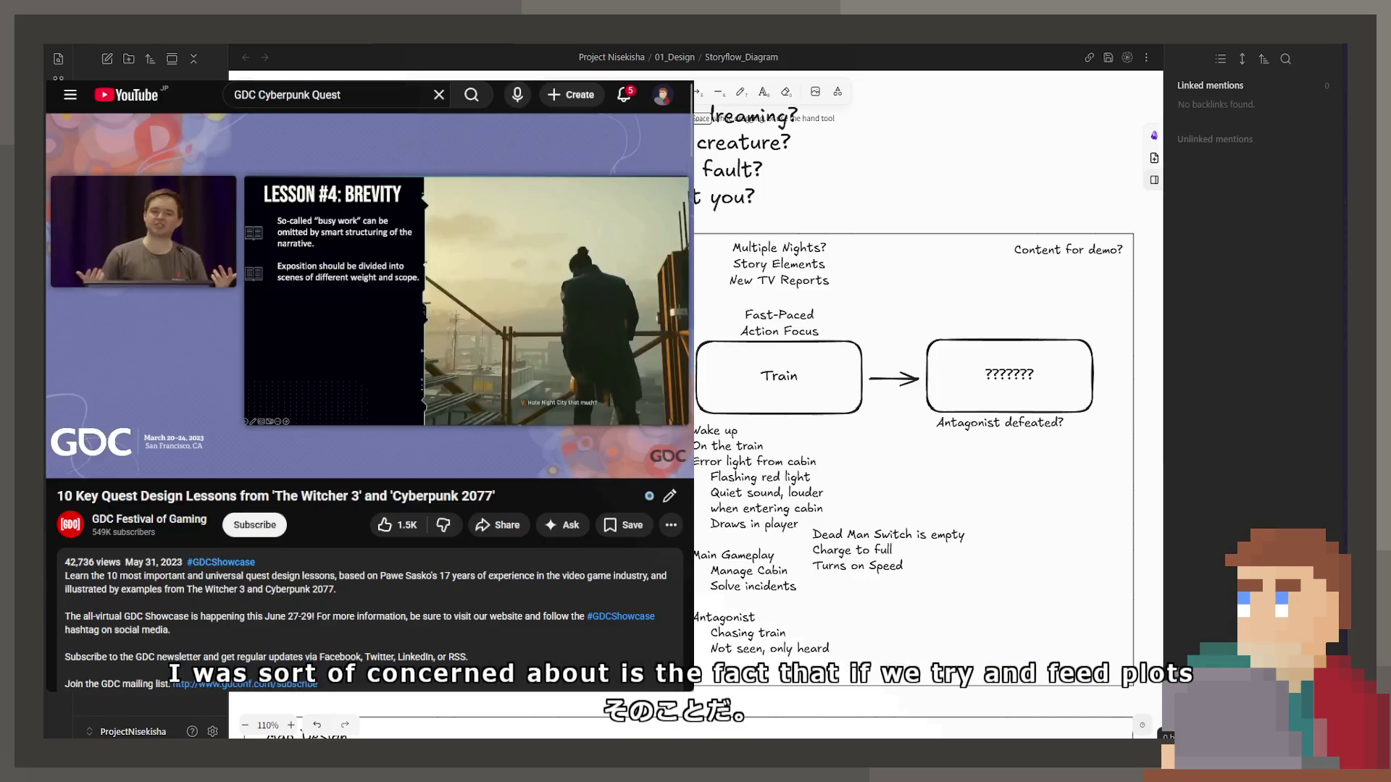
key(super+Right)
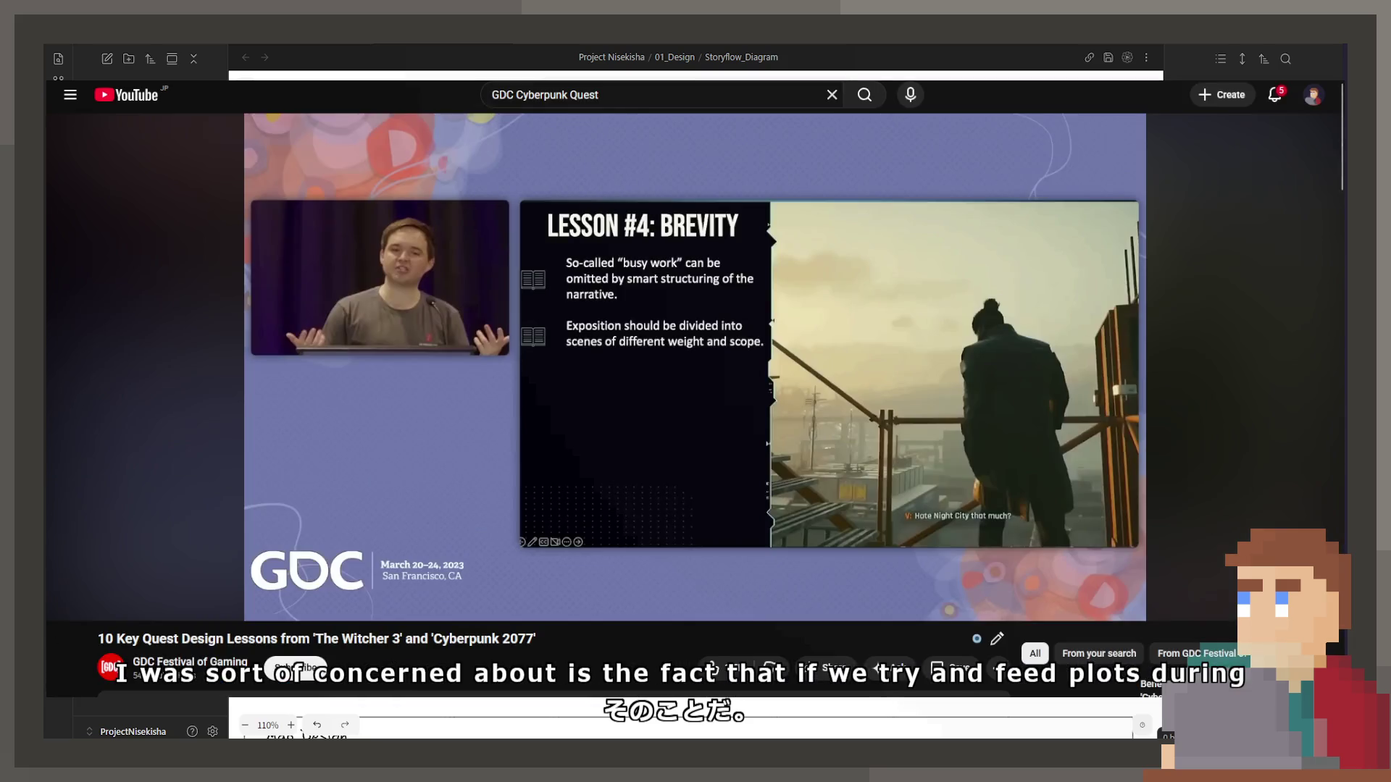
key(super+Down)
click(778, 323)
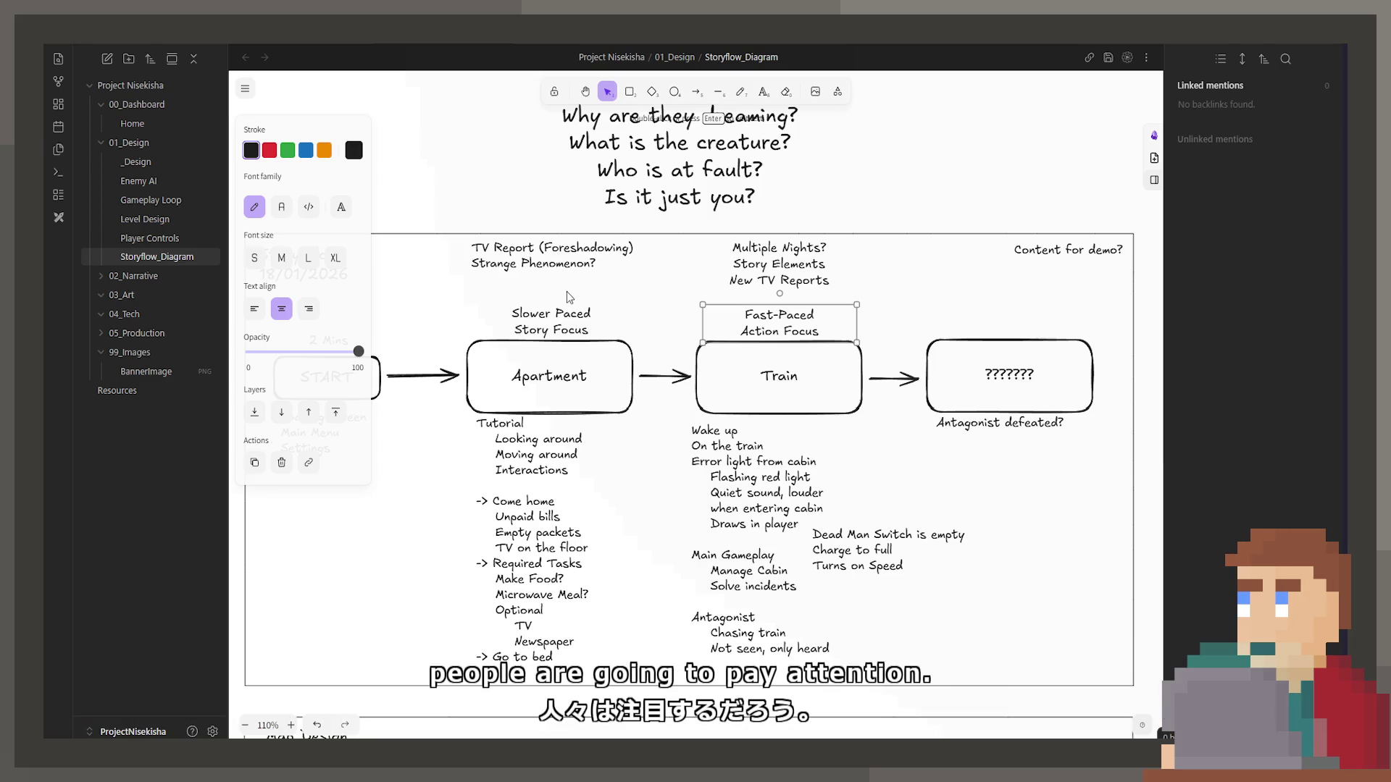
Select the Slower Paced Story Focus label and zoom out to 55% to show all three frames
click(565, 323)
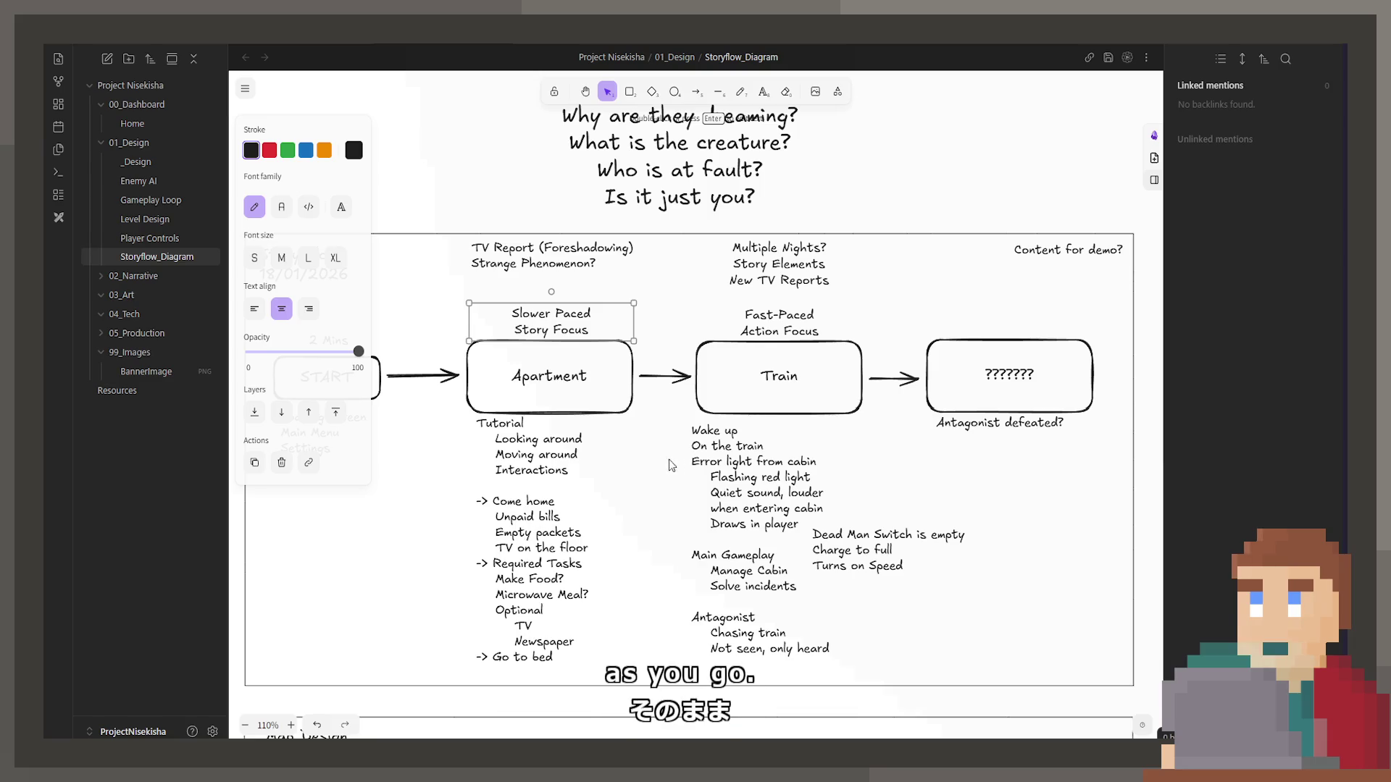
scroll(664, 463, down, 5)
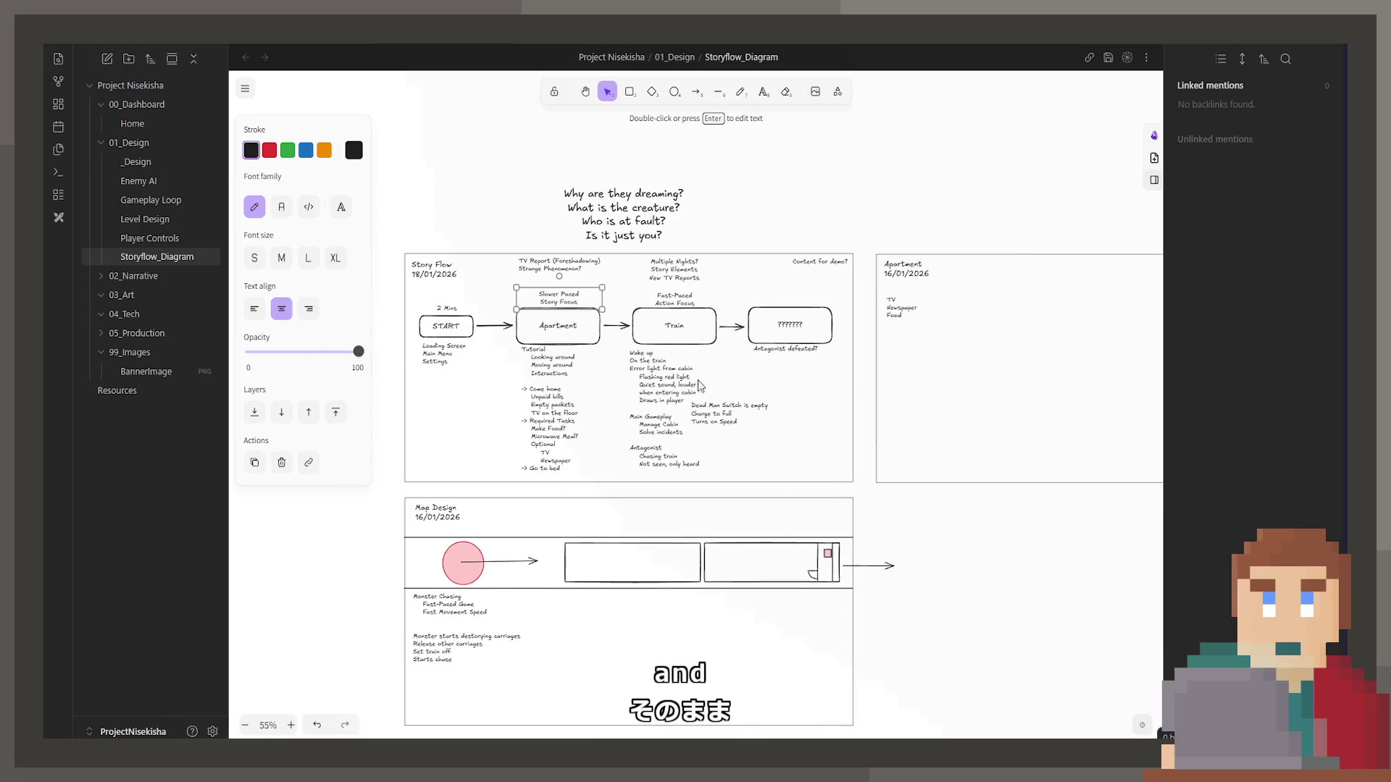
Copy the Story Flow frame and its heading into empty space below the Apartment frame
click(711, 253)
mouse_move(711, 255)
mouse_down()
mouse_move(906, 515)
mouse_move(1102, 534)
mouse_move(1041, 578)
mouse_up()
scroll(1041, 578, right, 5)
scroll(1041, 578, down, 1)
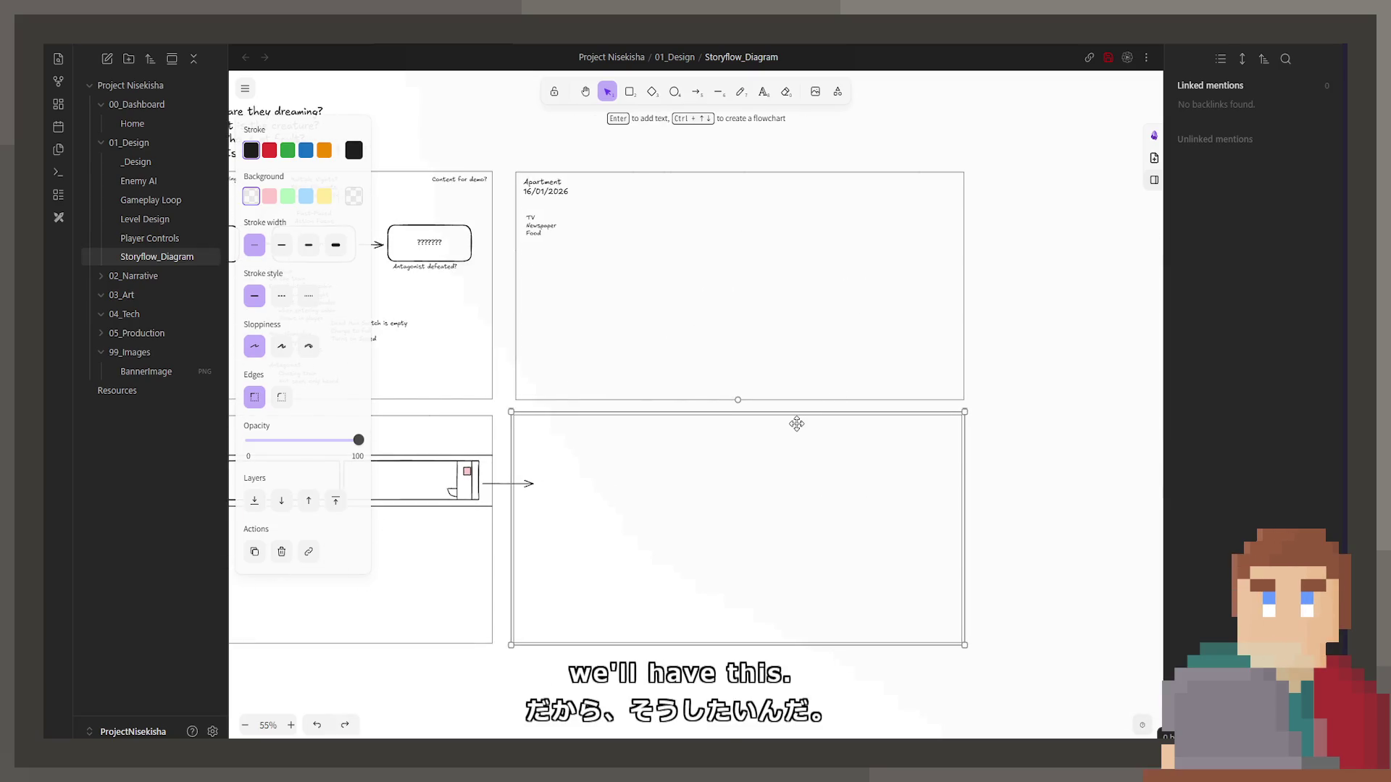
scroll(798, 422, left, 3)
scroll(798, 422, up, 1)
scroll(526, 267, left, 3)
scroll(526, 267, up, 1)
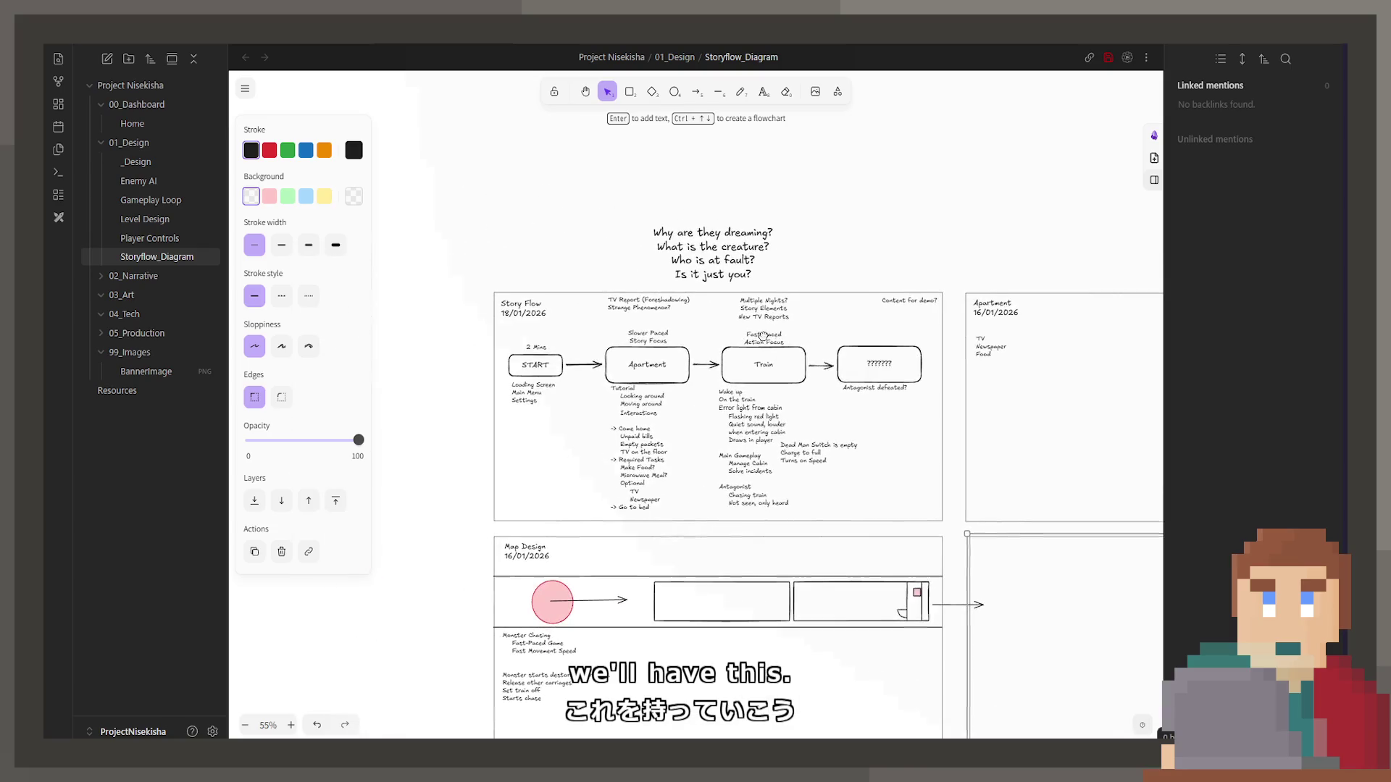
click(505, 308)
mouse_move(553, 337)
mouse_down()
mouse_move(1019, 570)
mouse_move(1020, 553)
mouse_up()
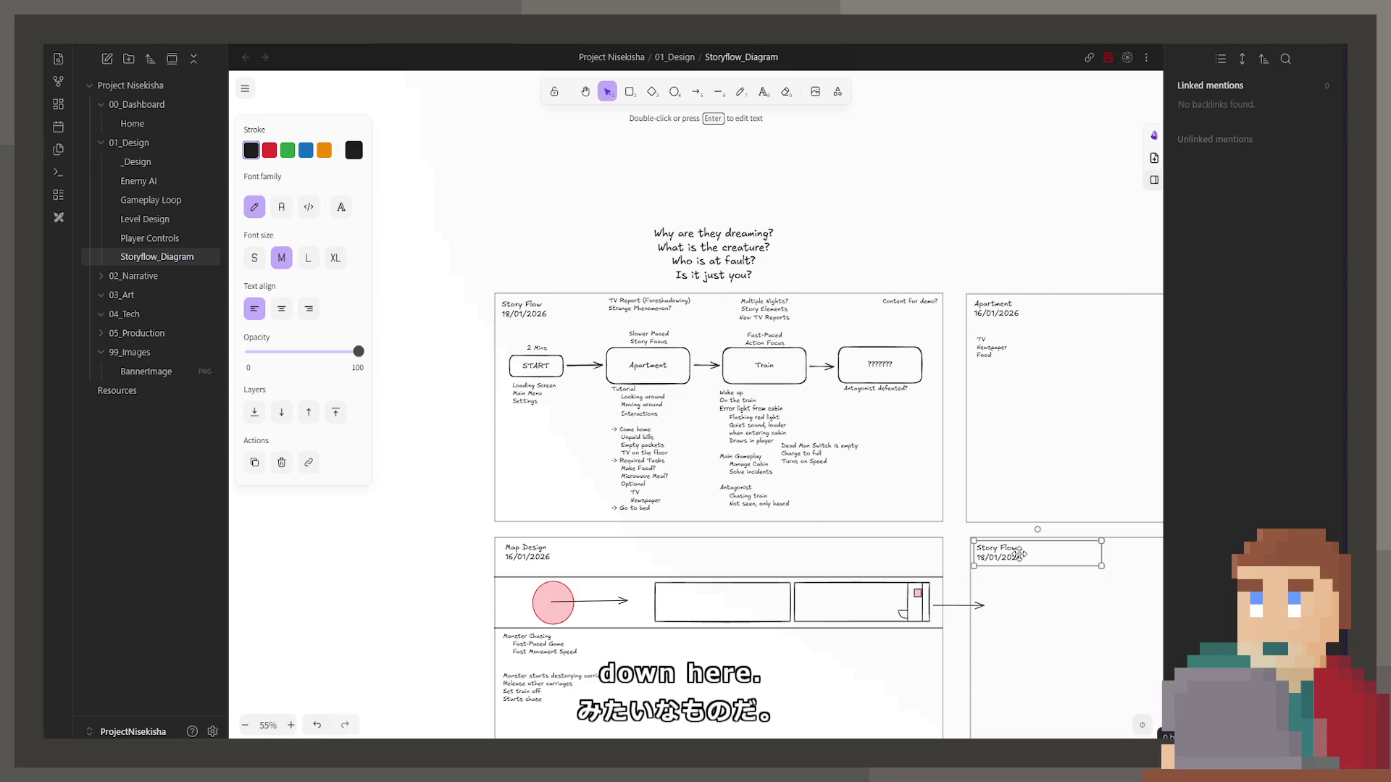
Change the old Story Flow heading's date to 16/01/2026
click(511, 316)
key(BackSpace)
text(6)
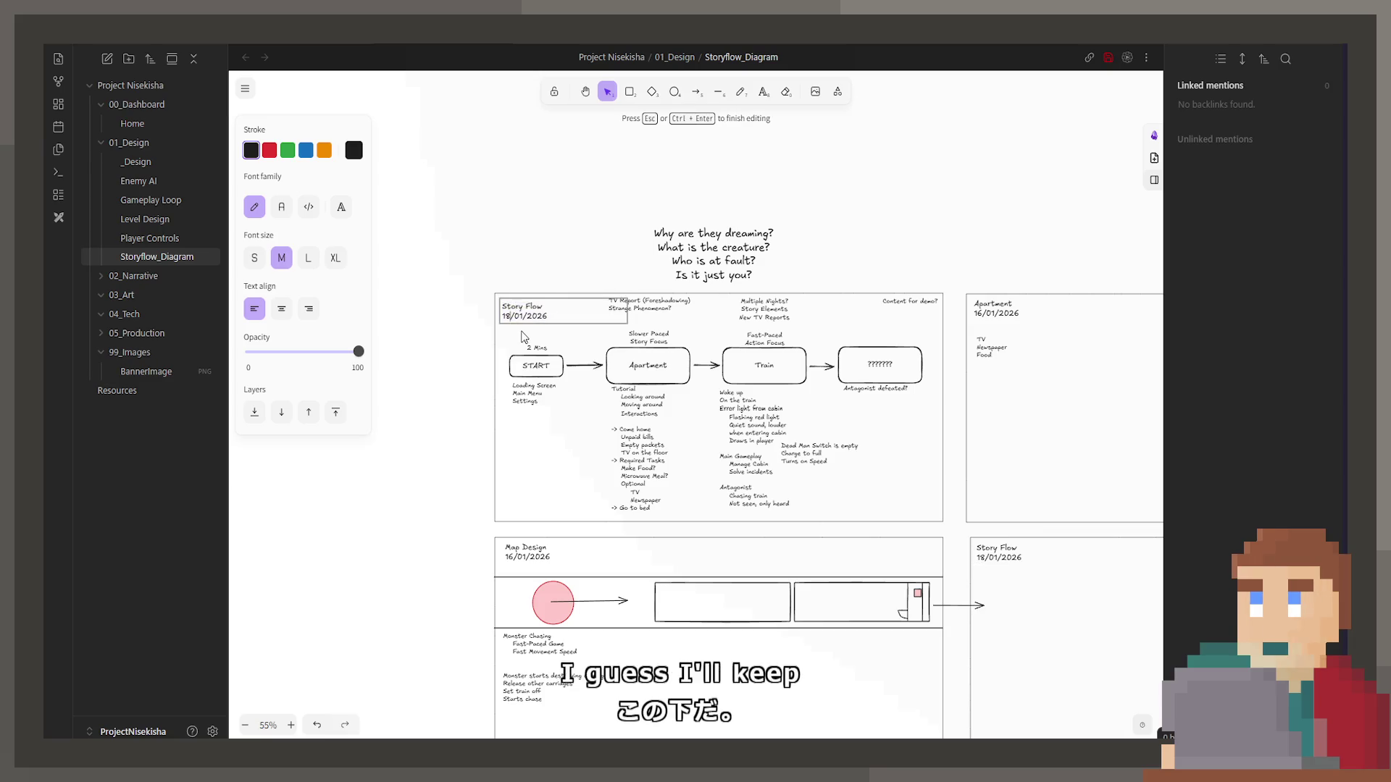
key(Escape)
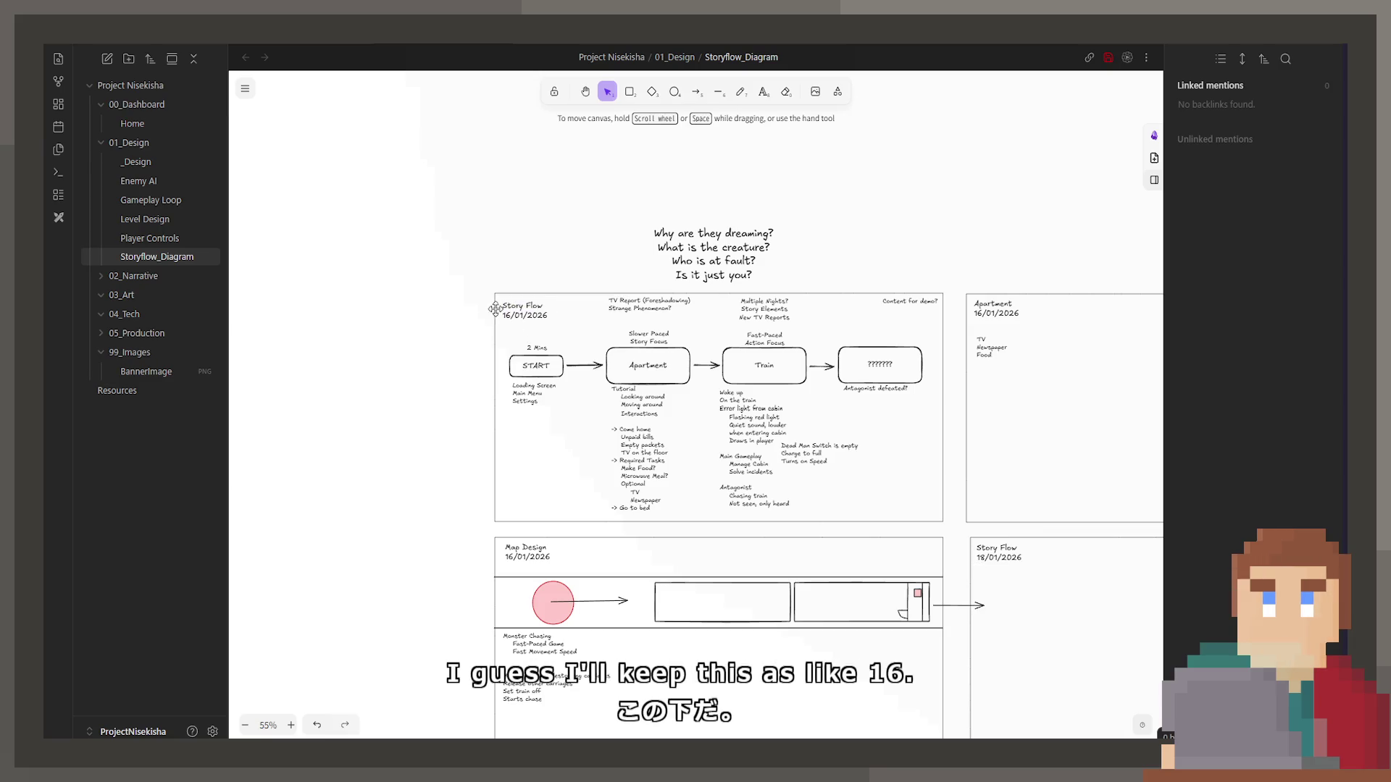
scroll(630, 419, right, 4)
scroll(630, 419, down, 1)
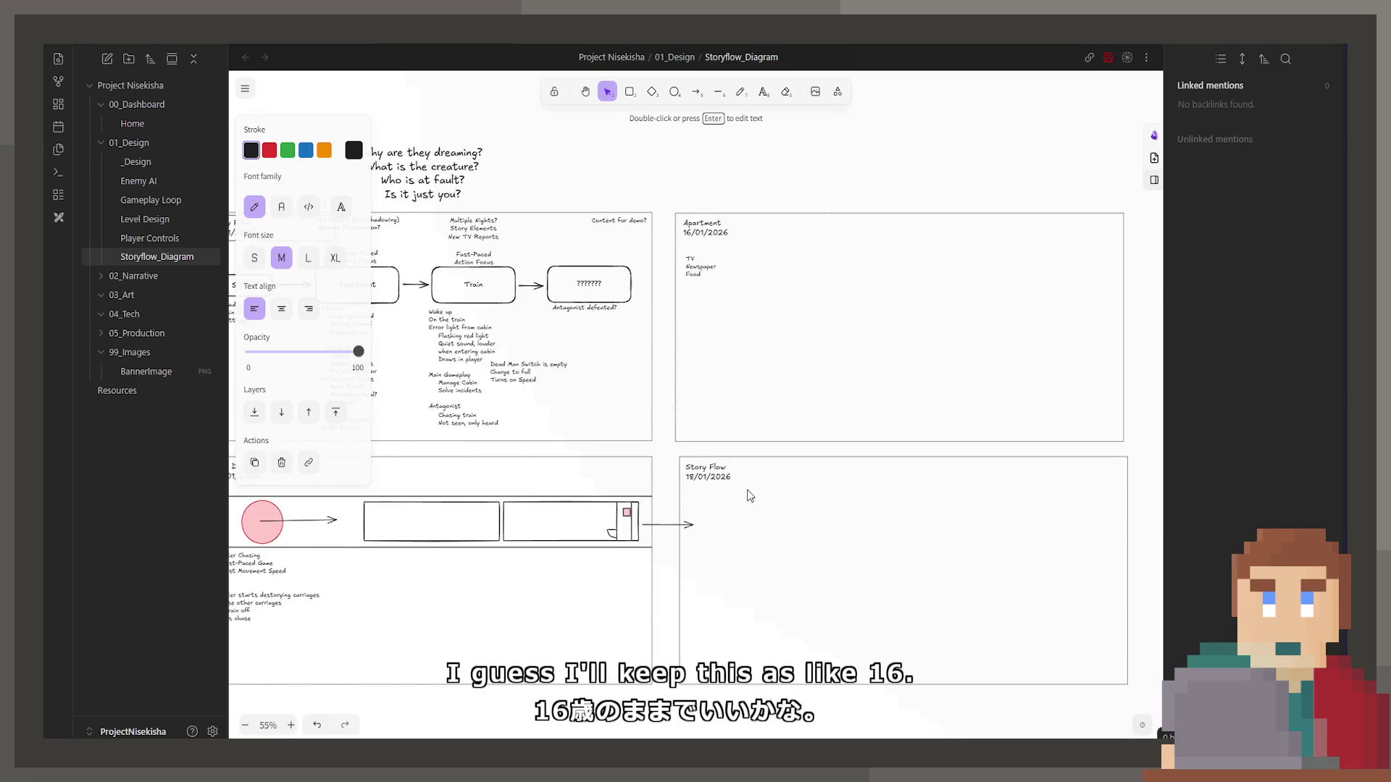
click(680, 527)
scroll(681, 362, down, 4)
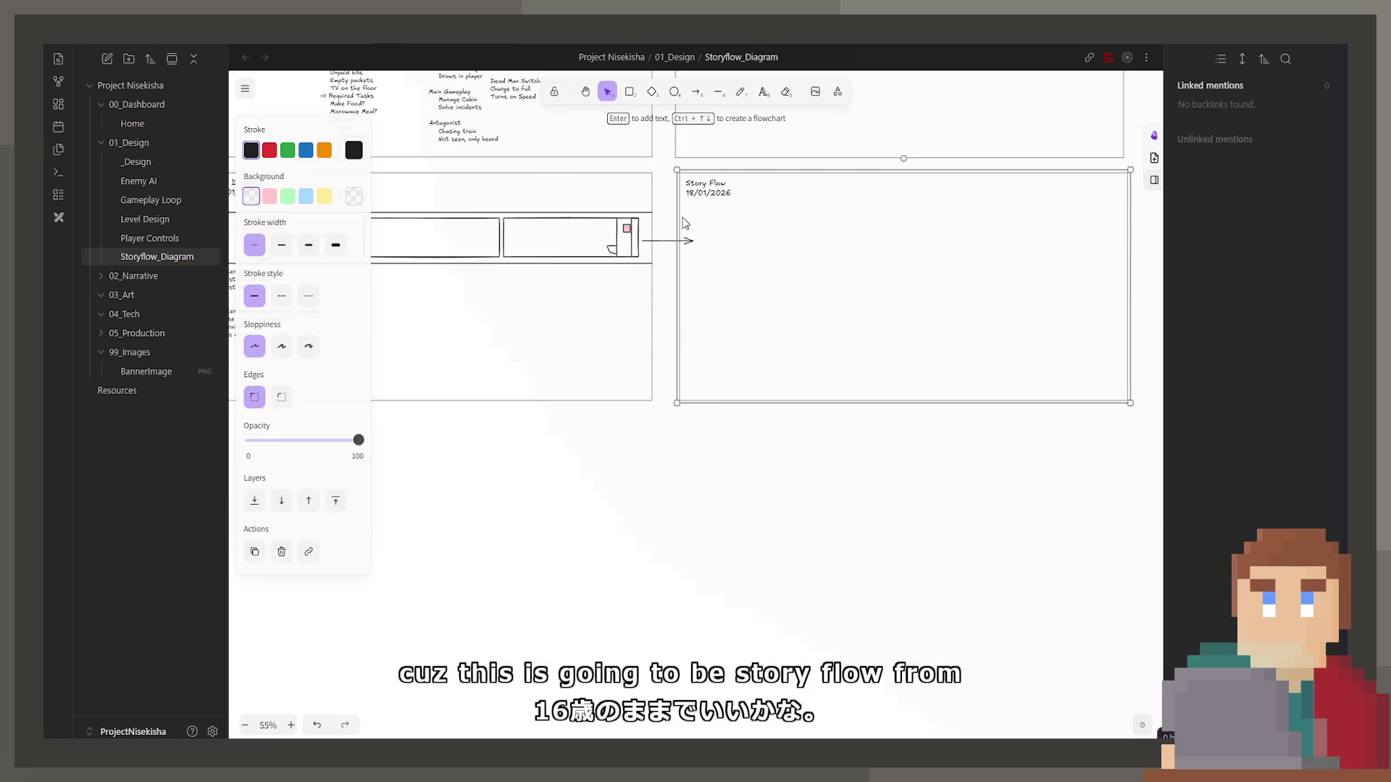
scroll(684, 224, up, 3)
scroll(684, 223, left, 4)
click(690, 374)
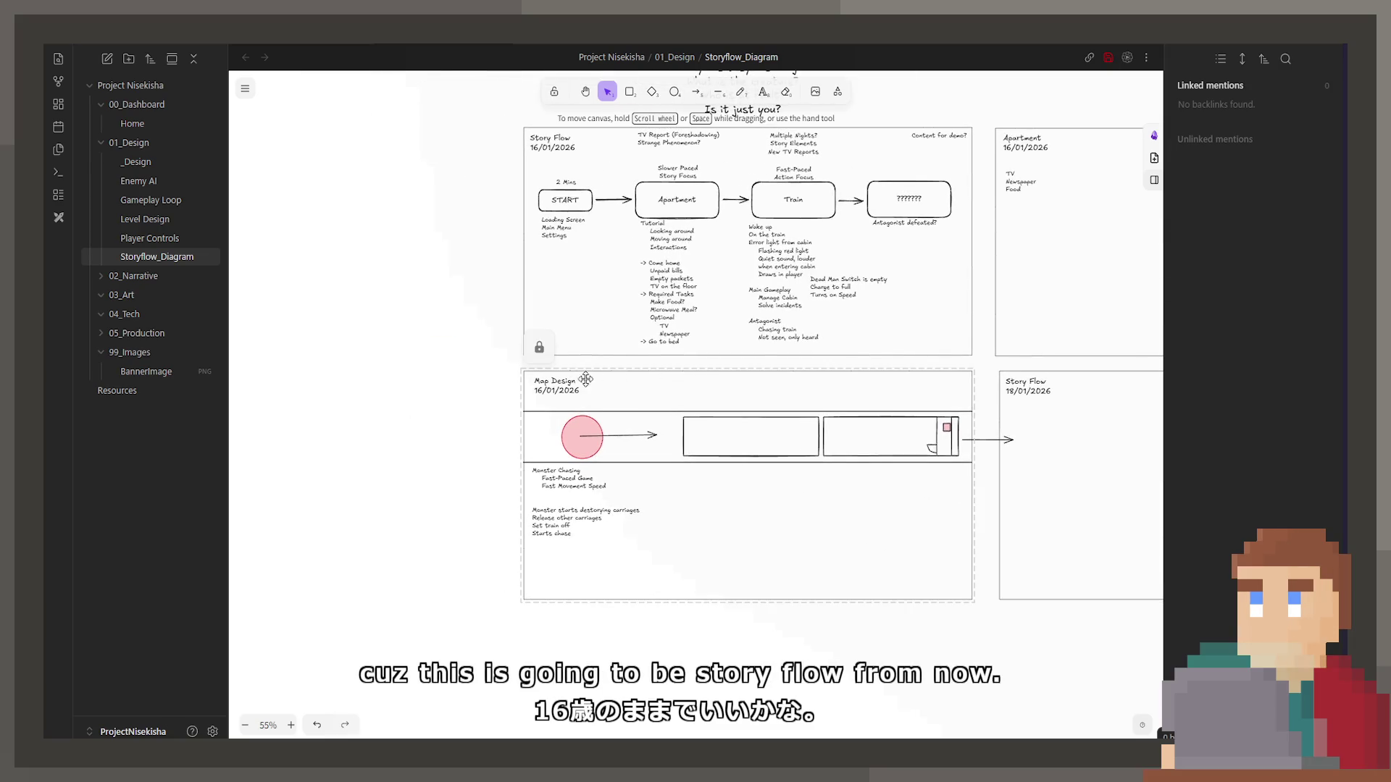
Move the Map Design frame with its contents above the Story Flow frame
click(535, 503)
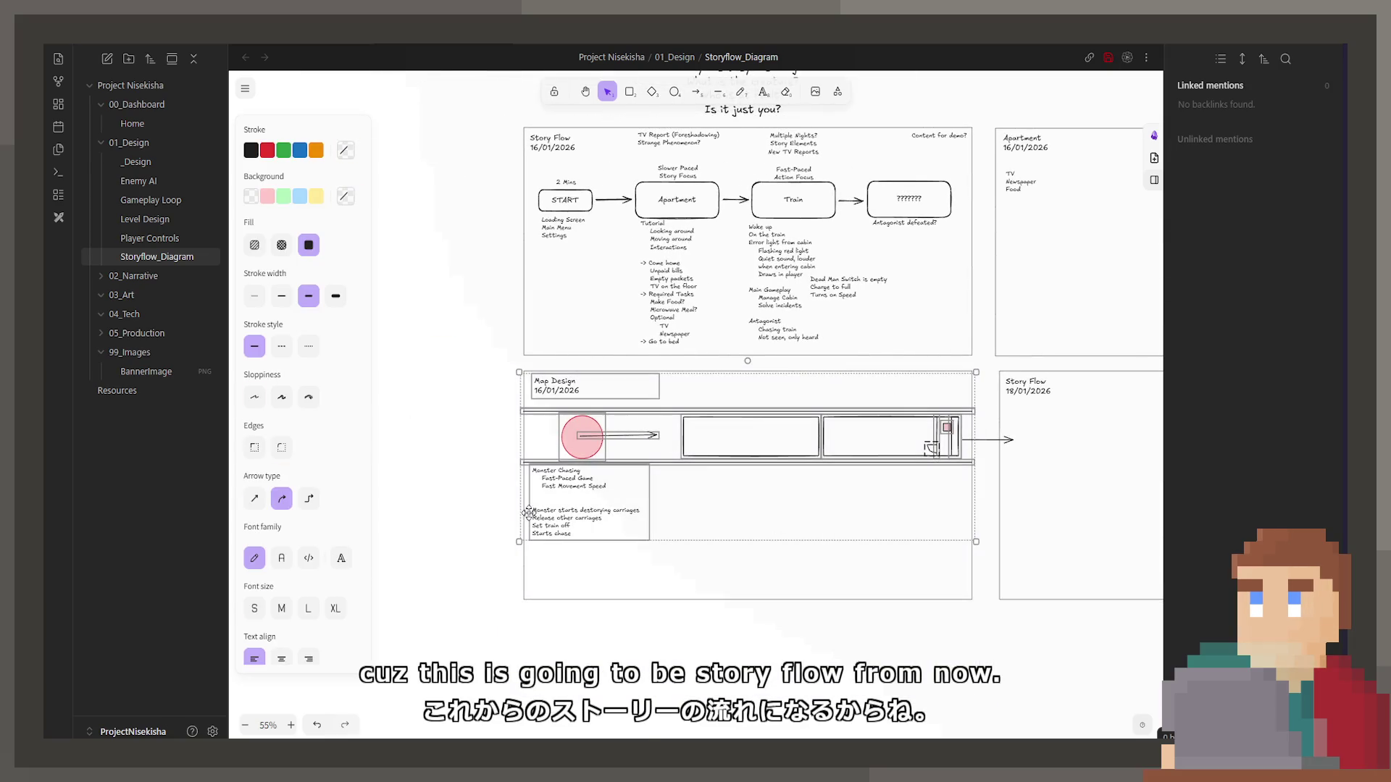
right_click(541, 600)
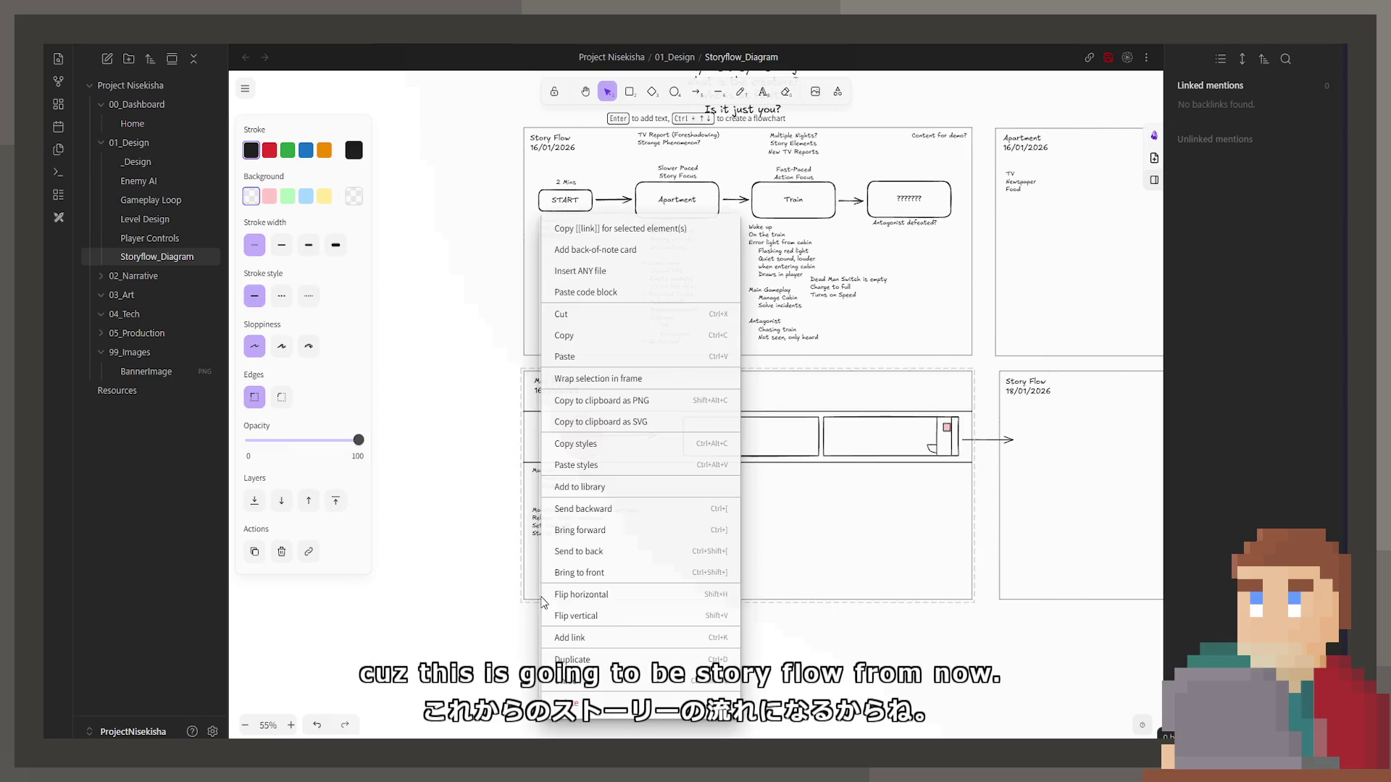
click(586, 688)
mouse_move(516, 362)
mouse_down()
mouse_move(813, 662)
mouse_move(991, 610)
mouse_up()
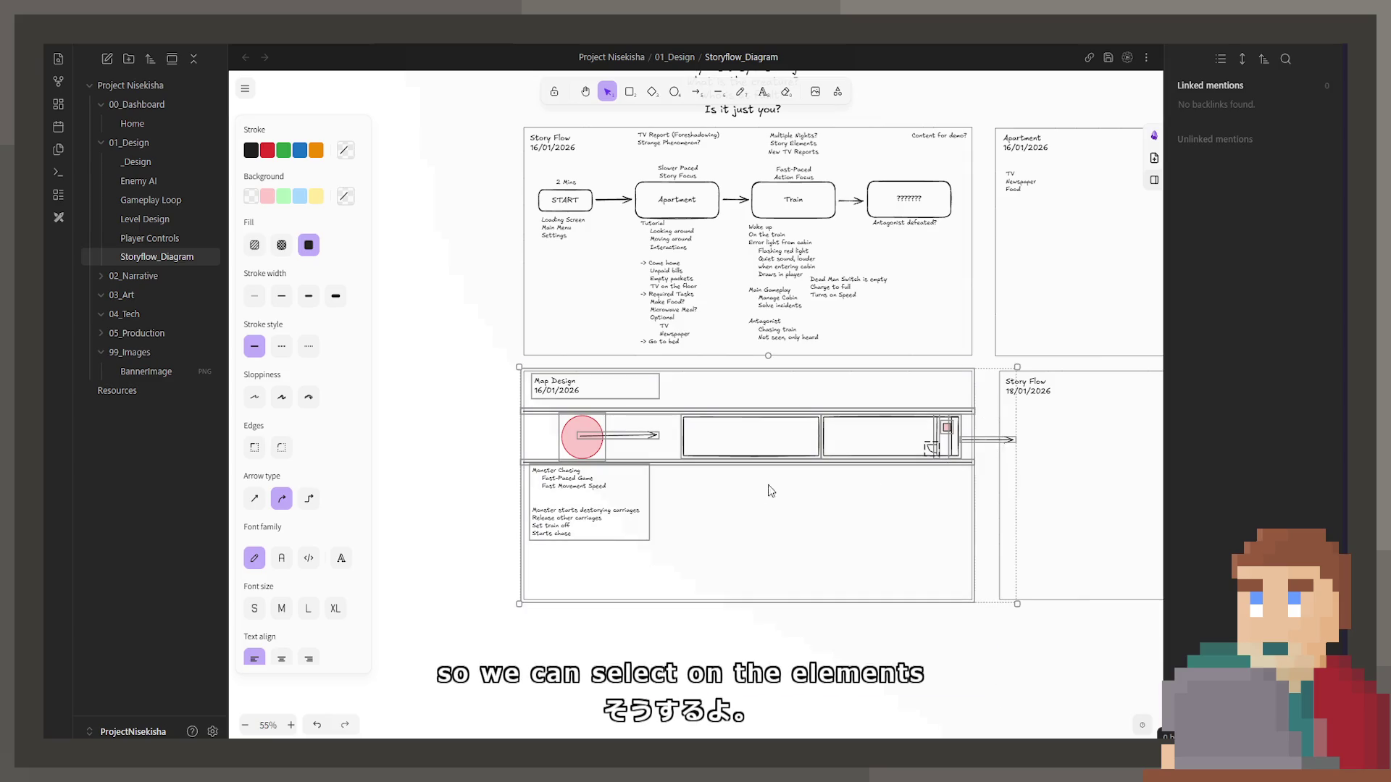
scroll(748, 480, down, 2)
mouse_move(748, 479)
mouse_down()
mouse_move(845, 362)
mouse_move(797, 173)
mouse_up()
scroll(771, 434, down, 2)
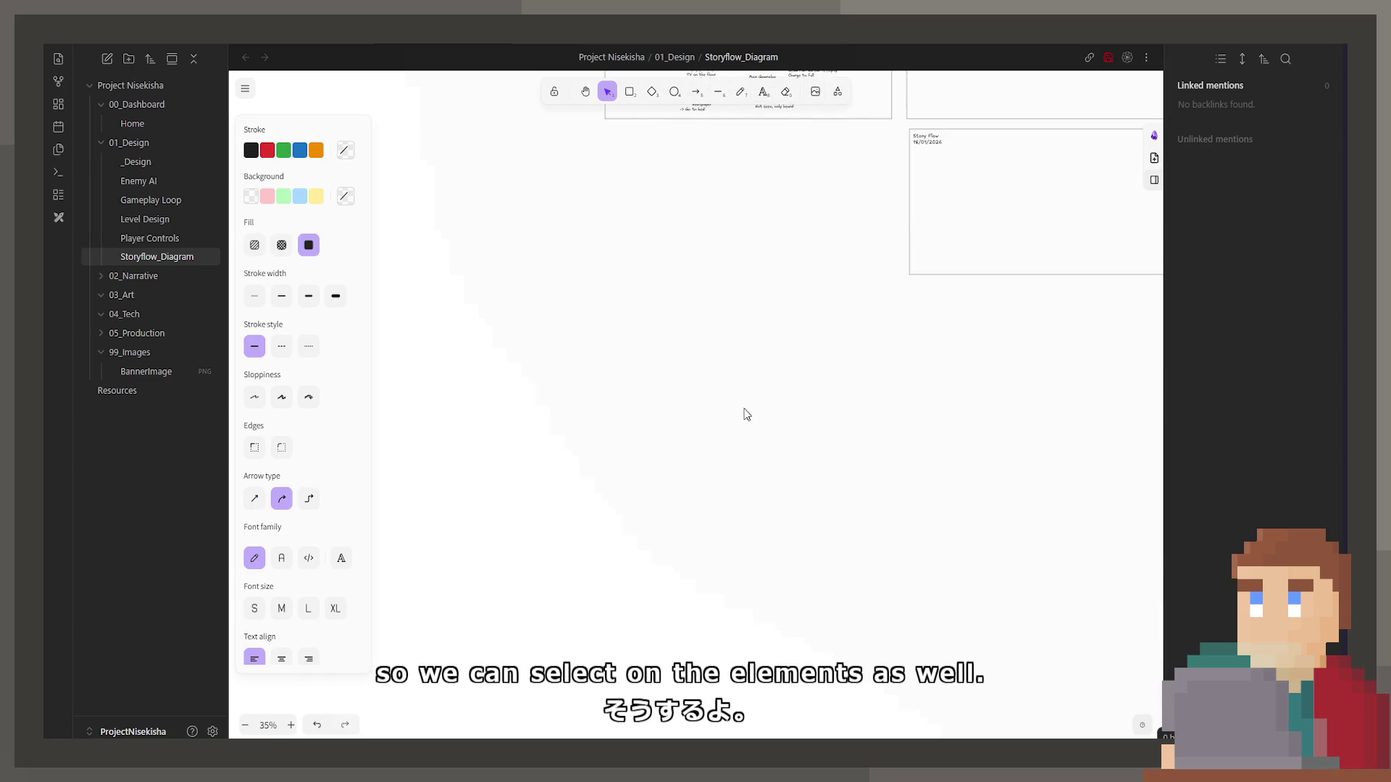
scroll(725, 370, up, 5)
scroll(725, 370, right, 5)
drag(647, 290, 836, 314)
Select the new Story Flow frame
scroll(716, 358, left, 2)
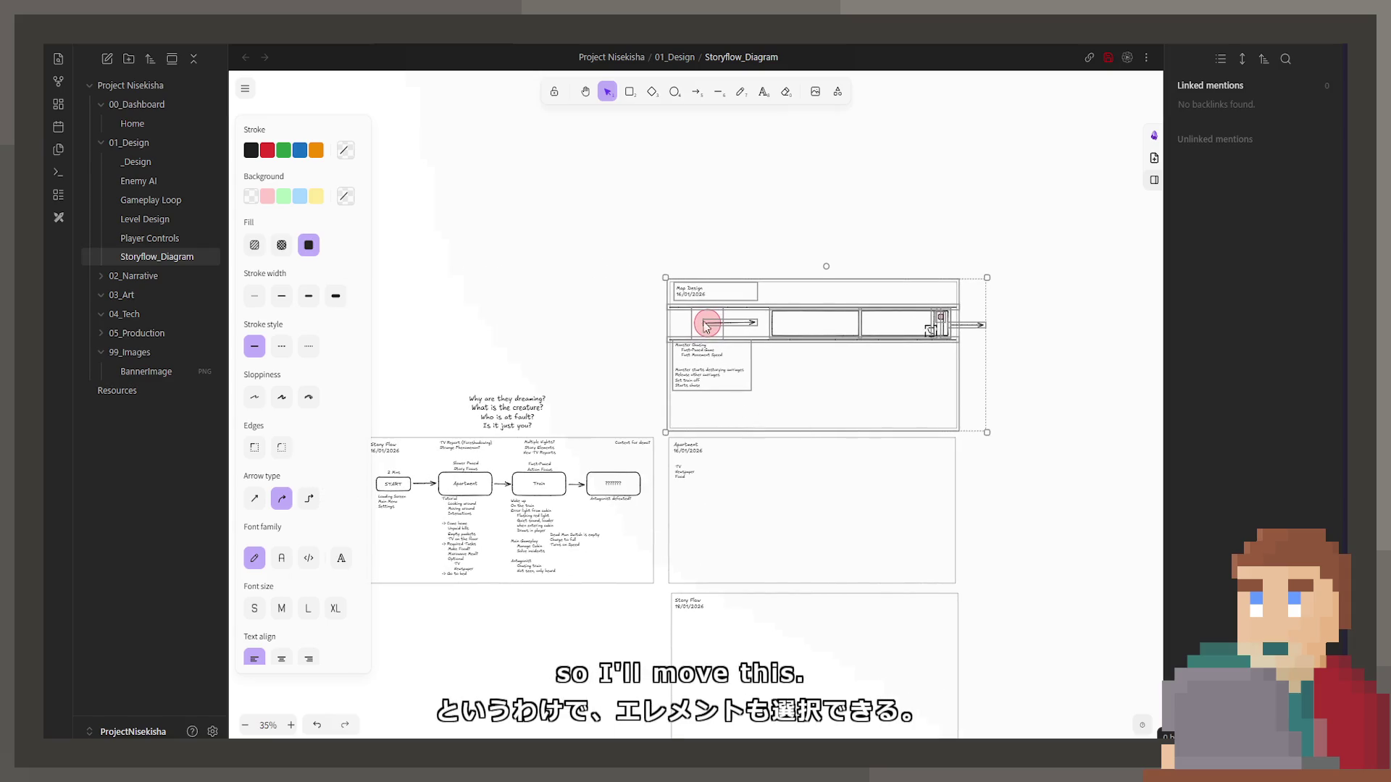
scroll(738, 435, down, 2)
scroll(738, 435, left, 2)
click(880, 467)
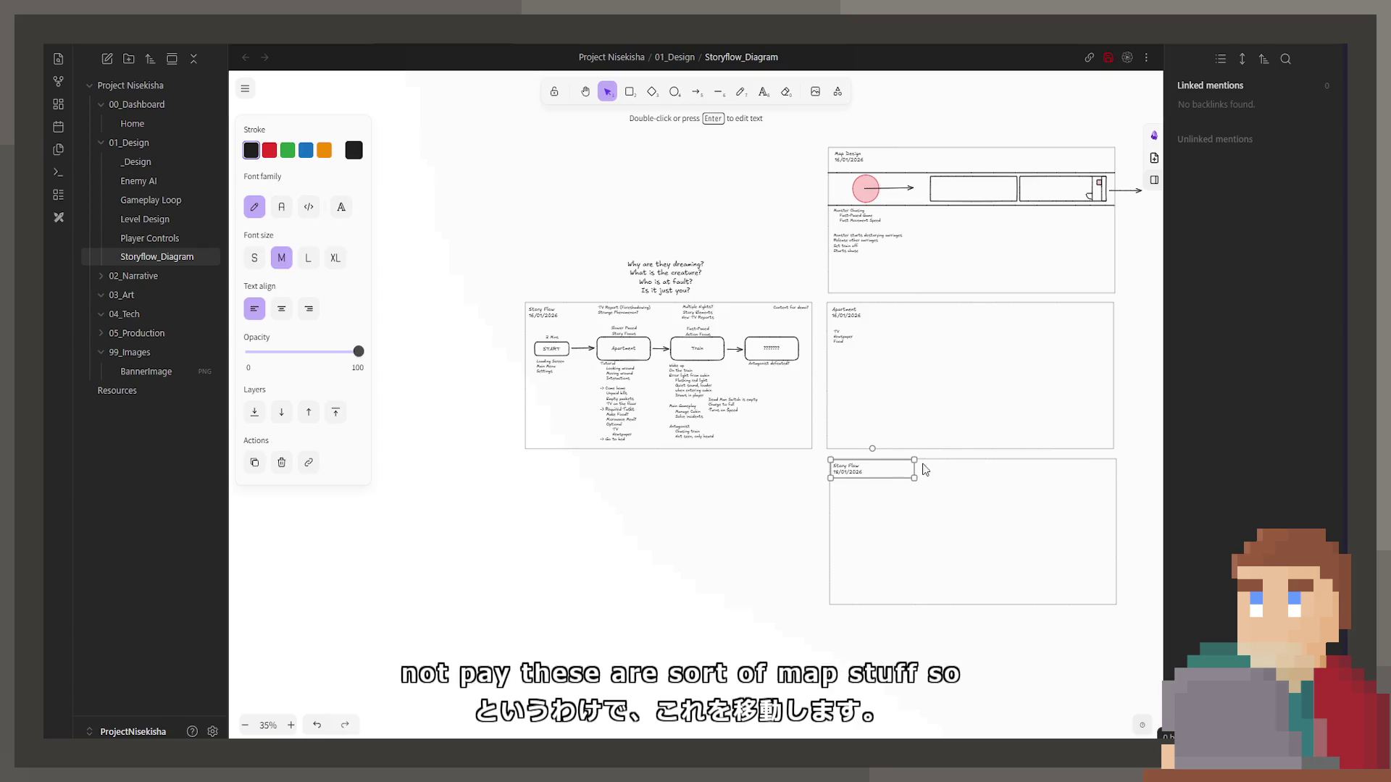
click(943, 457)
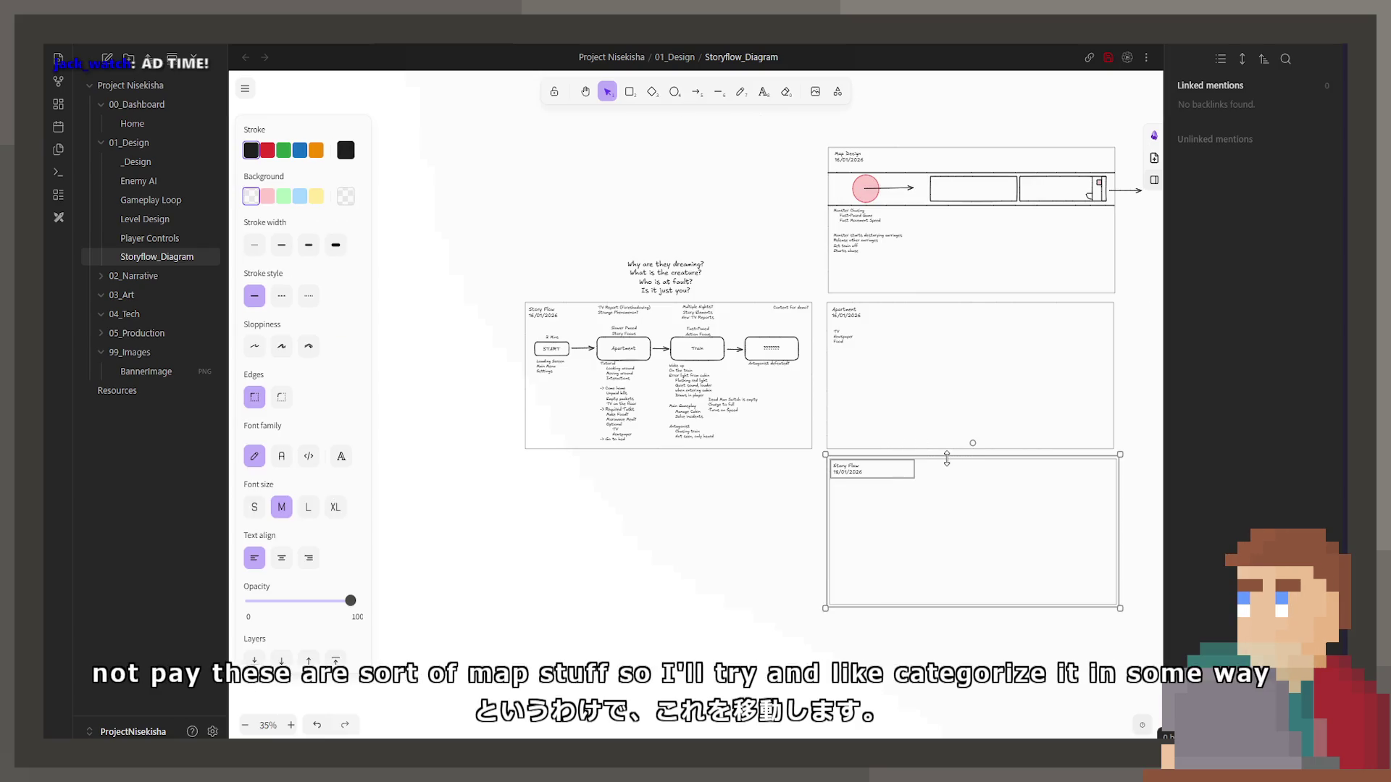
key(Escape)
click(943, 457)
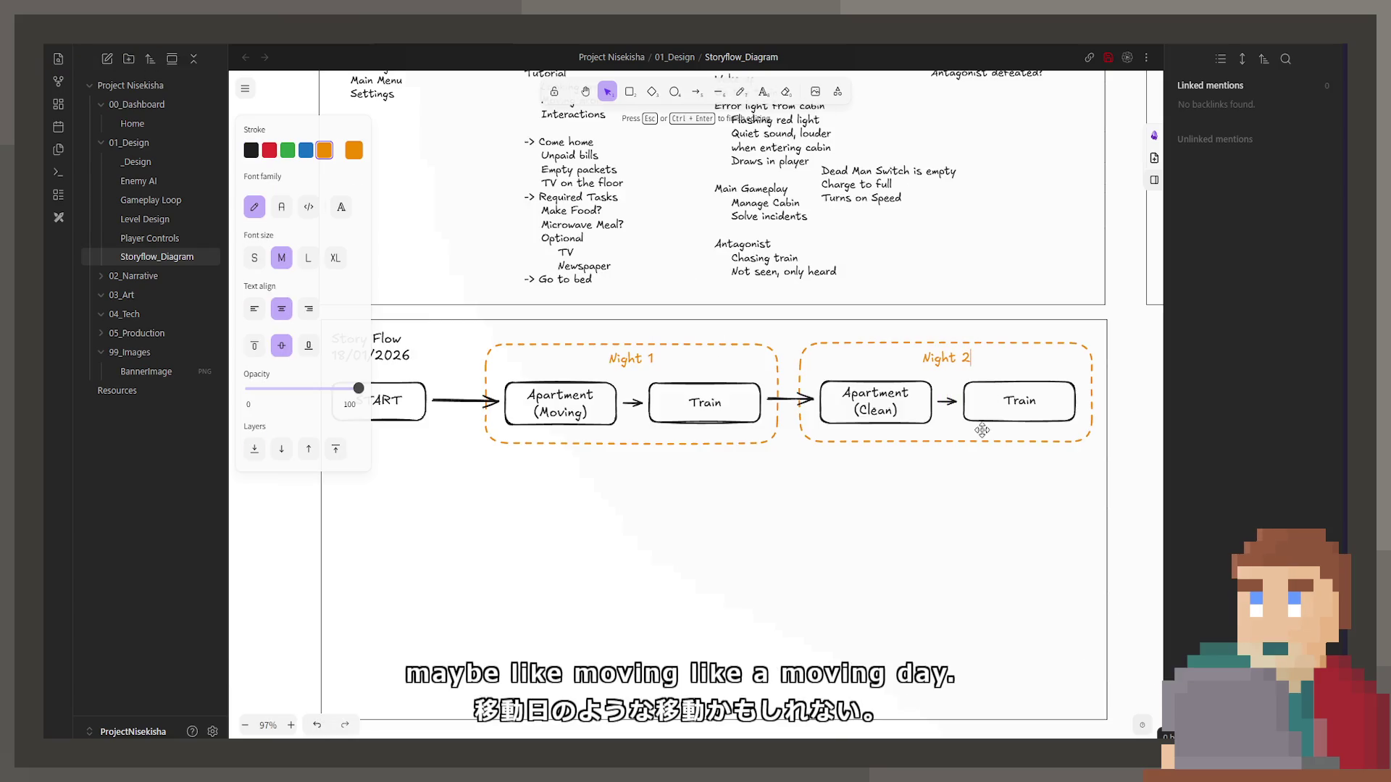
Finish the Night 2 label, nudge the Night 2 group, and edit the Night 1 label
click(972, 481)
click(953, 380)
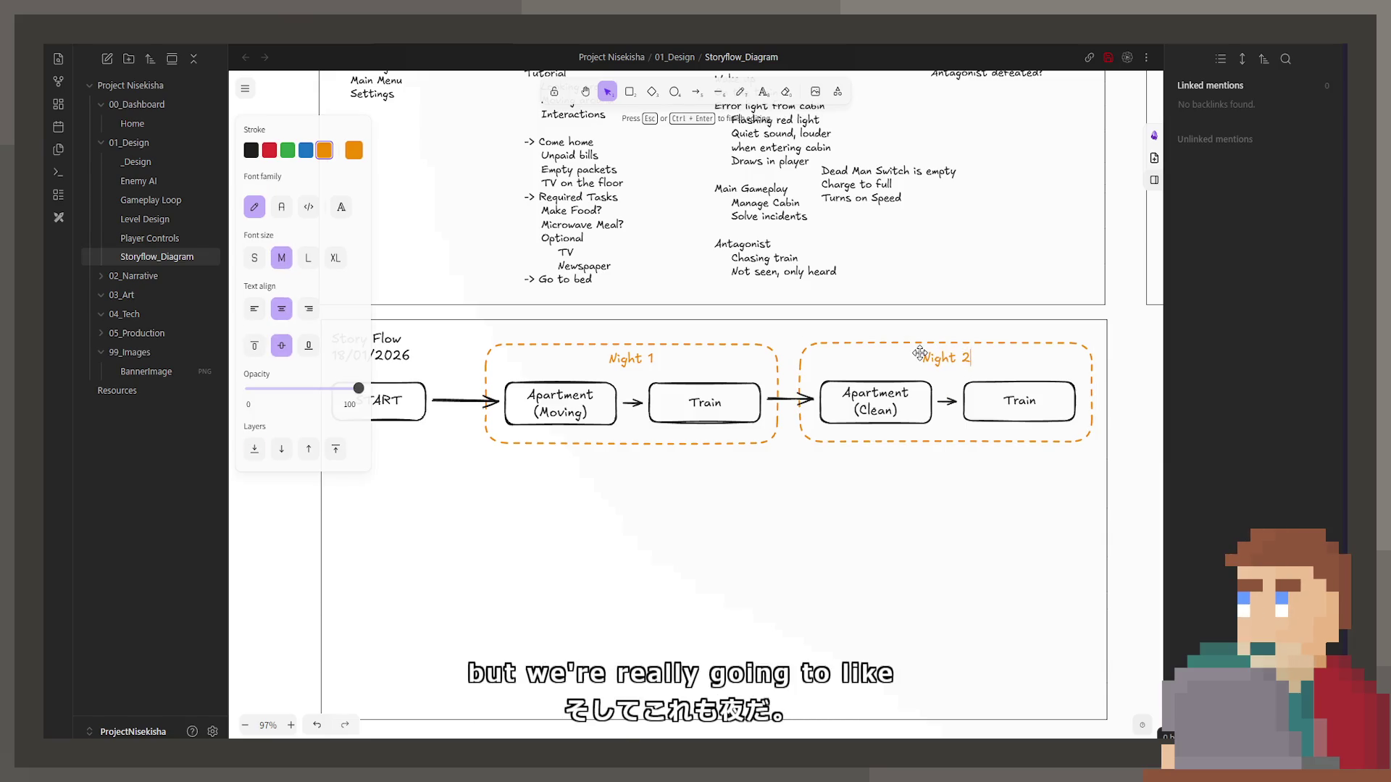
drag(919, 353, 922, 355)
key(Escape)
click(656, 358)
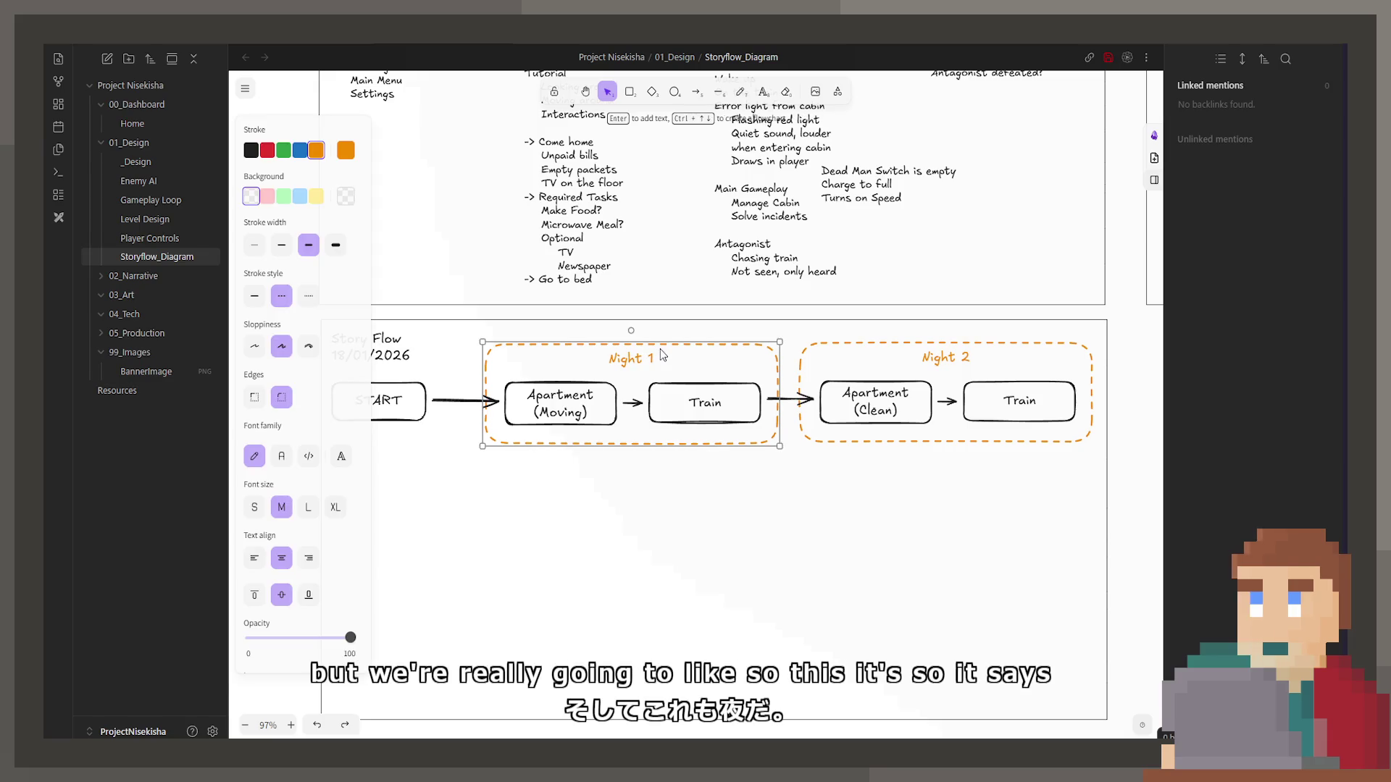
double_click(658, 354)
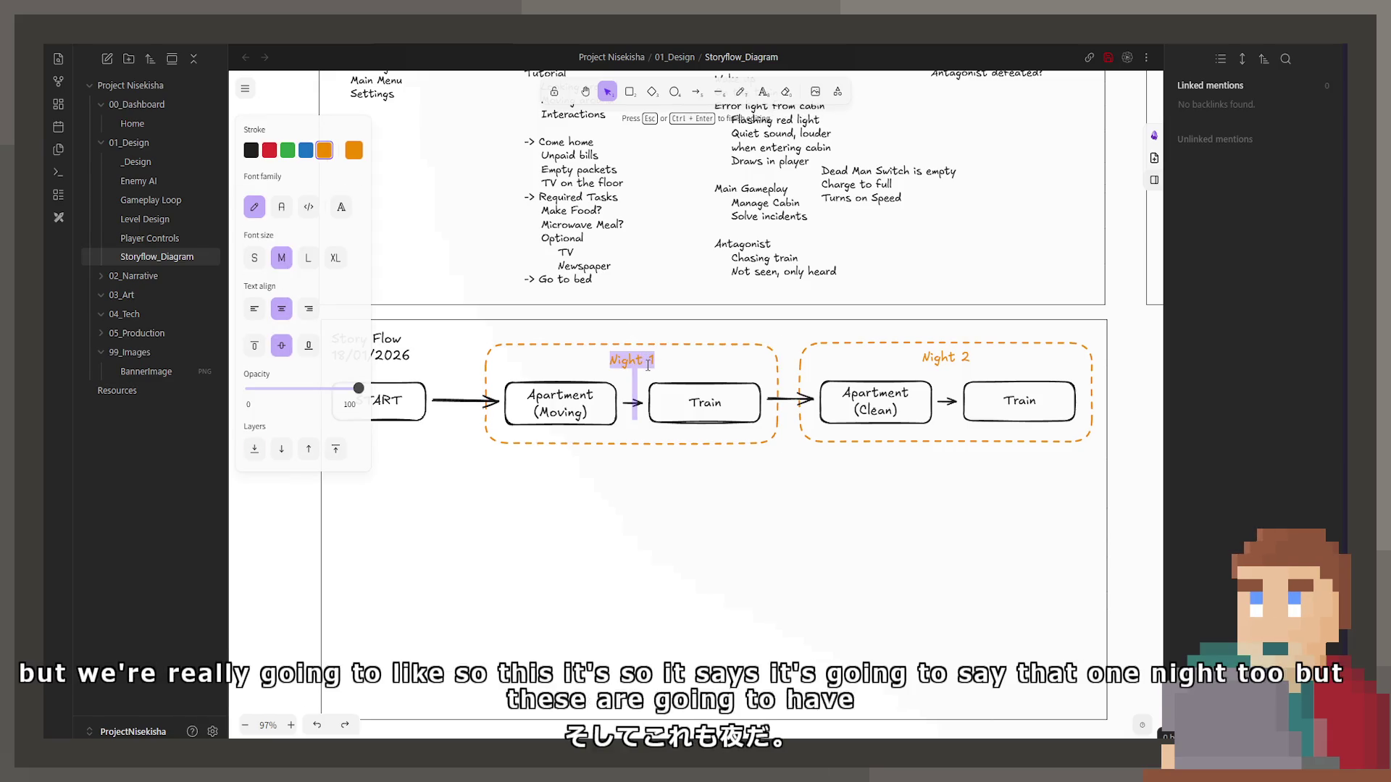
double_click(649, 359)
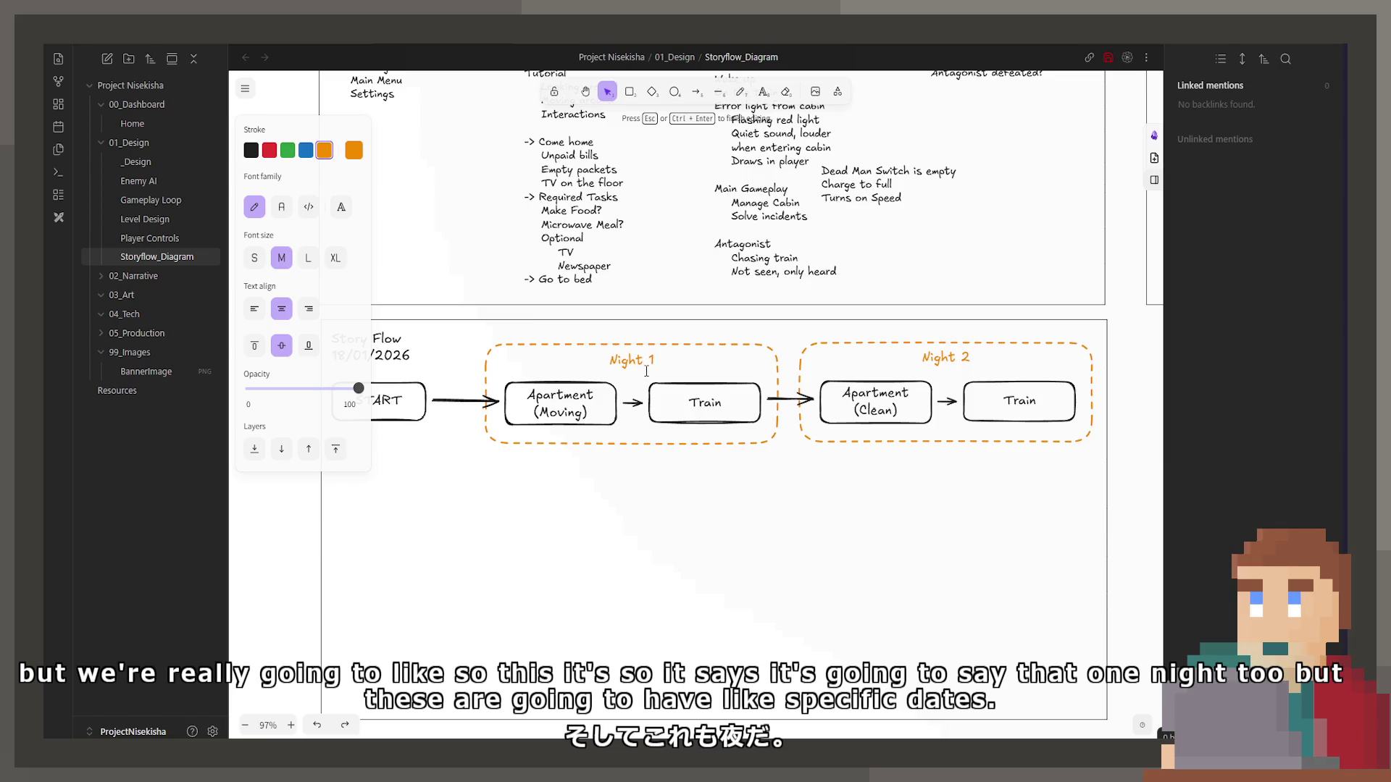
click(866, 563)
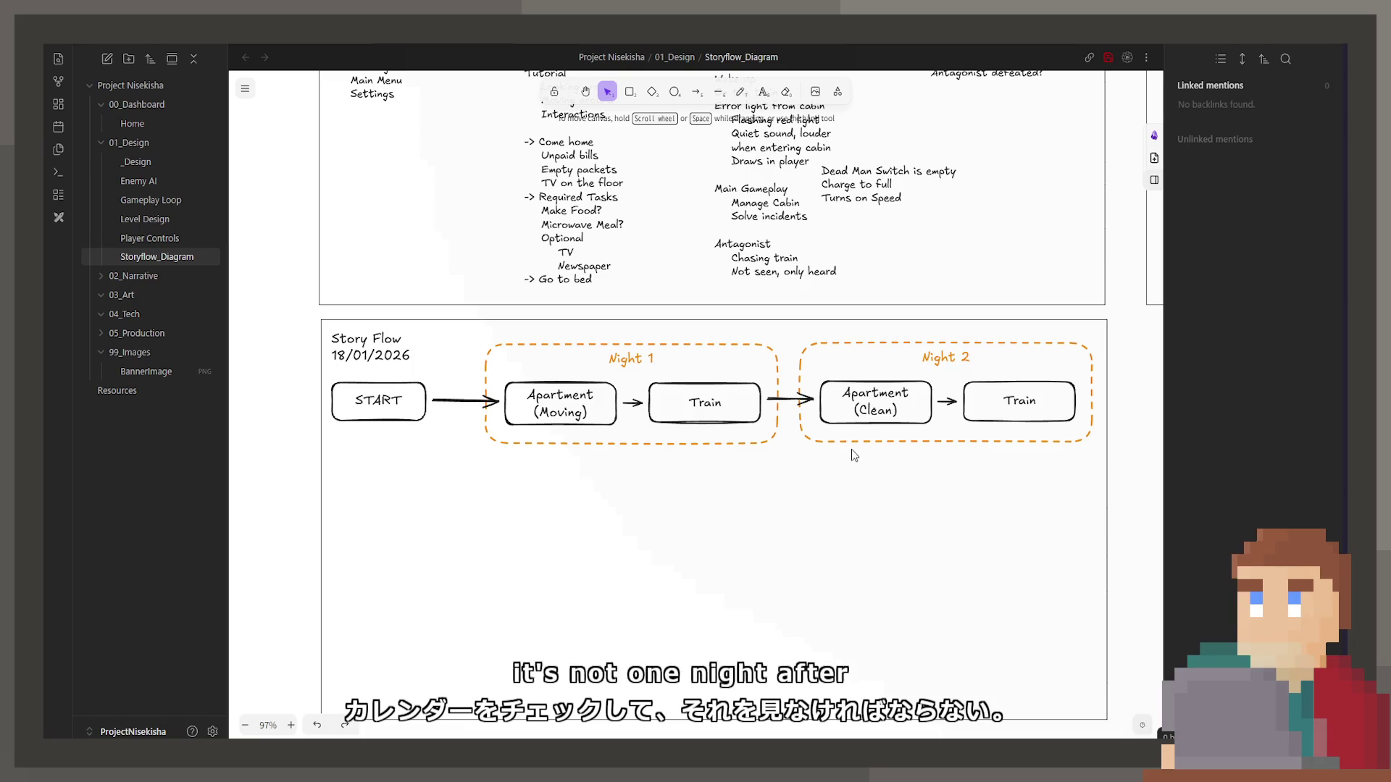
Duplicate the Apartment (Clean) → Train pair and place the copy below Night 1
click(873, 409)
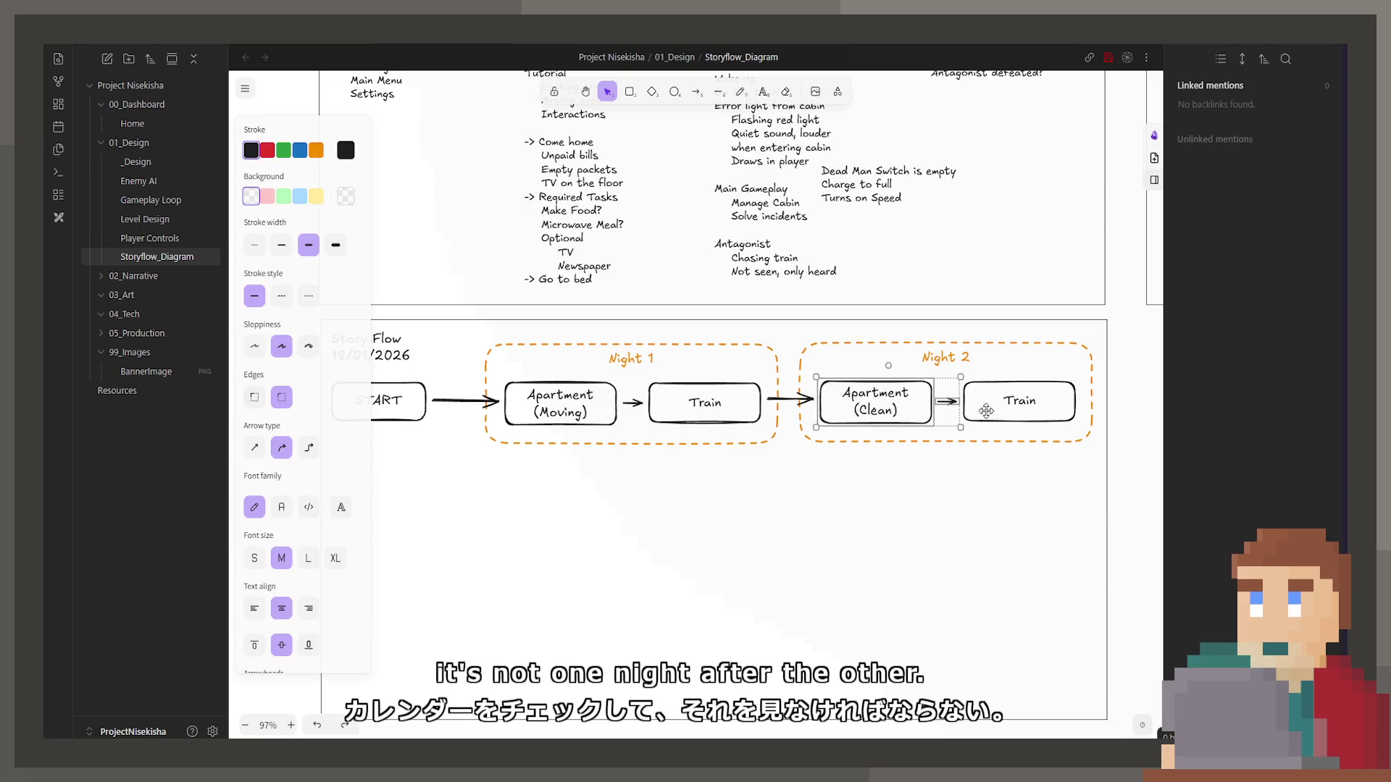
key(ctrl+v)
mouse_move(1017, 429)
mouse_down()
mouse_move(986, 492)
mouse_move(606, 506)
mouse_up()
Reconnect the small arrow from Night 2's Train to the lower Apartment (Clean) box
click(623, 472)
click(575, 503)
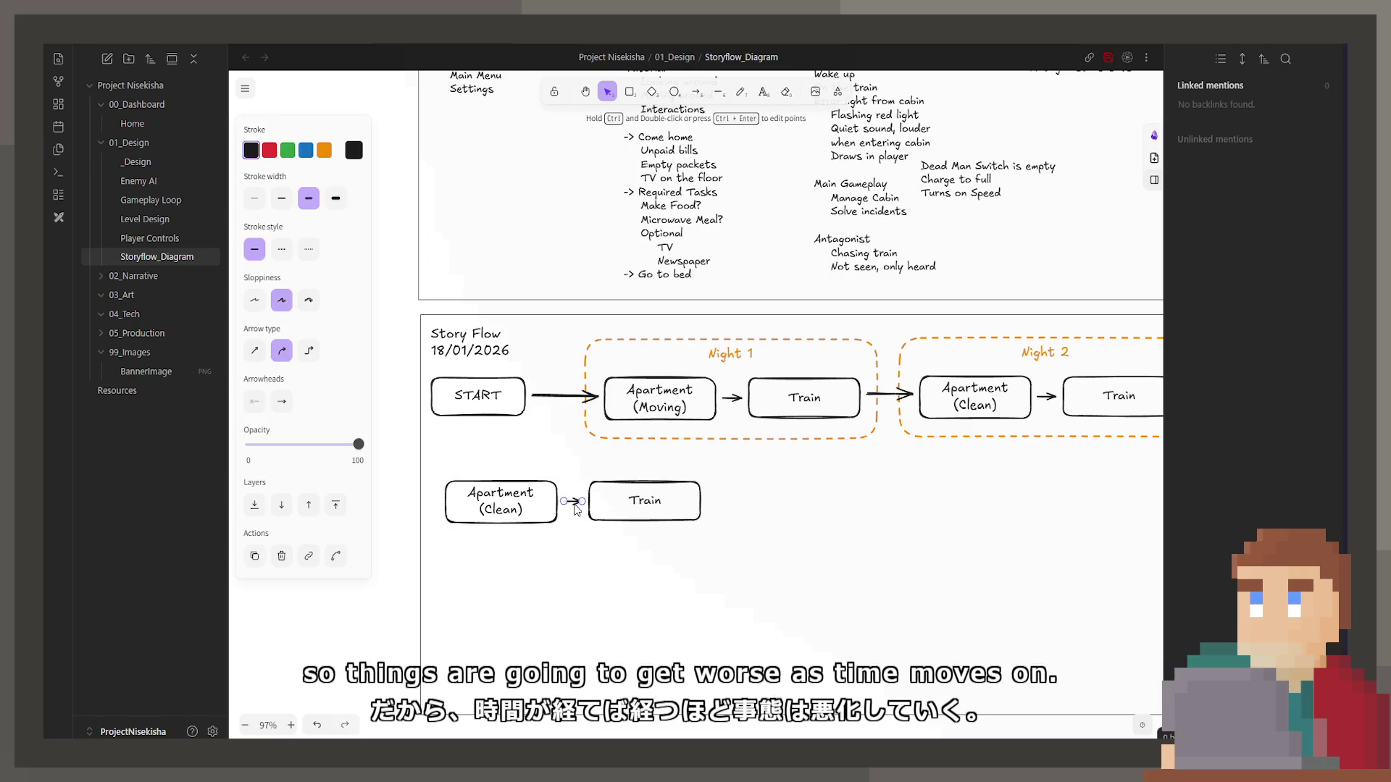
drag(766, 537, 1123, 427)
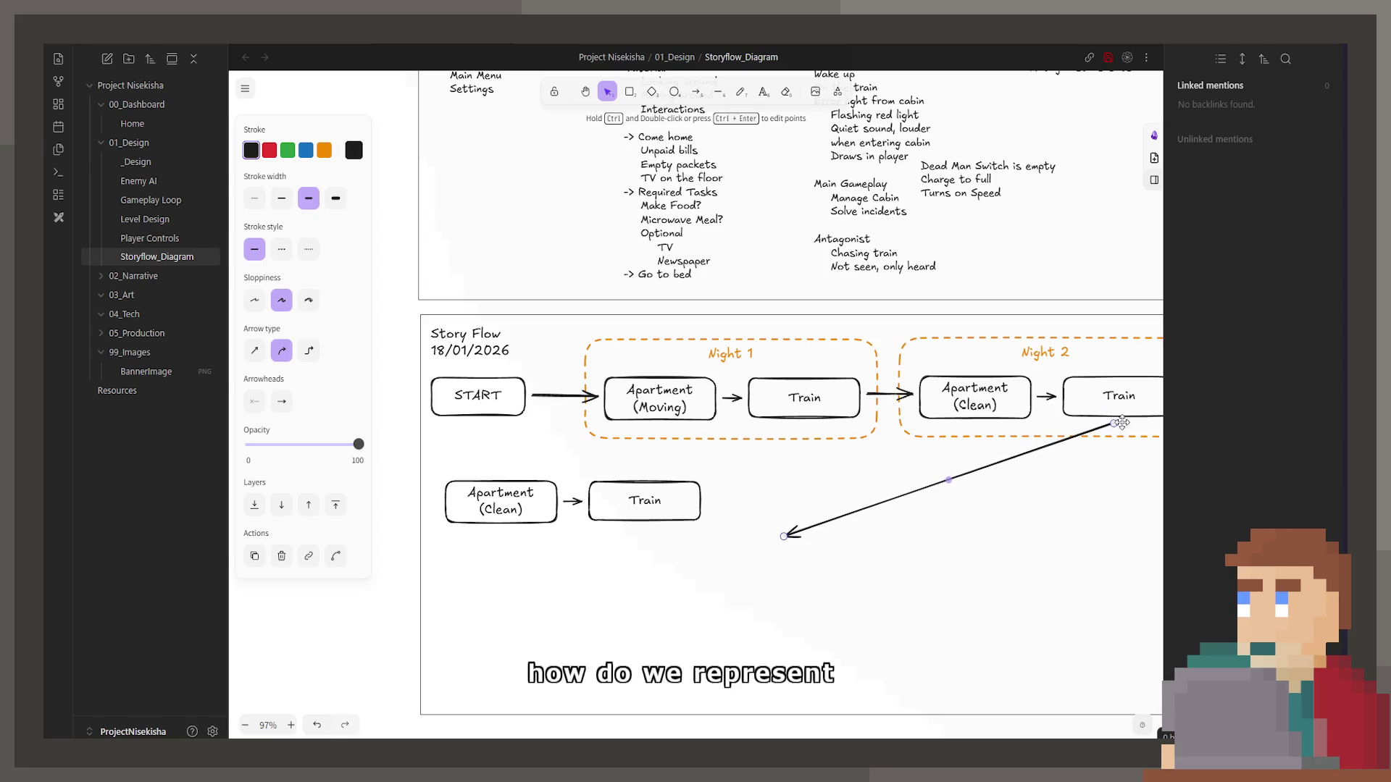
mouse_move(784, 536)
mouse_down()
mouse_move(563, 476)
mouse_move(507, 485)
mouse_move(525, 486)
mouse_up()
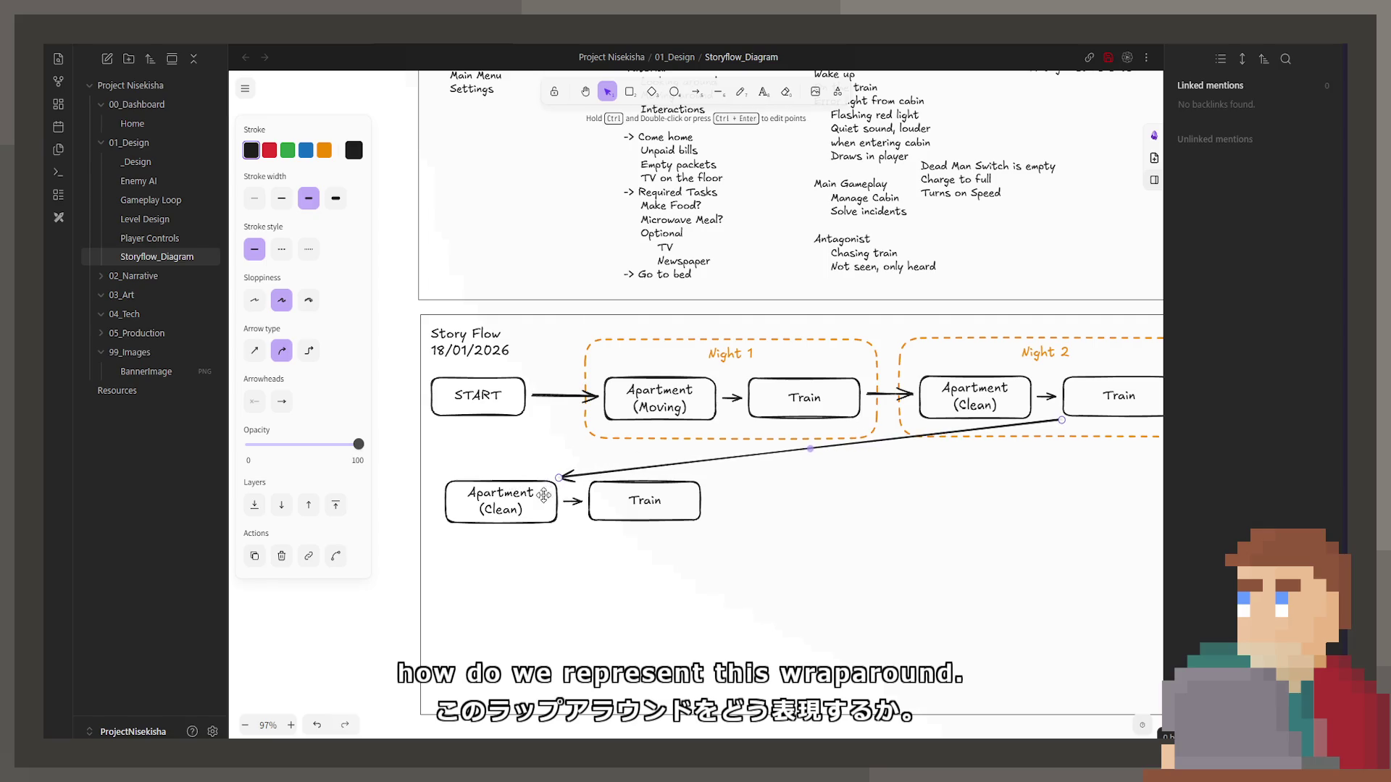
Nudge the lower pair and rename its Apartment box to Apartment (Dirty)
click(567, 500)
shift+click(649, 508)
drag(649, 508, 644, 504)
double_click(519, 500)
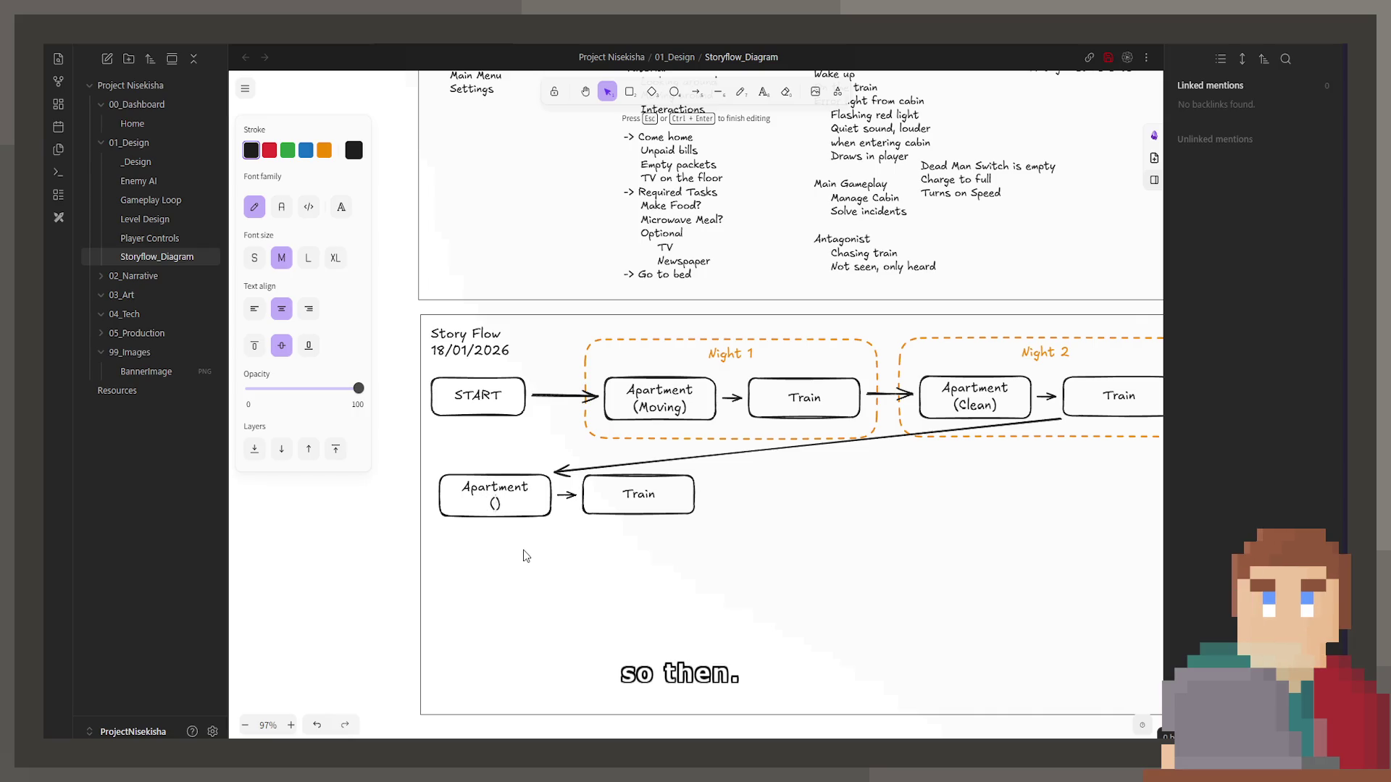
text(Dity)
key(BackSpace)
text(rty)
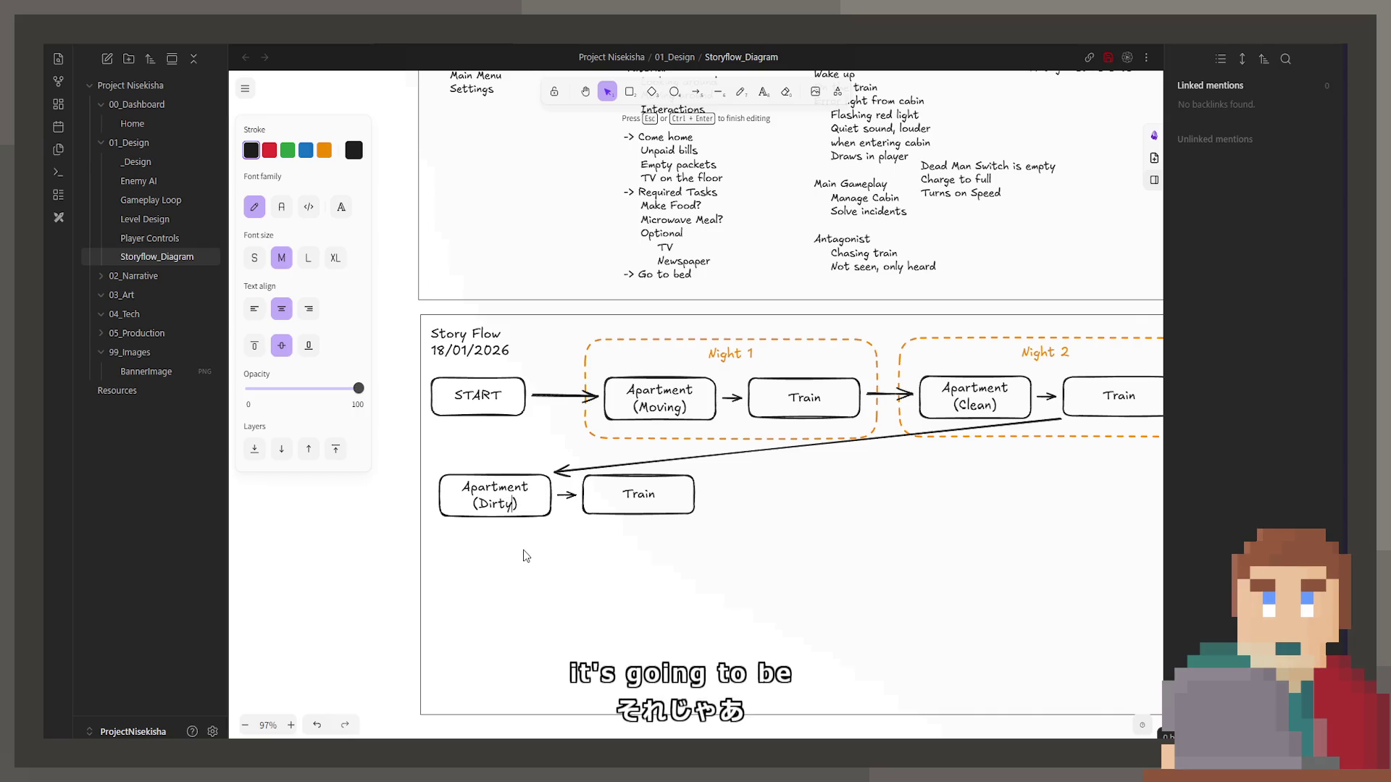
key(Escape)
Duplicate the Dirty pair to the right and rename the copy Apartment (Destroyed)
click(602, 504)
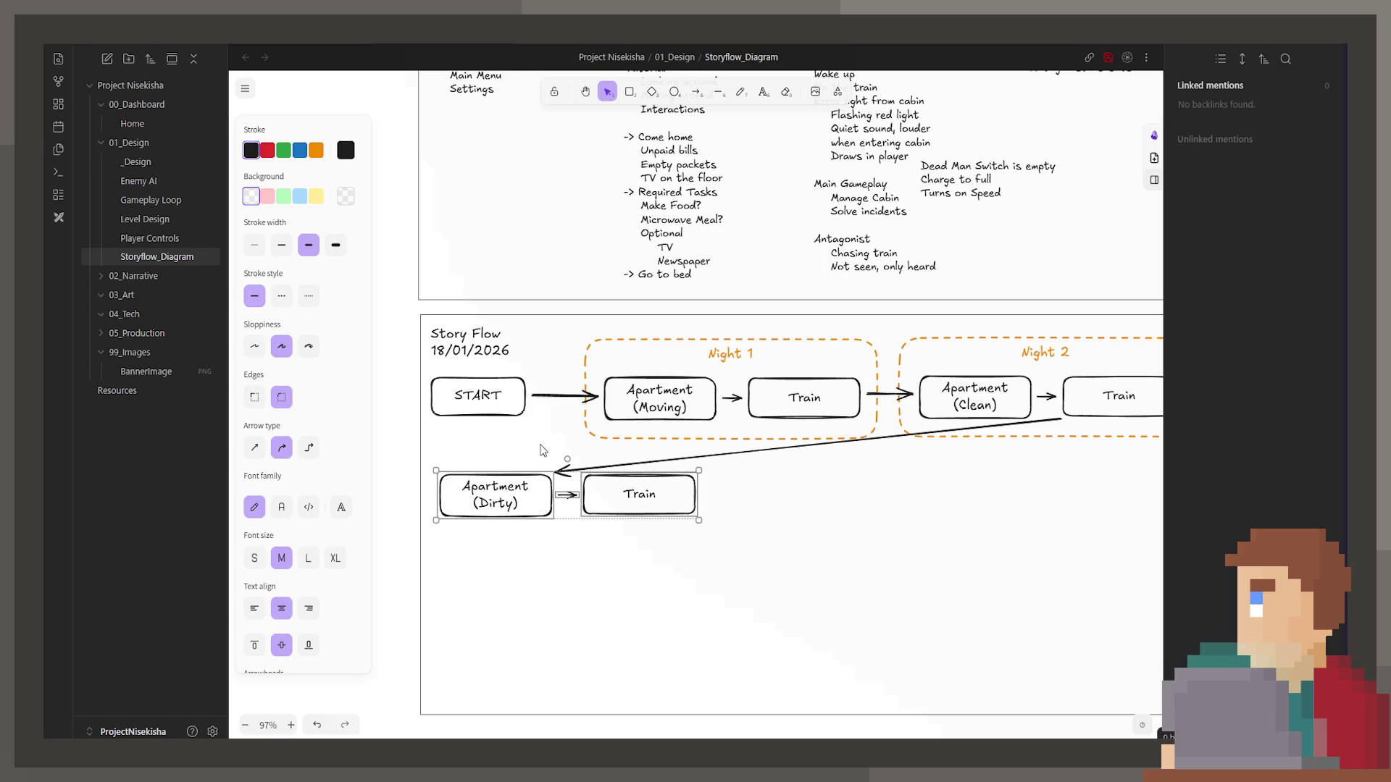
alt+drag(627, 488, 919, 502)
double_click(802, 505)
key(End)
key(Left)
key(BackSpace)
key(BackSpace)
key(BackSpace)
text(Destroyed)
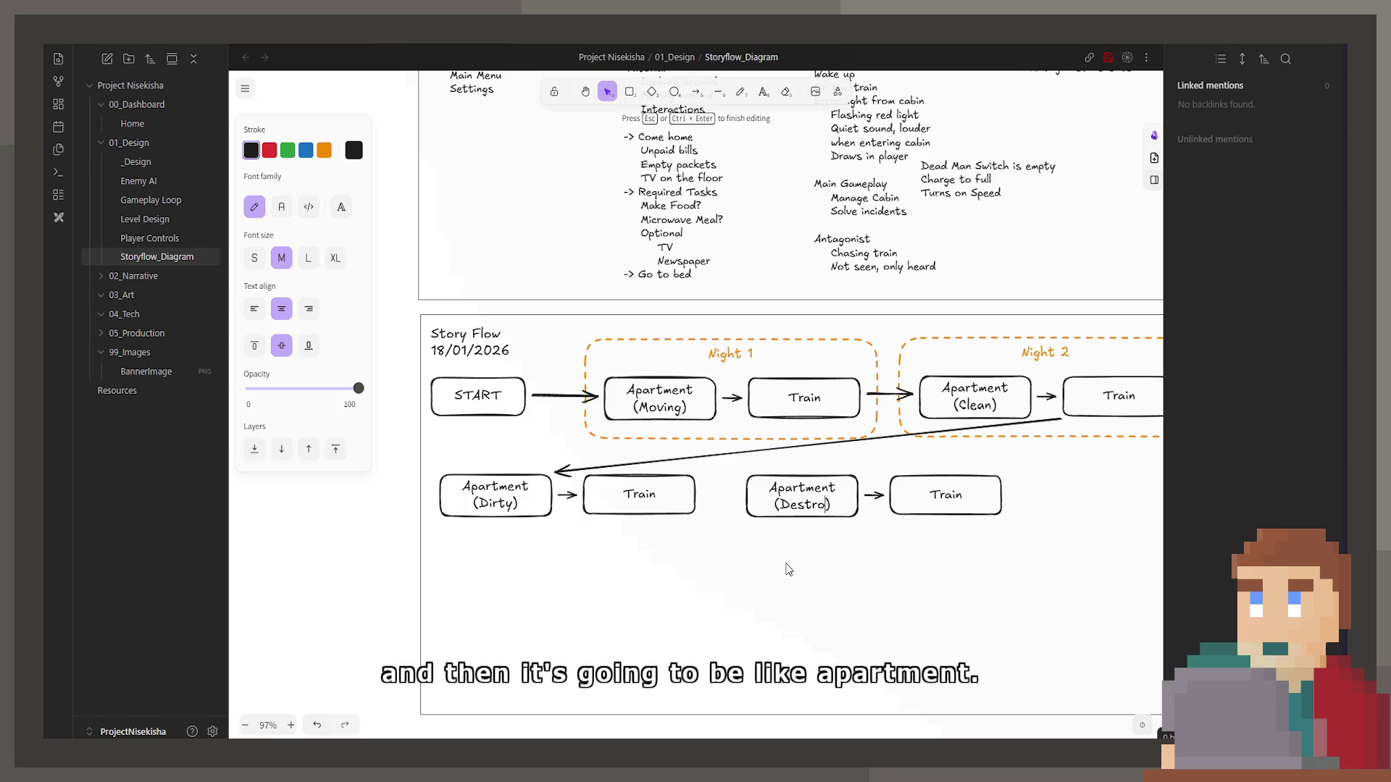
key(Escape)
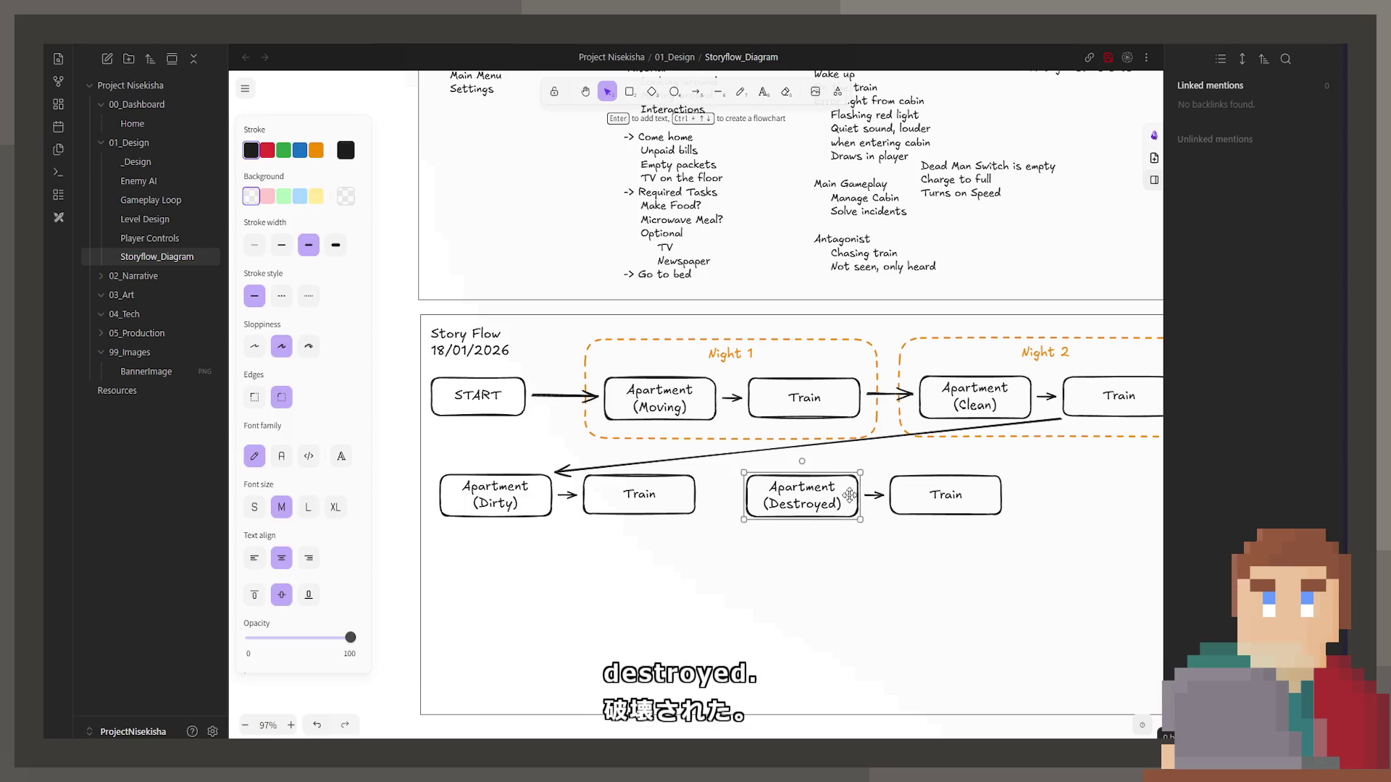
Link the lower Train to Apartment (Destroyed) with a copied arrow, and copy the Night 1 frame around the Dirty pair
click(731, 400)
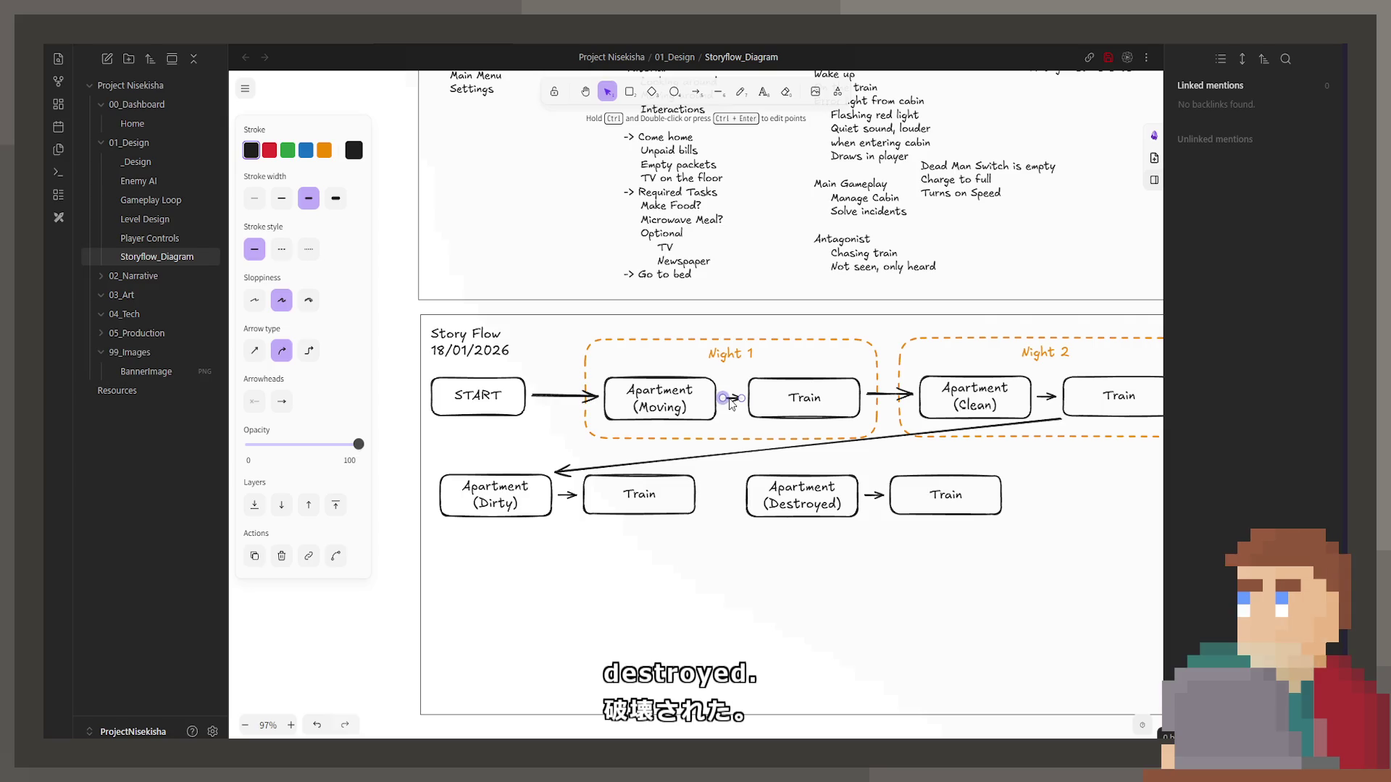
key(ctrl+c)
key(ctrl+v)
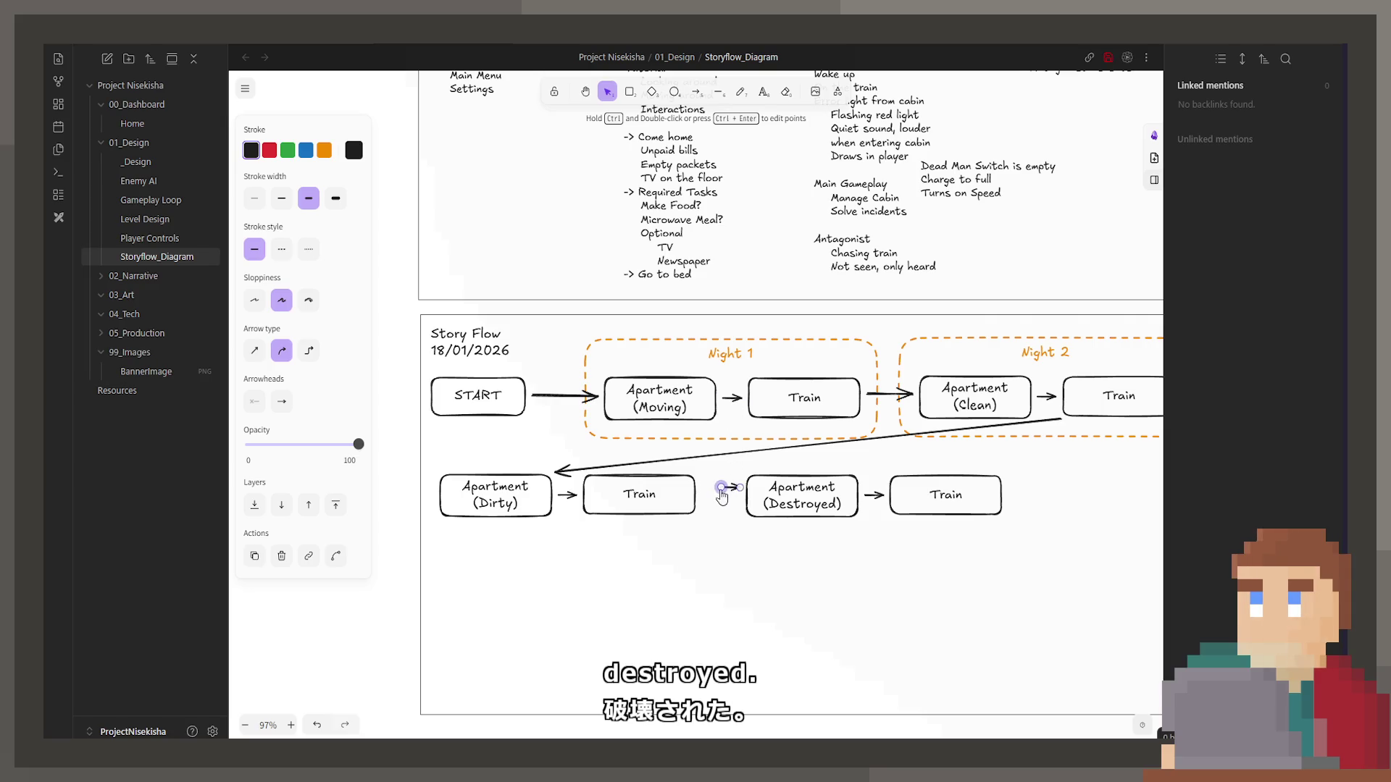
mouse_move(720, 487)
mouse_down()
mouse_move(702, 499)
mouse_move(745, 500)
mouse_move(701, 497)
mouse_up()
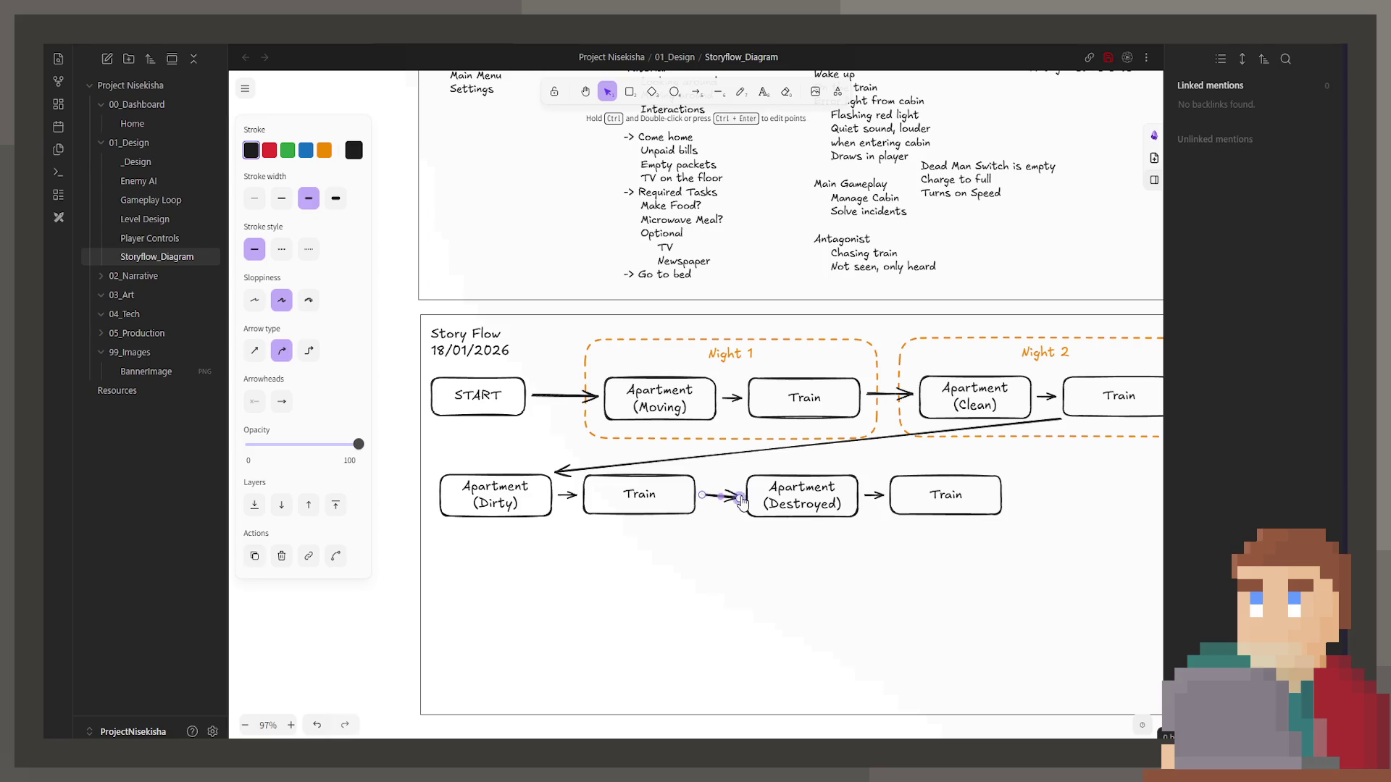
click(874, 432)
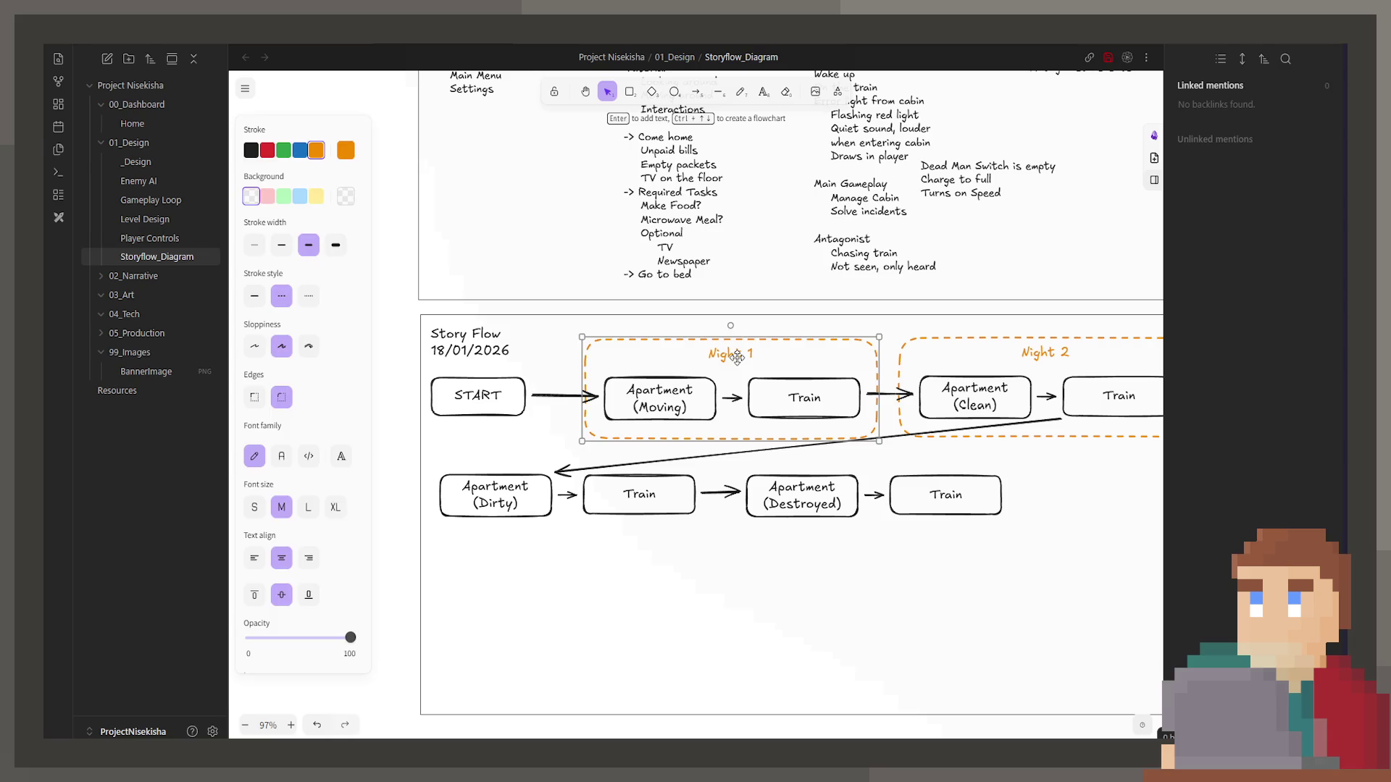
mouse_move(739, 360)
mouse_down()
mouse_move(739, 326)
mouse_move(530, 482)
mouse_move(589, 461)
mouse_up()
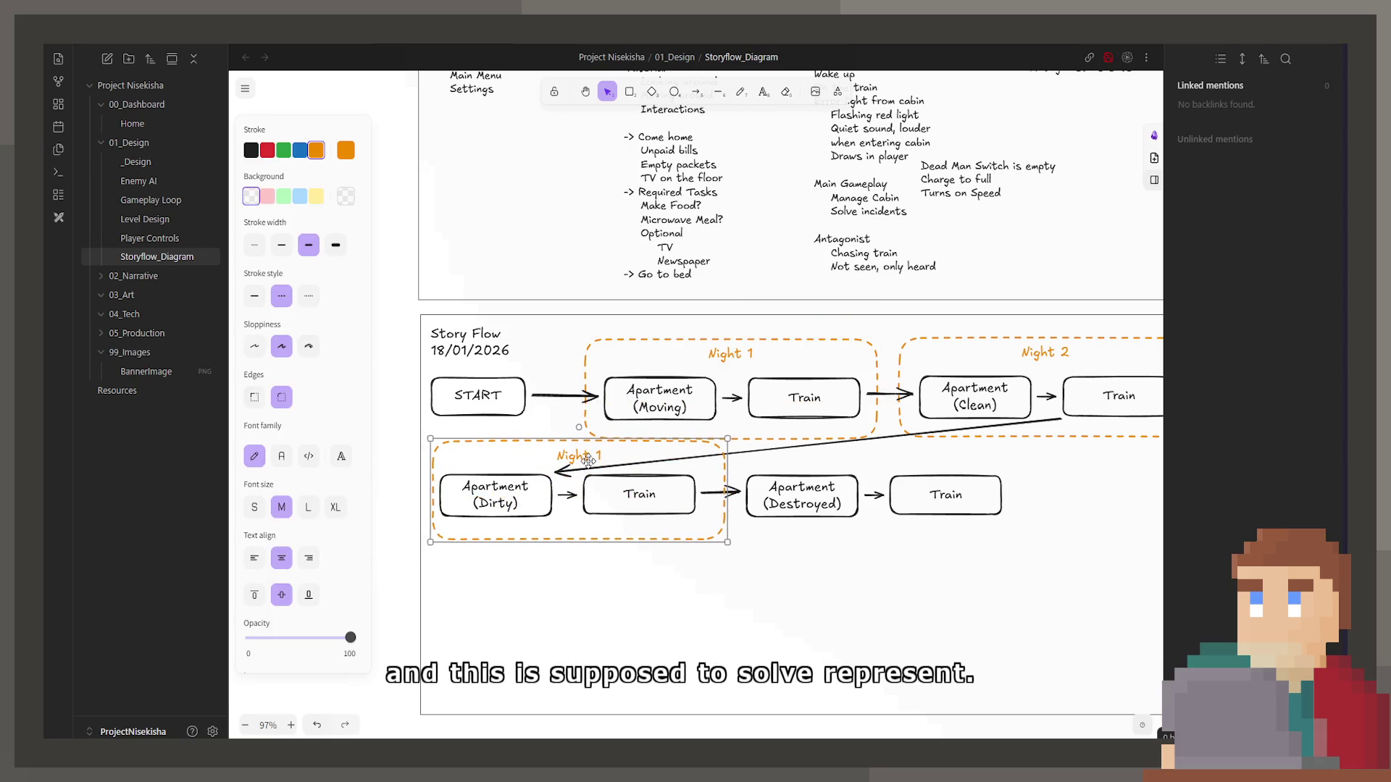
Shift the new lower Night frame down and move the Apartment (Destroyed) pair down and right
click(618, 478)
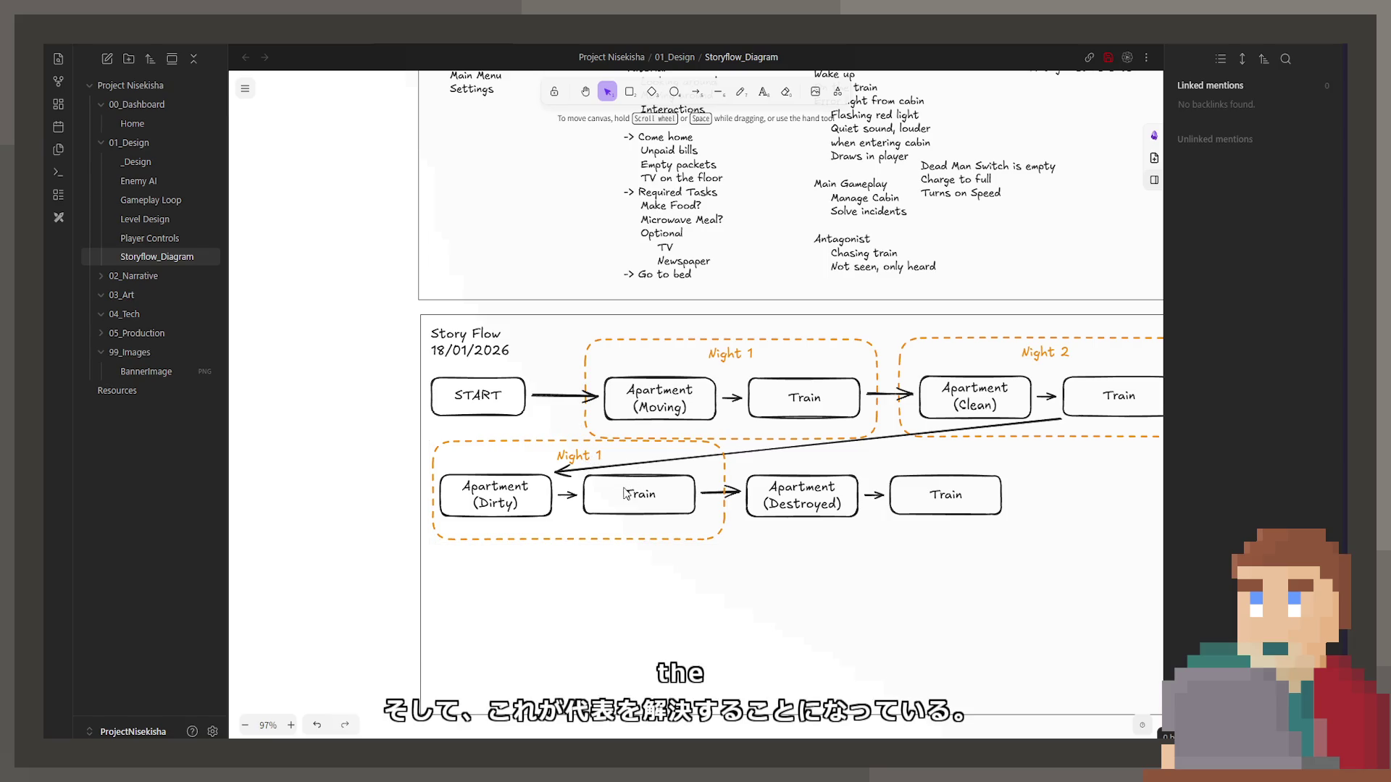
click(573, 465)
click(532, 500)
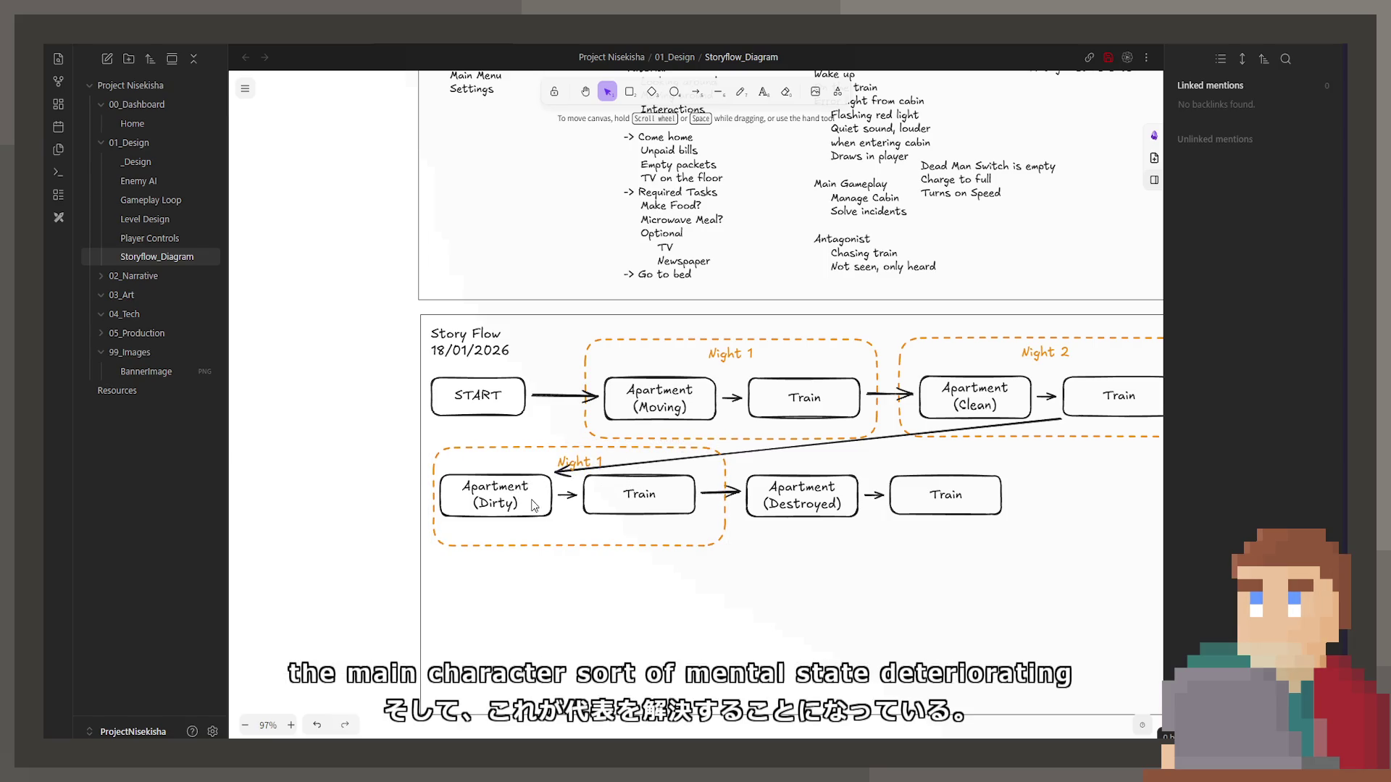
click(596, 475)
right_click(596, 475)
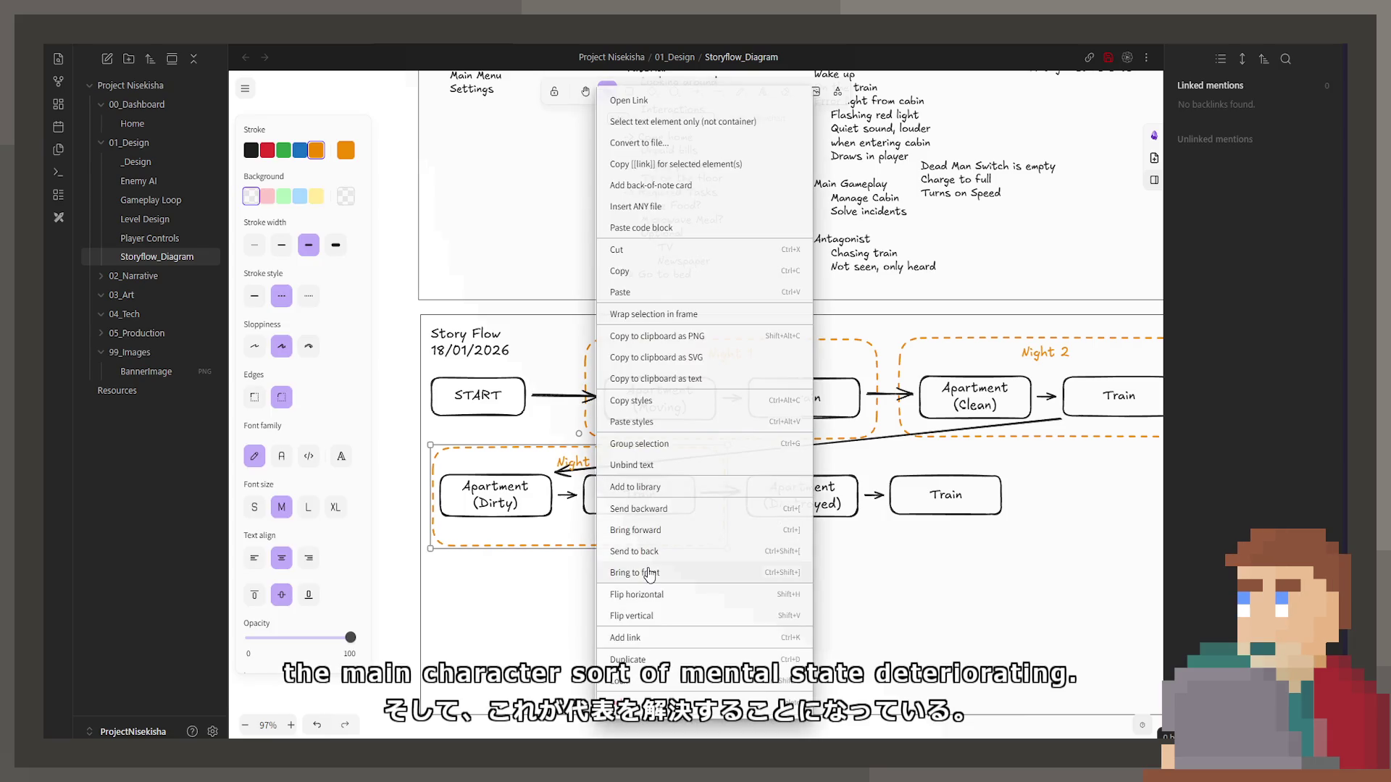
key(Escape)
click(558, 502)
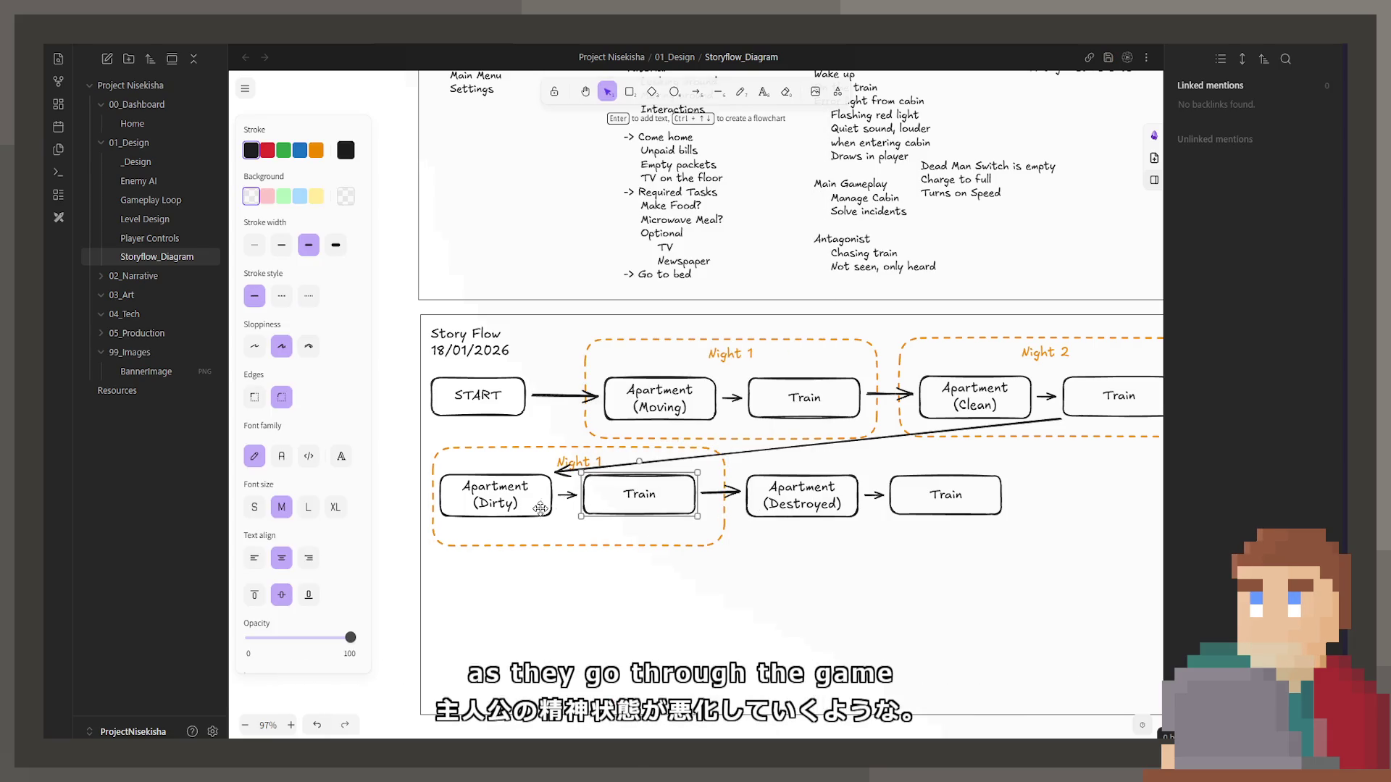
click(591, 457)
drag(591, 457, 592, 477)
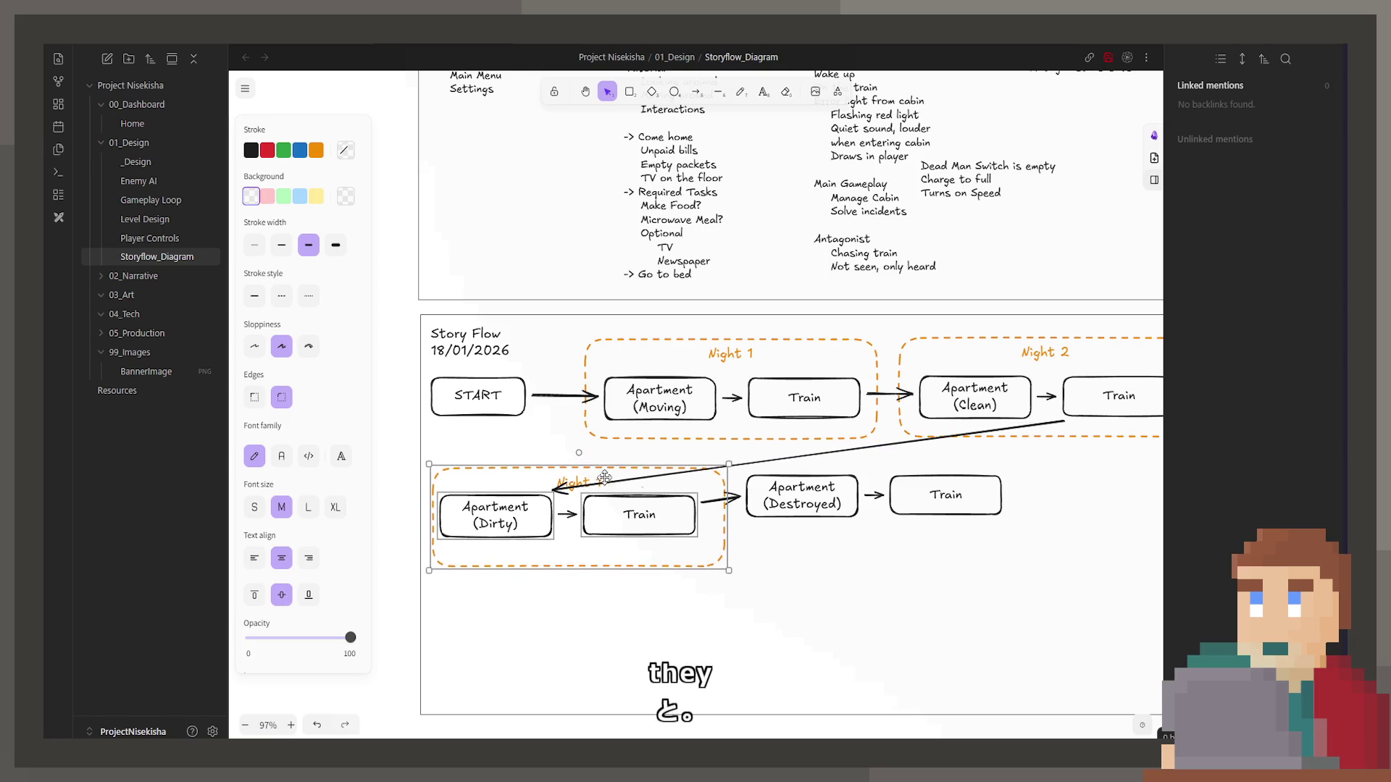
click(759, 493)
shift+click(940, 499)
drag(940, 498, 964, 513)
Copy the Night frame around the Destroyed pair and label the lower frames Night 3 and Night 4
click(584, 471)
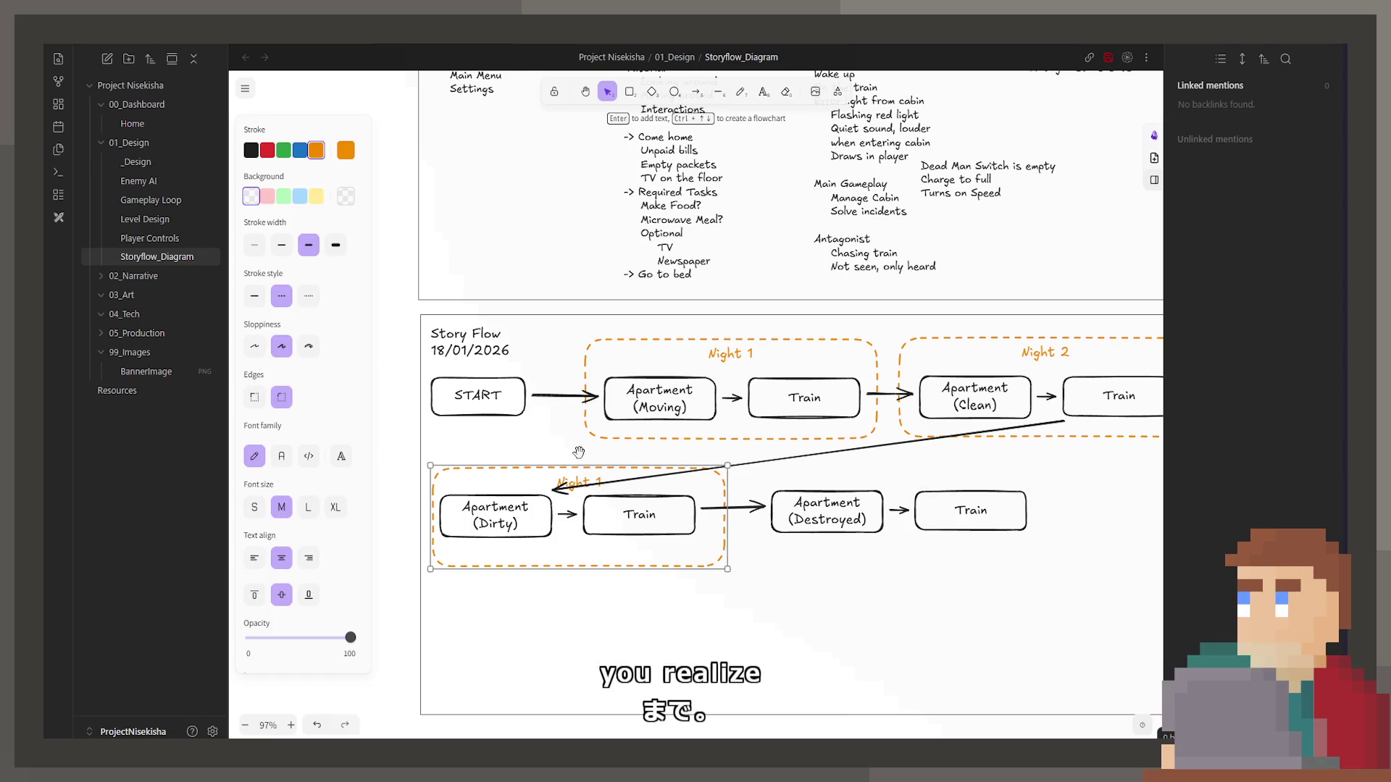
drag(579, 463, 585, 470)
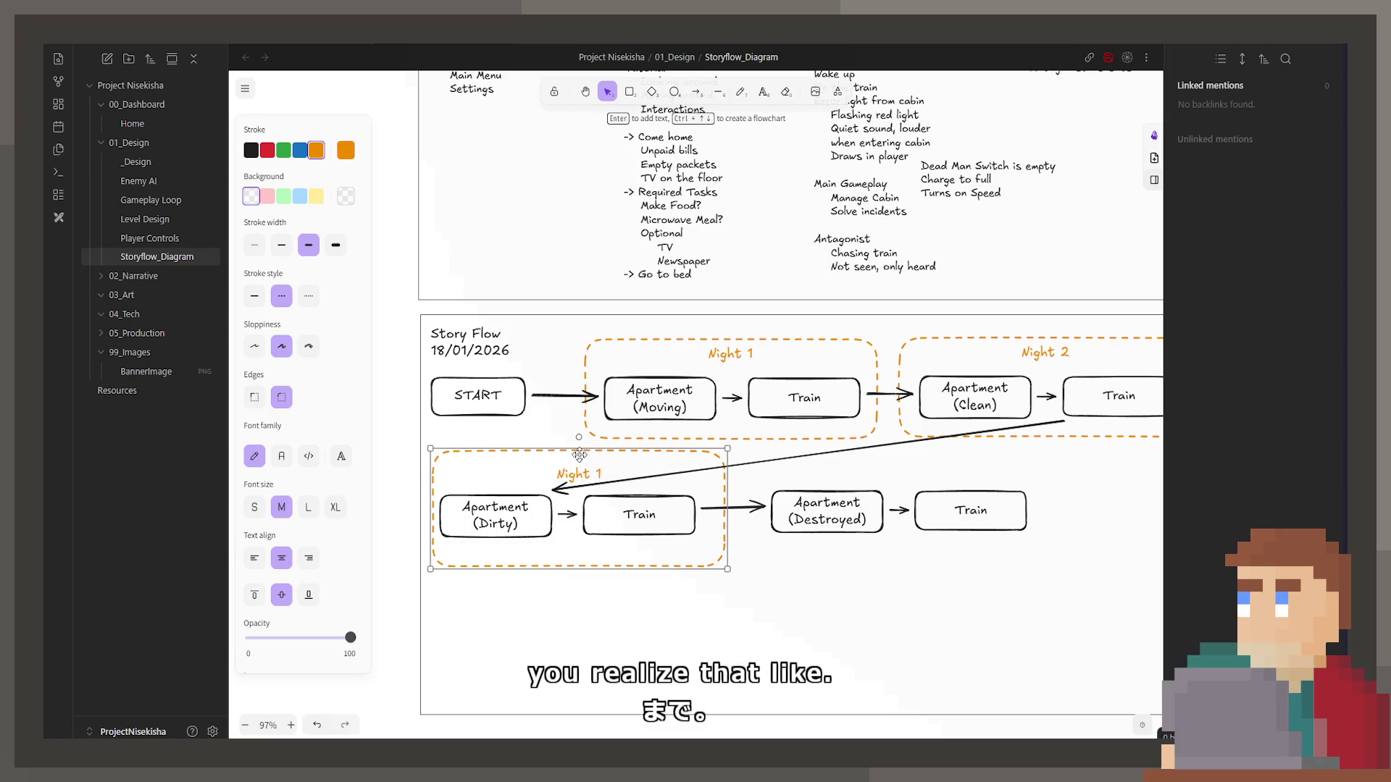
scroll(585, 471, right, 2)
drag(520, 427, 831, 471)
double_click(844, 472)
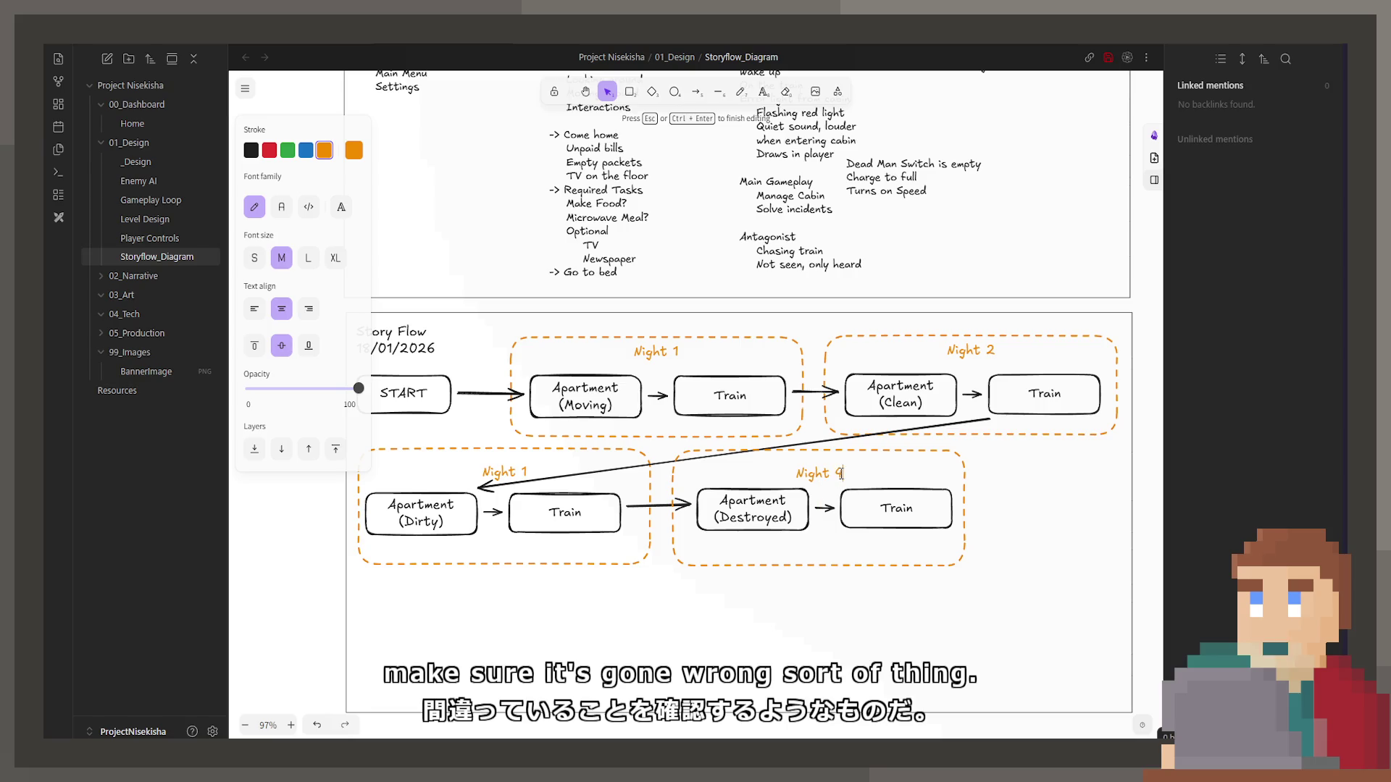
double_click(521, 472)
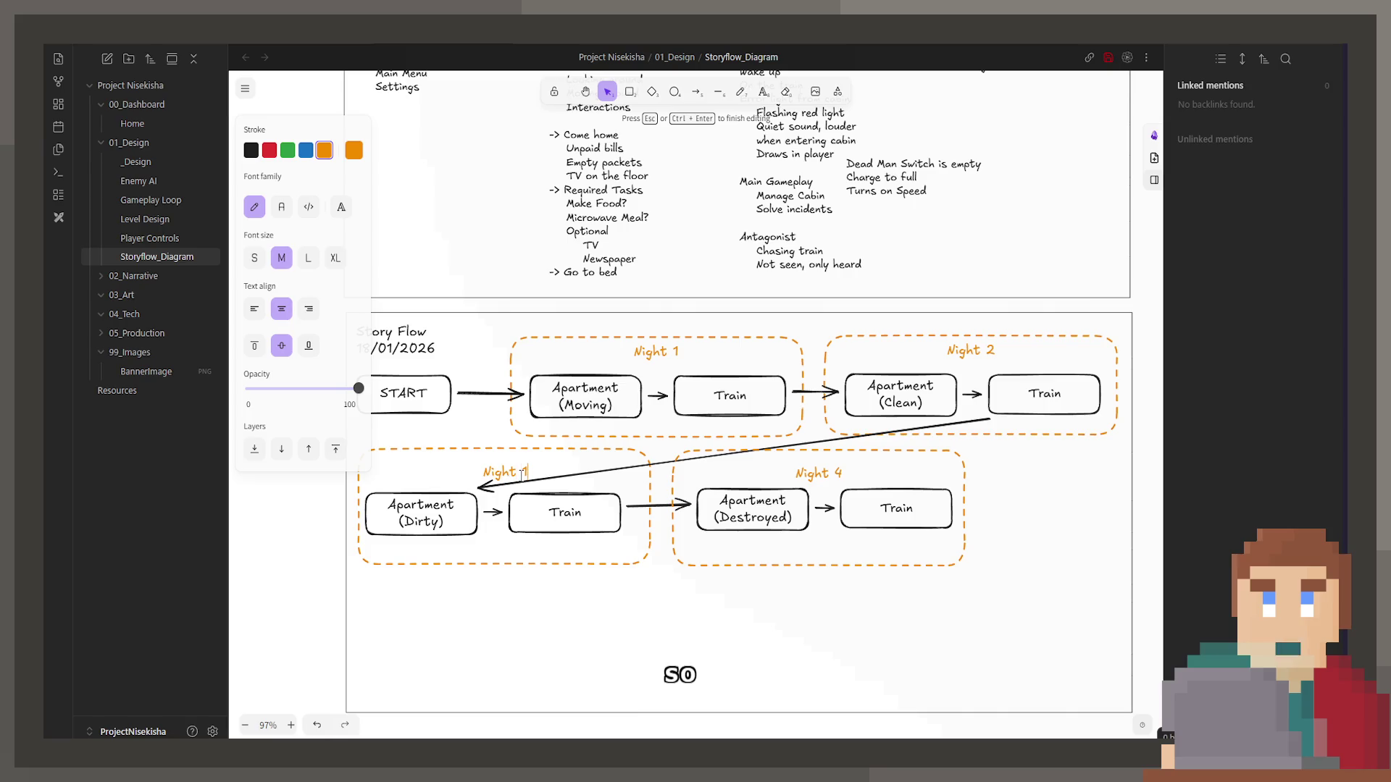
text(3)
click(754, 543)
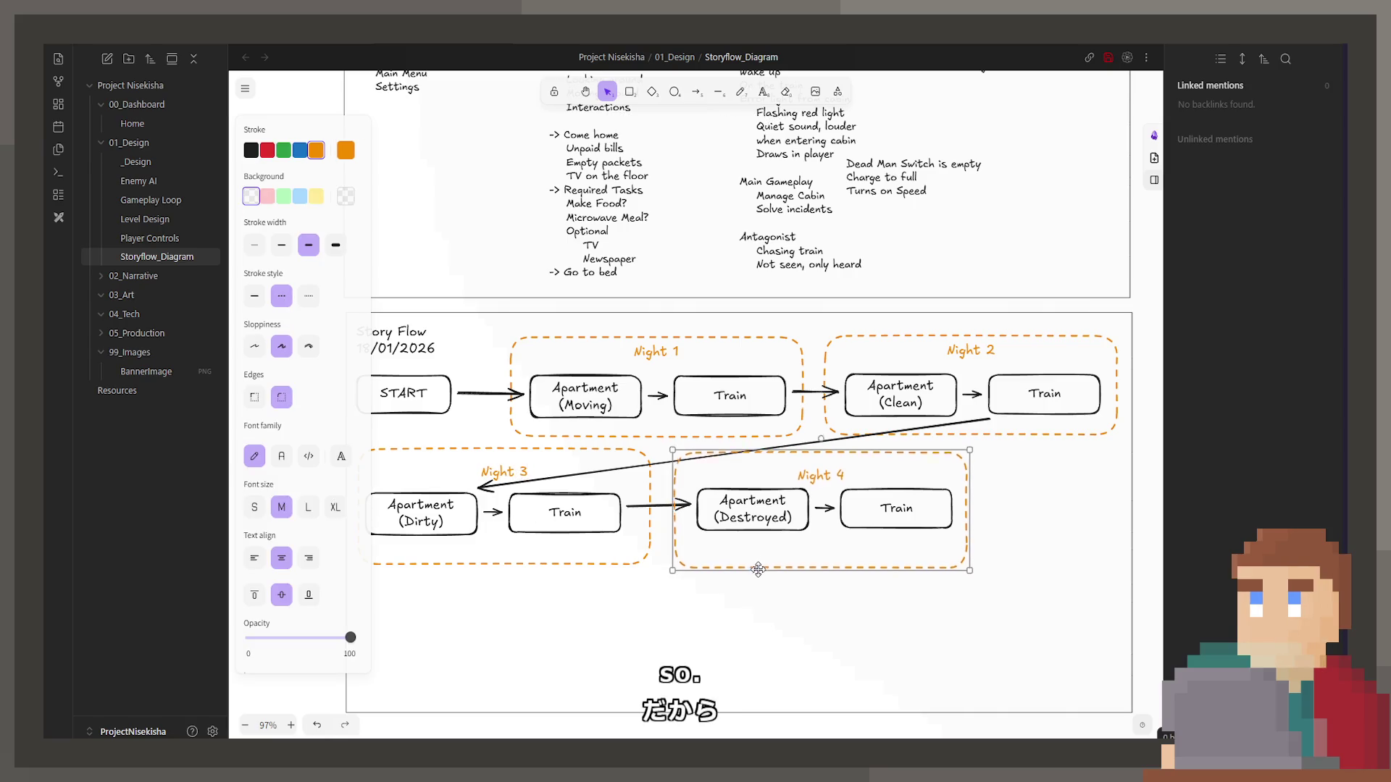
key(Escape)
Send the Night 4 frame behind its boxes and shift the group slightly left
click(754, 544)
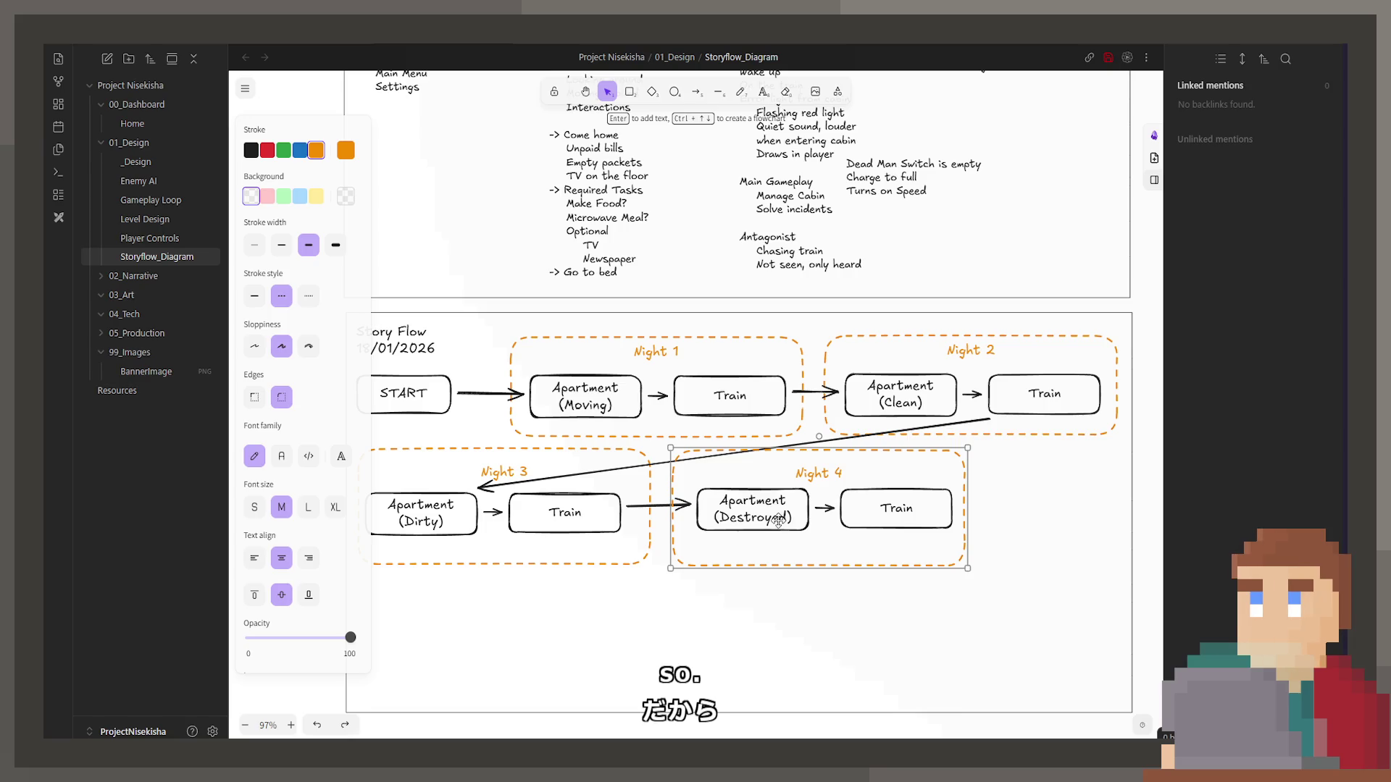
right_click(833, 511)
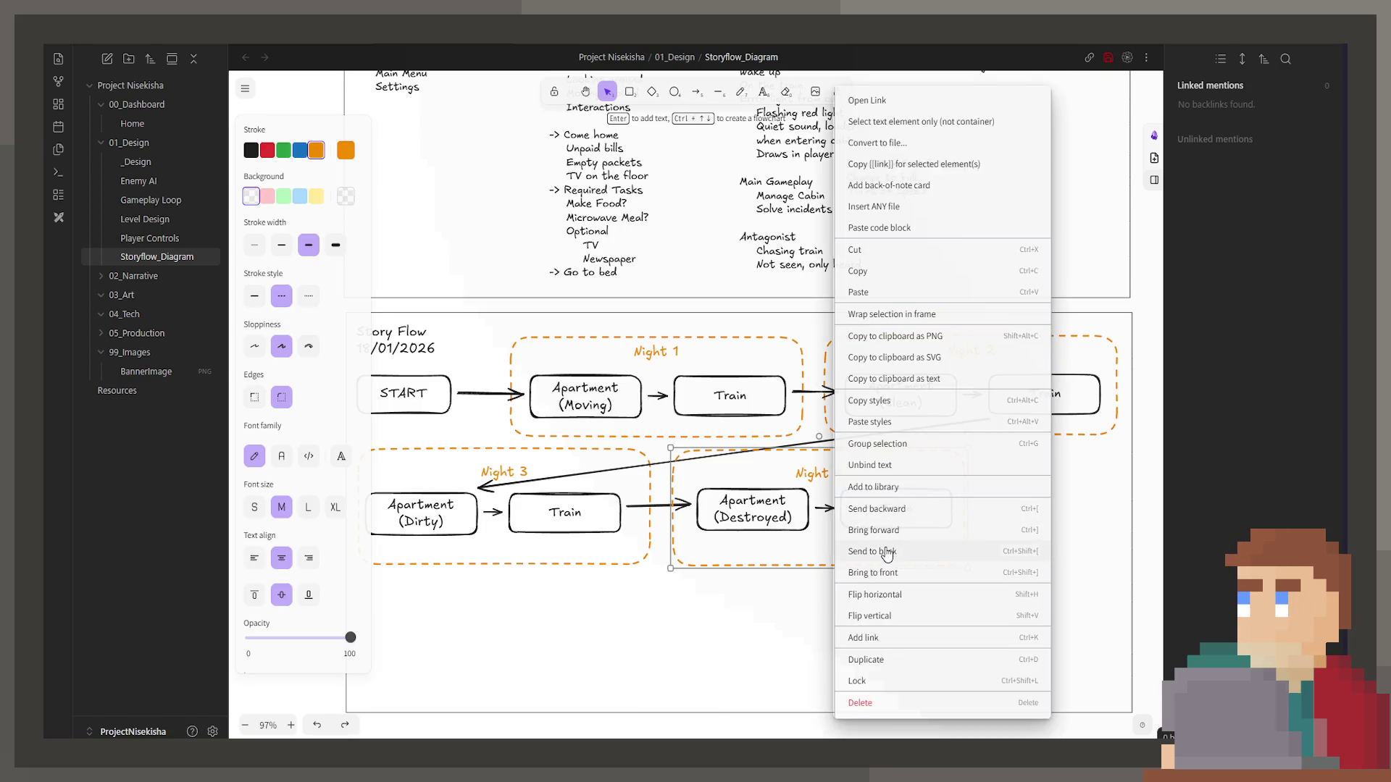
click(887, 552)
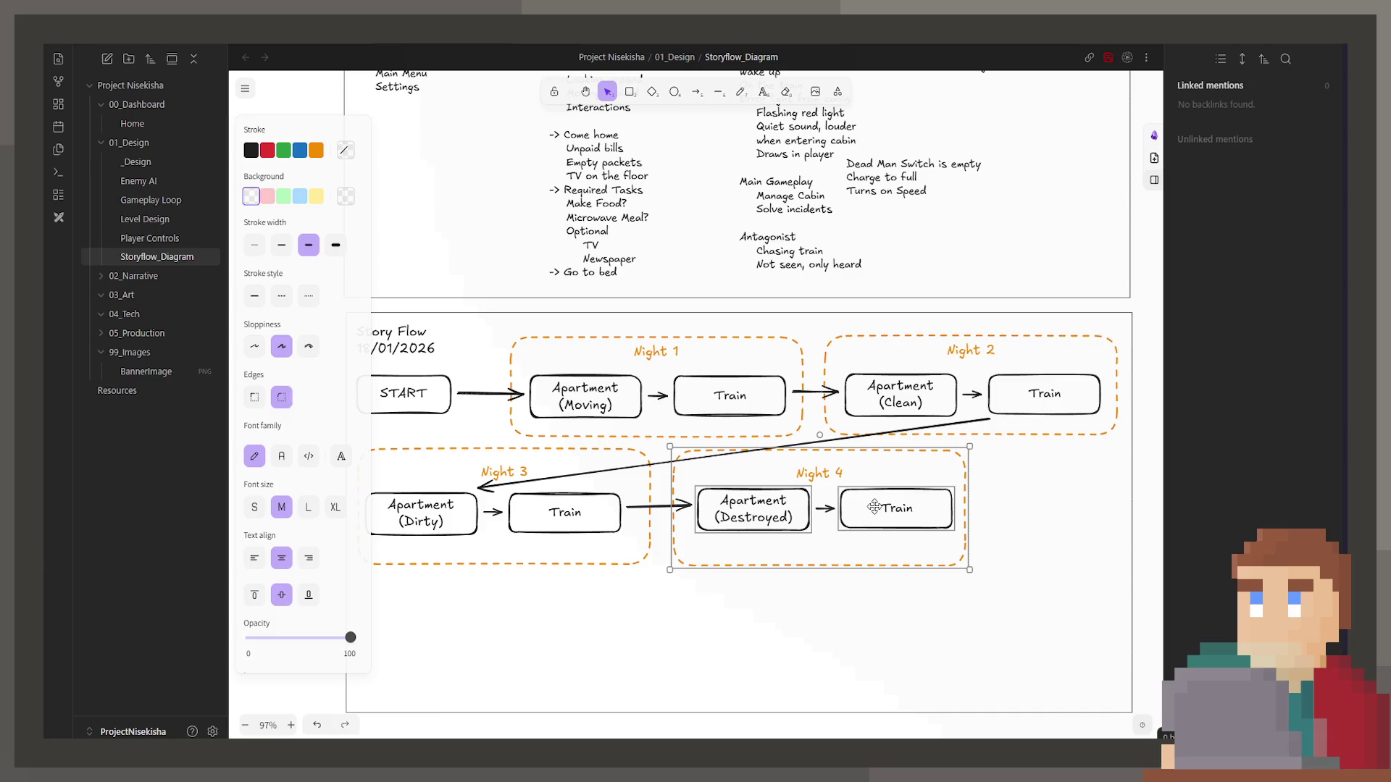
drag(875, 507, 855, 508)
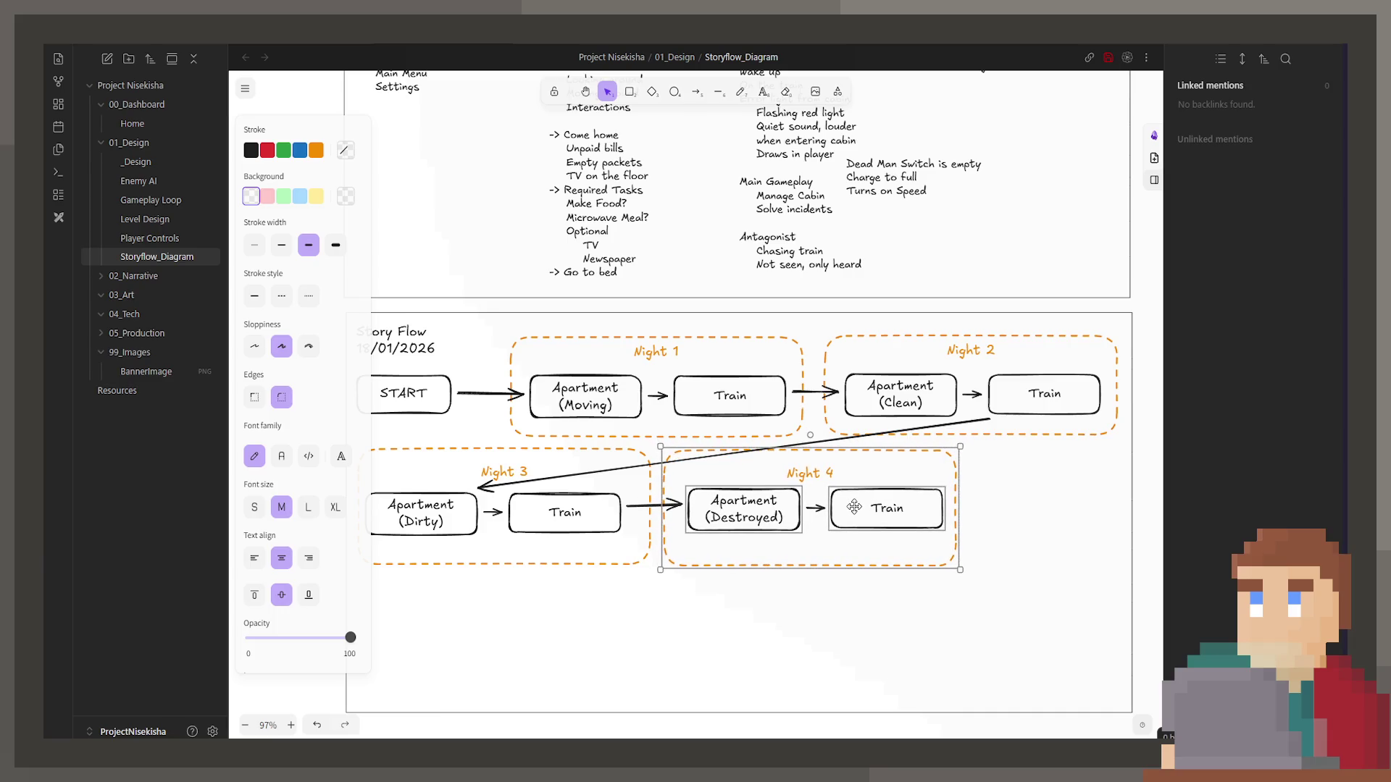
click(841, 613)
scroll(776, 534, right, 1)
click(813, 506)
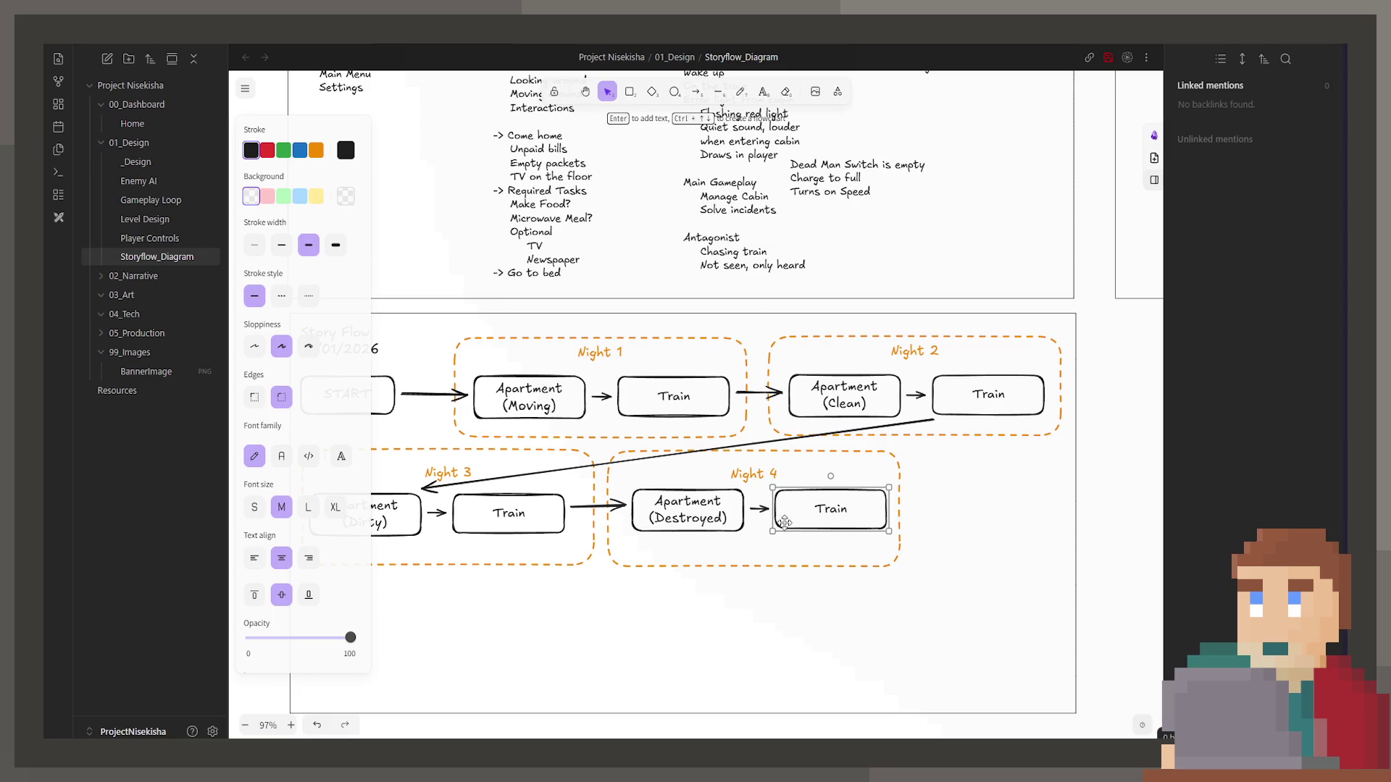
Copy the Train box below Night 4 and label it Good Ending
scroll(768, 518, down, 1)
scroll(769, 518, down, 1)
mouse_move(851, 423)
alt+mouse_down()
mouse_move(805, 472)
mouse_move(816, 536)
alt+mouse_up()
double_click(817, 549)
text(Endi)
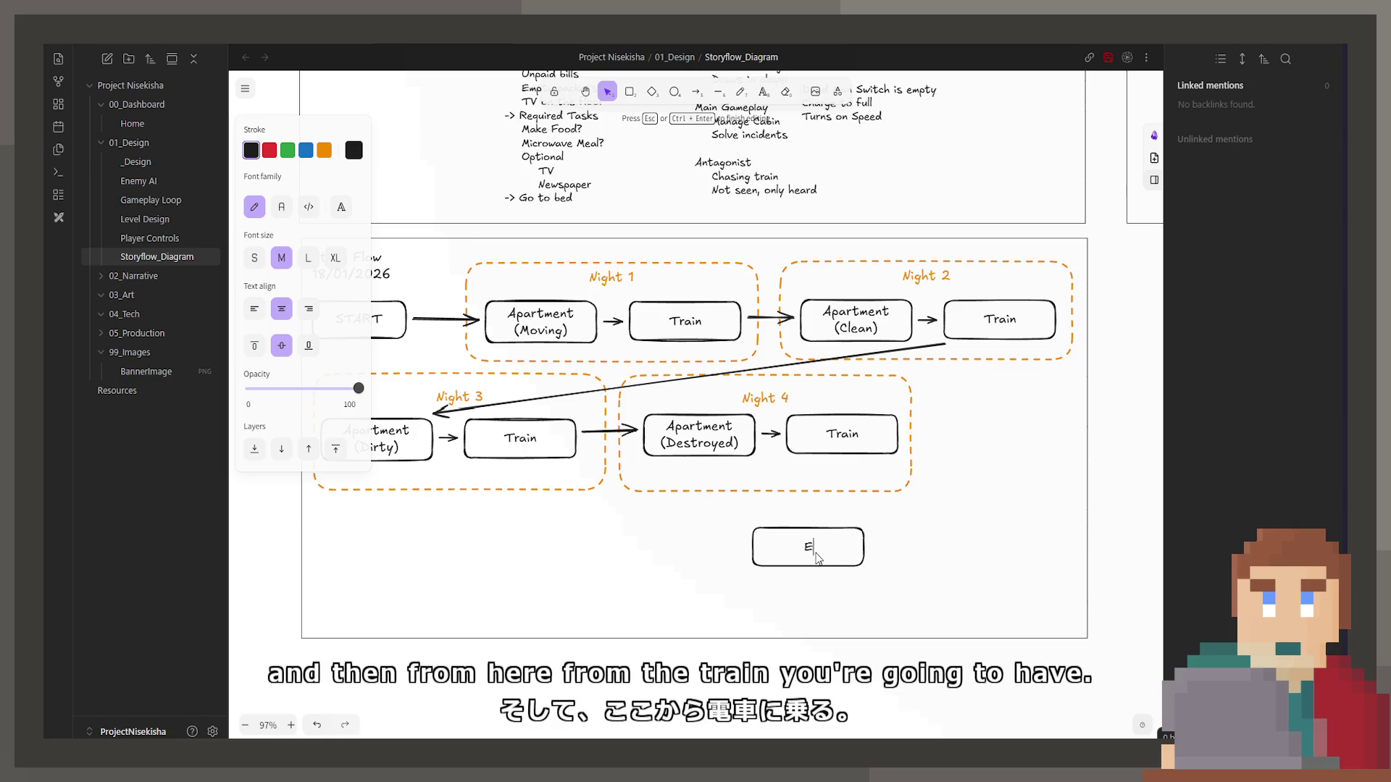
text(ng 1)
key(BackSpace)
key(BackSpace)
key(BackSpace)
key(BackSpace)
key(BackSpace)
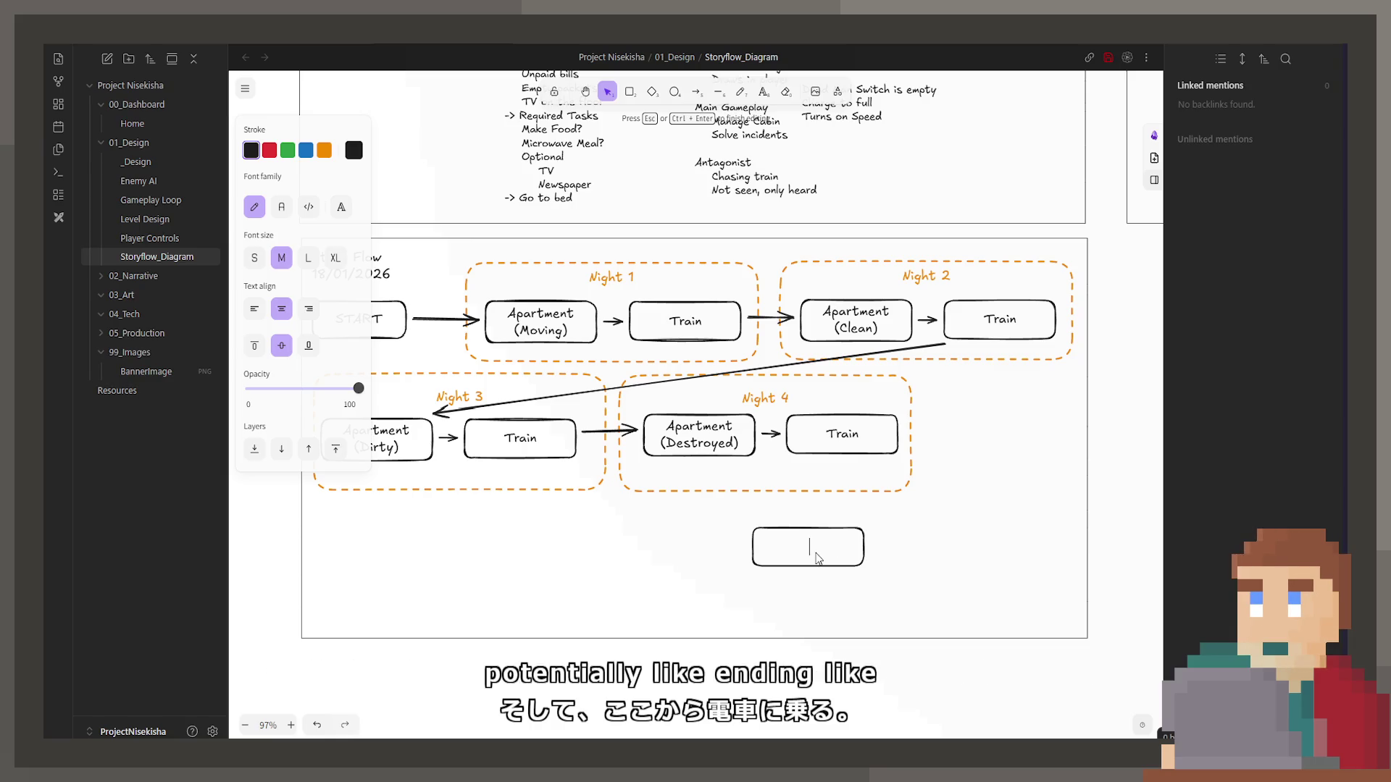
text(Good Ending)
key(Escape)
mouse_move(848, 558)
mouse_down()
mouse_move(694, 563)
mouse_move(884, 565)
mouse_up()
Add two more boxes to its right labelled Ending and Bad Ending
double_click(848, 562)
text(Endi)
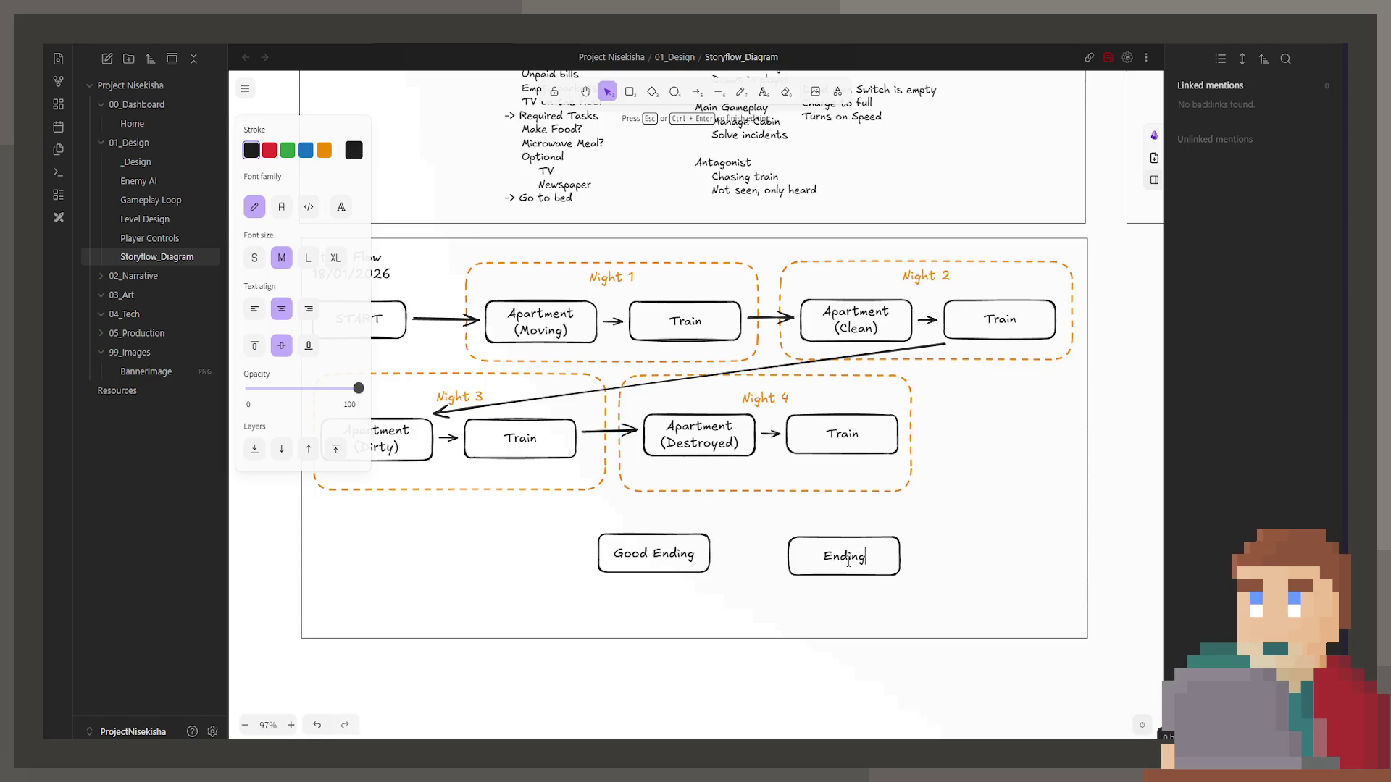
key(Escape)
drag(859, 566, 1016, 566)
double_click(1015, 566)
text(Bad Ending)
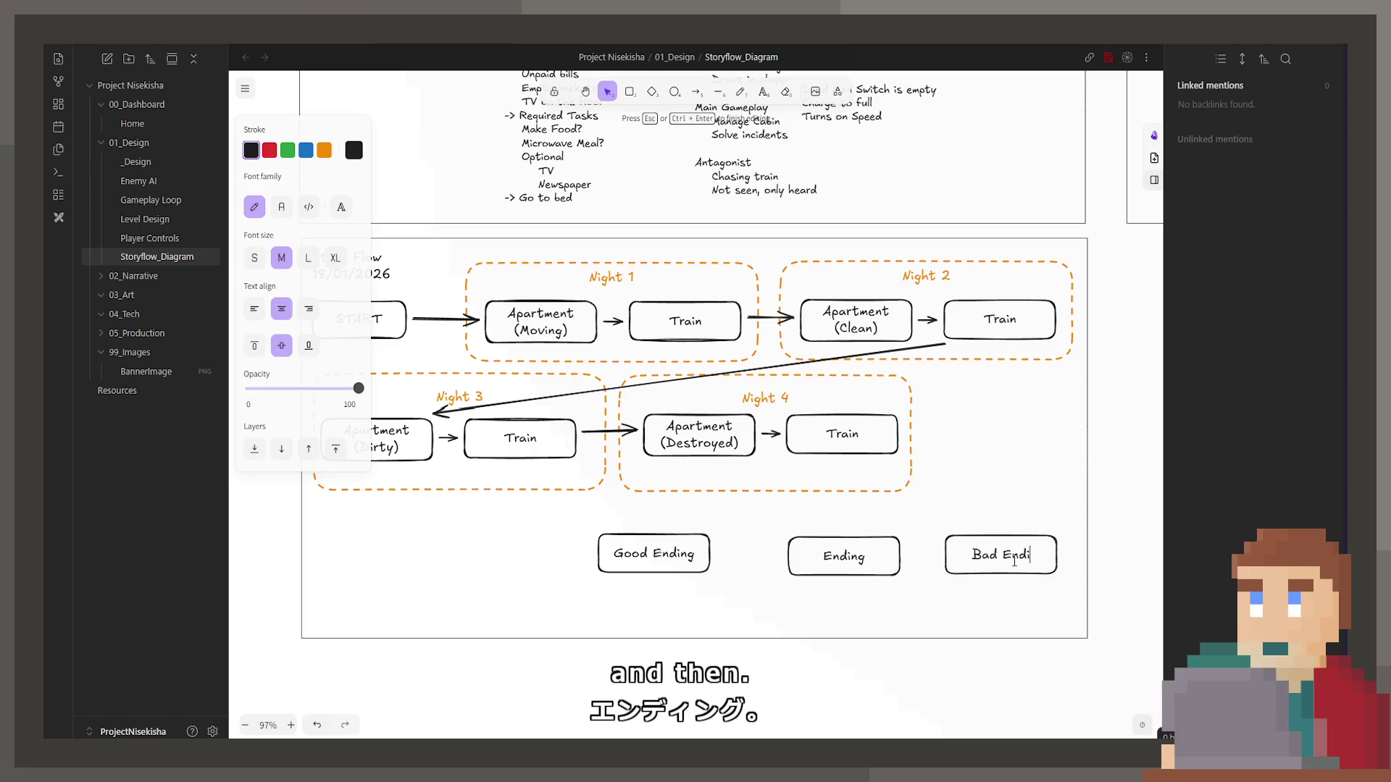
Space the Good Ending, Ending and Bad Ending boxes evenly side by side
click(846, 559)
drag(846, 559, 842, 559)
drag(625, 562, 669, 562)
drag(983, 548, 967, 547)
key(Escape)
click(775, 435)
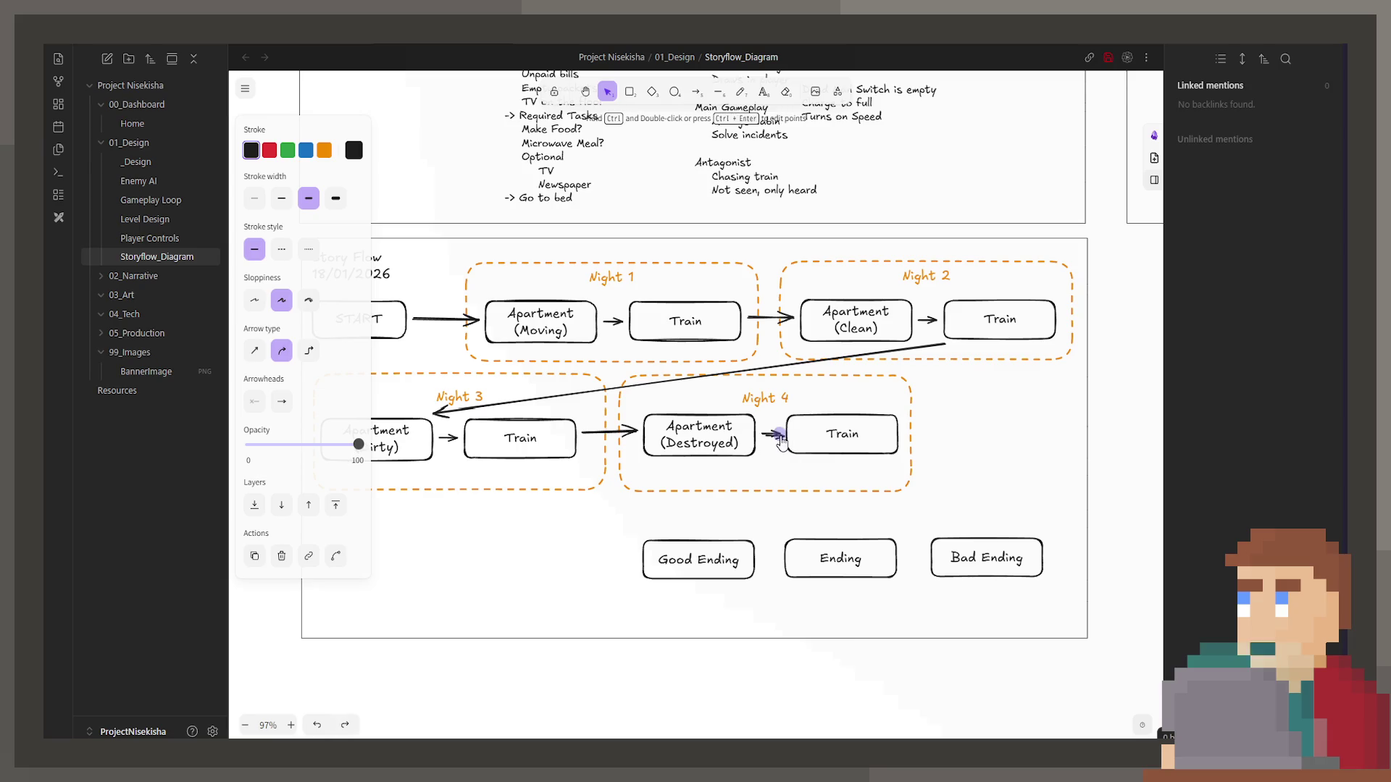
Copy the small Night 4 arrow and route copies from Train to Ending, Good Ending and Bad Ending
mouse_move(770, 444)
mouse_down()
mouse_move(811, 513)
mouse_move(843, 461)
mouse_up()
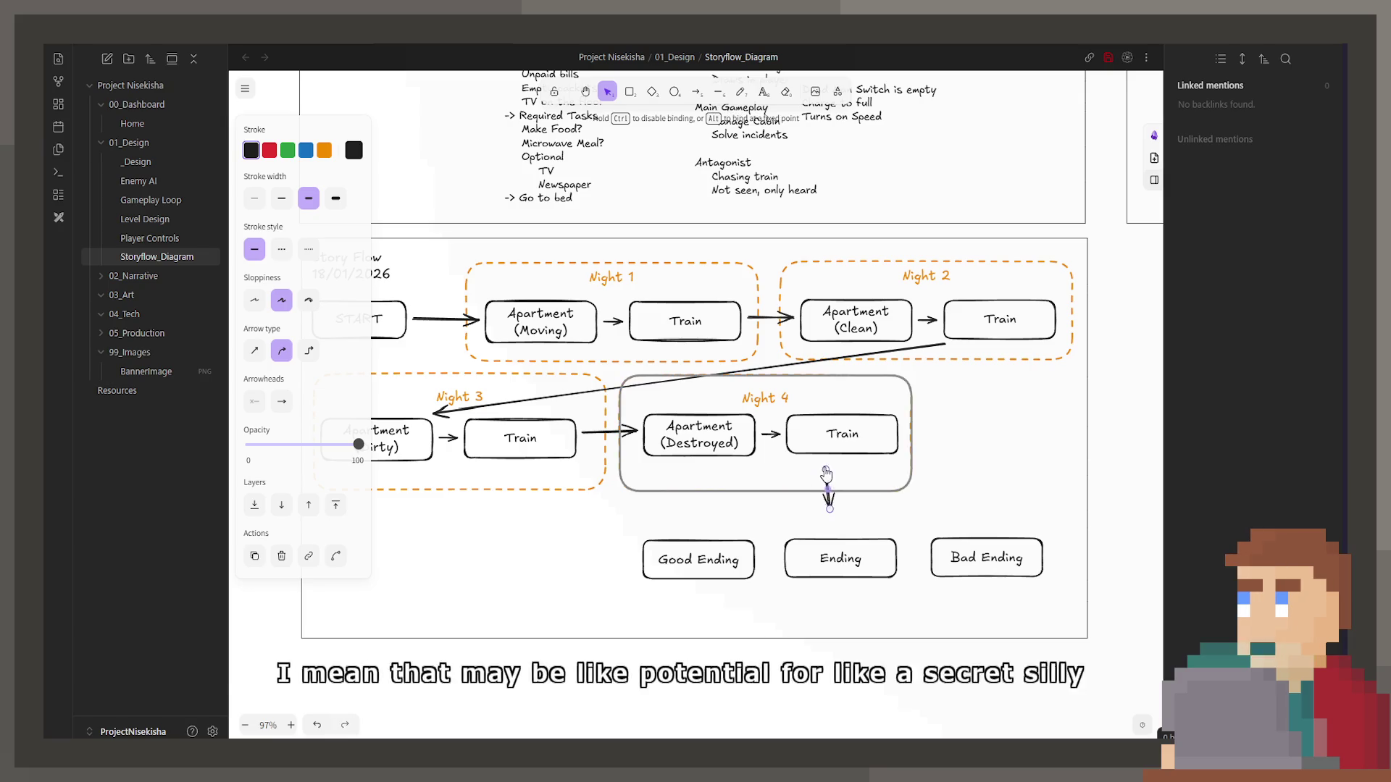
mouse_move(830, 509)
mouse_down()
mouse_move(840, 528)
mouse_move(858, 502)
mouse_move(846, 464)
mouse_up()
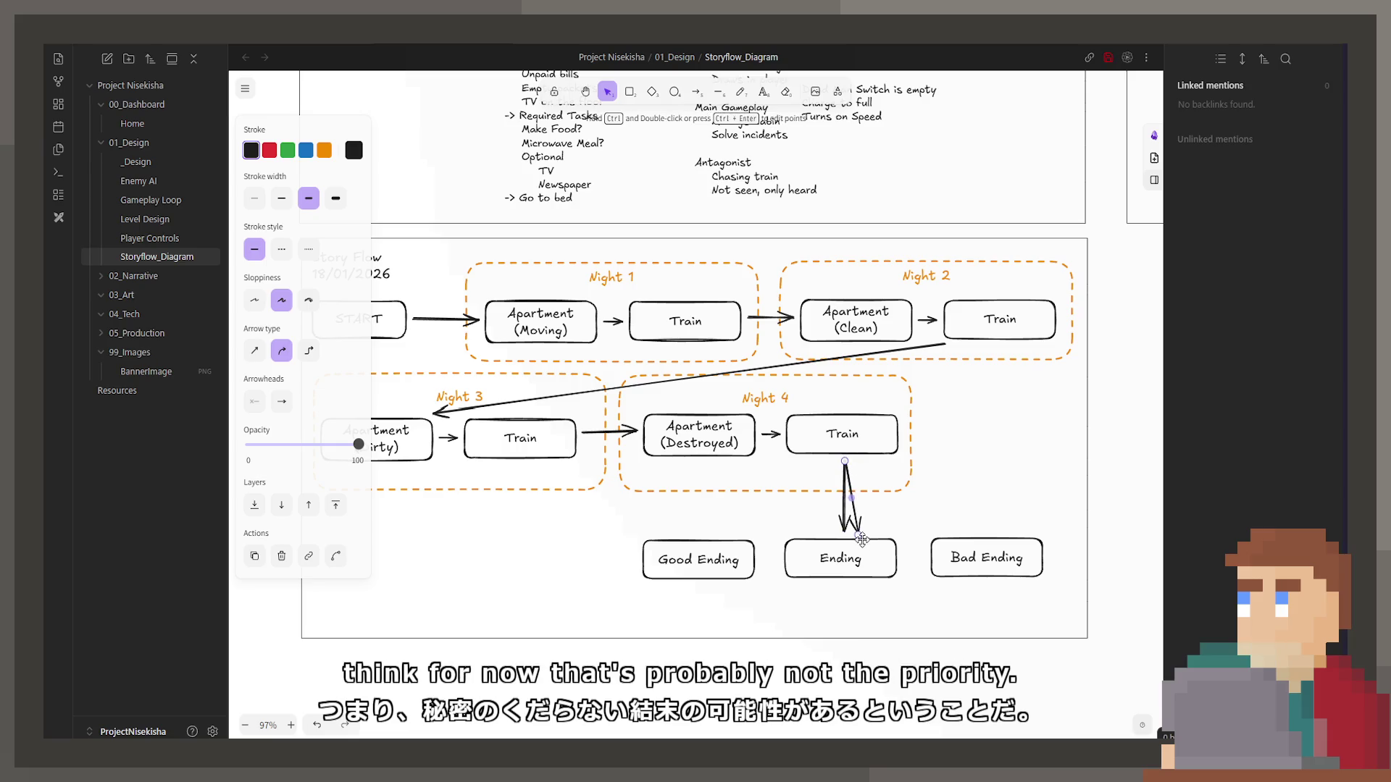
drag(861, 537, 697, 543)
drag(973, 455, 877, 462)
drag(873, 530, 991, 537)
click(1000, 475)
Nudge the Ending and Bad Ending boxes into line and clear the selection
ctrl+scroll(922, 518, down, 3)
drag(860, 601, 864, 602)
drag(996, 589, 993, 587)
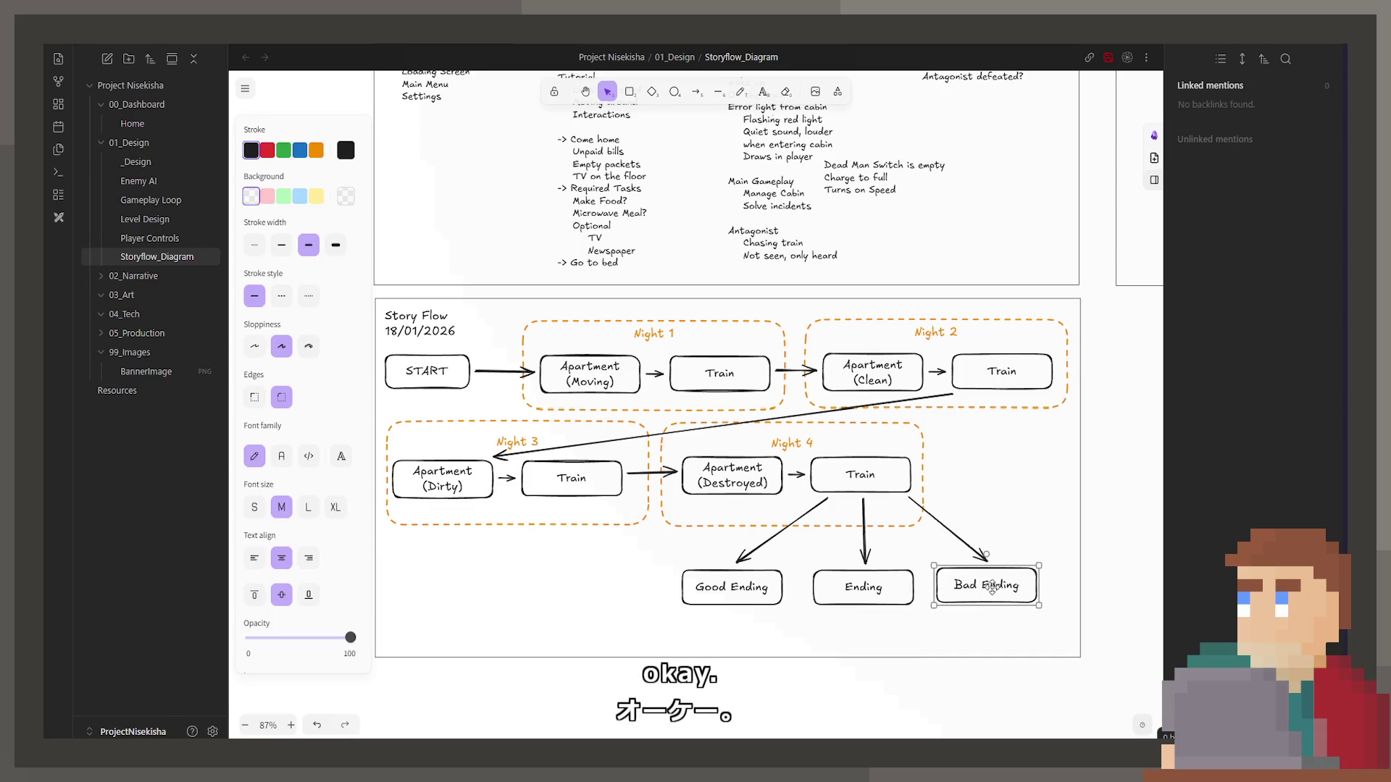
click(962, 527)
click(558, 487)
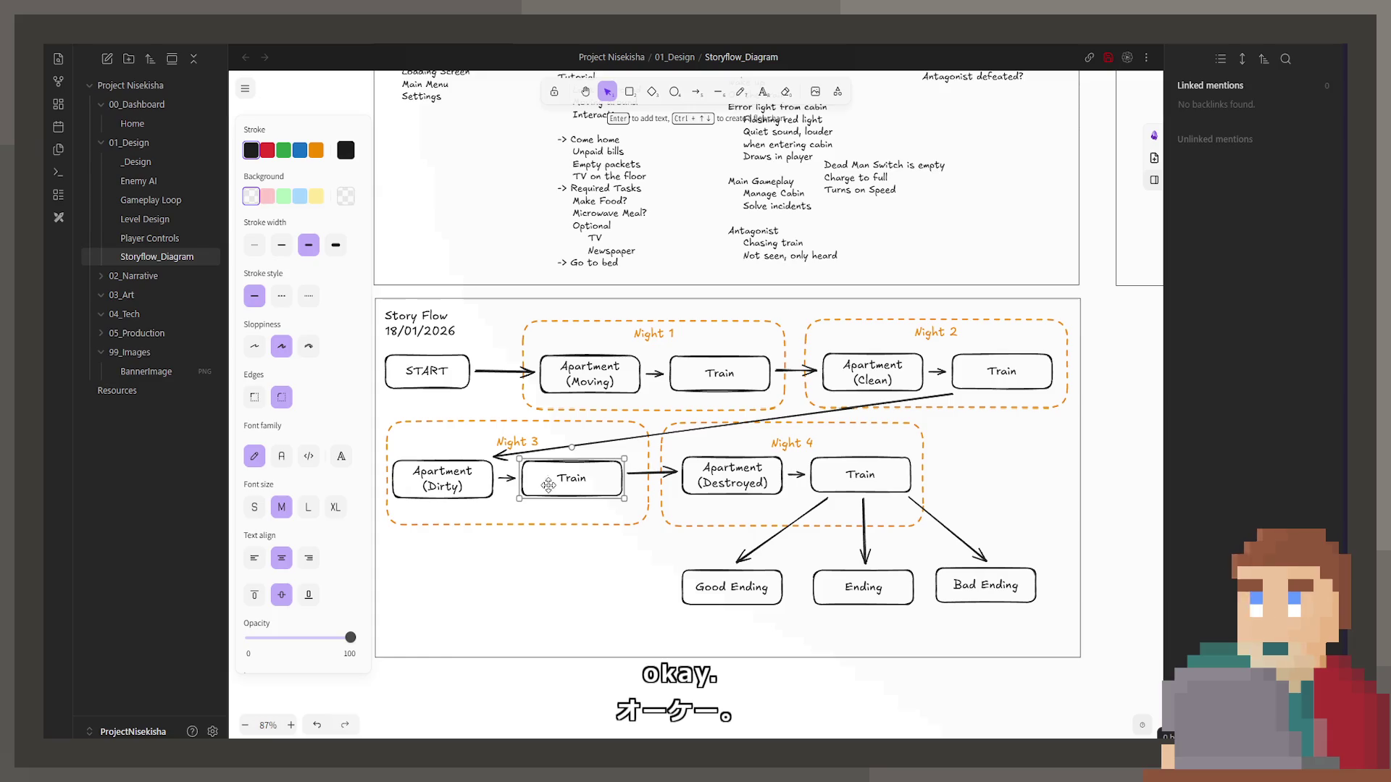
click(1062, 467)
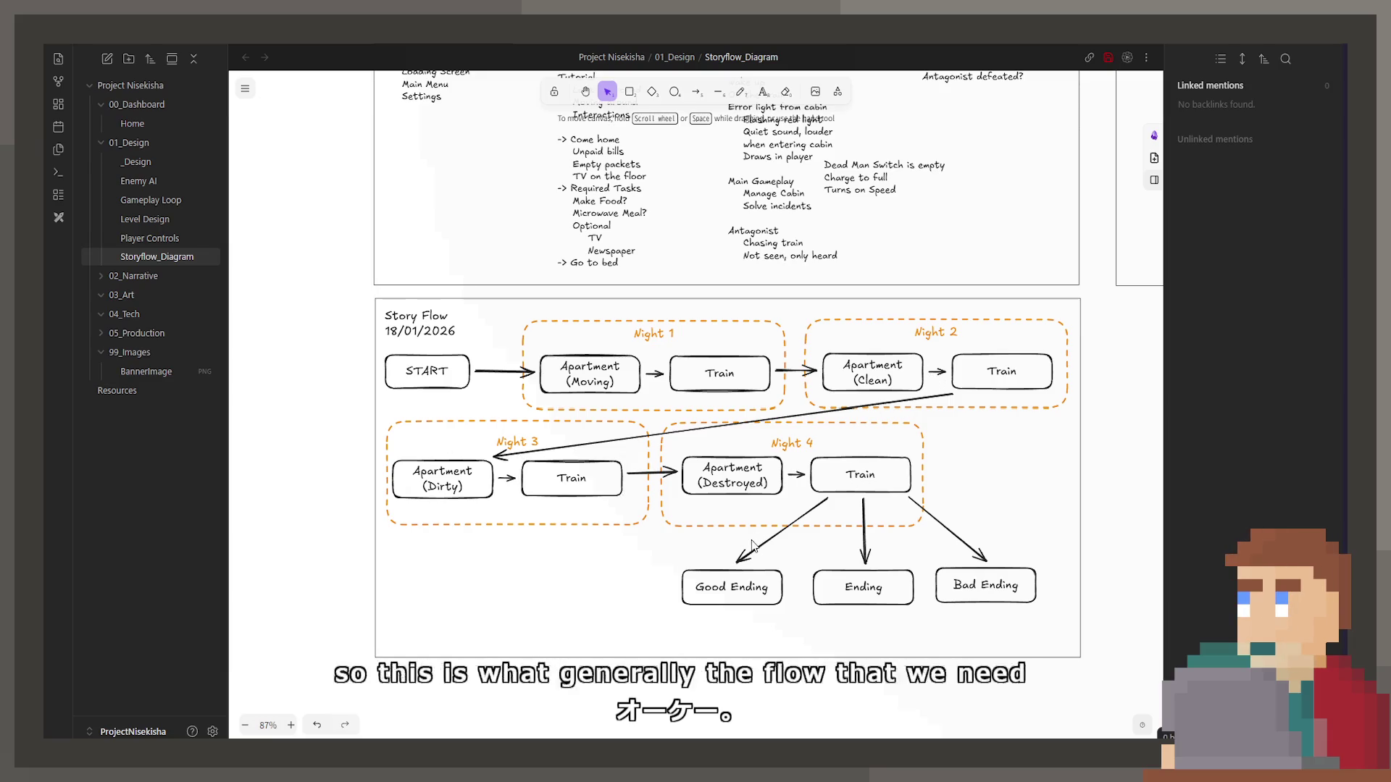
scroll(637, 551, right, 2)
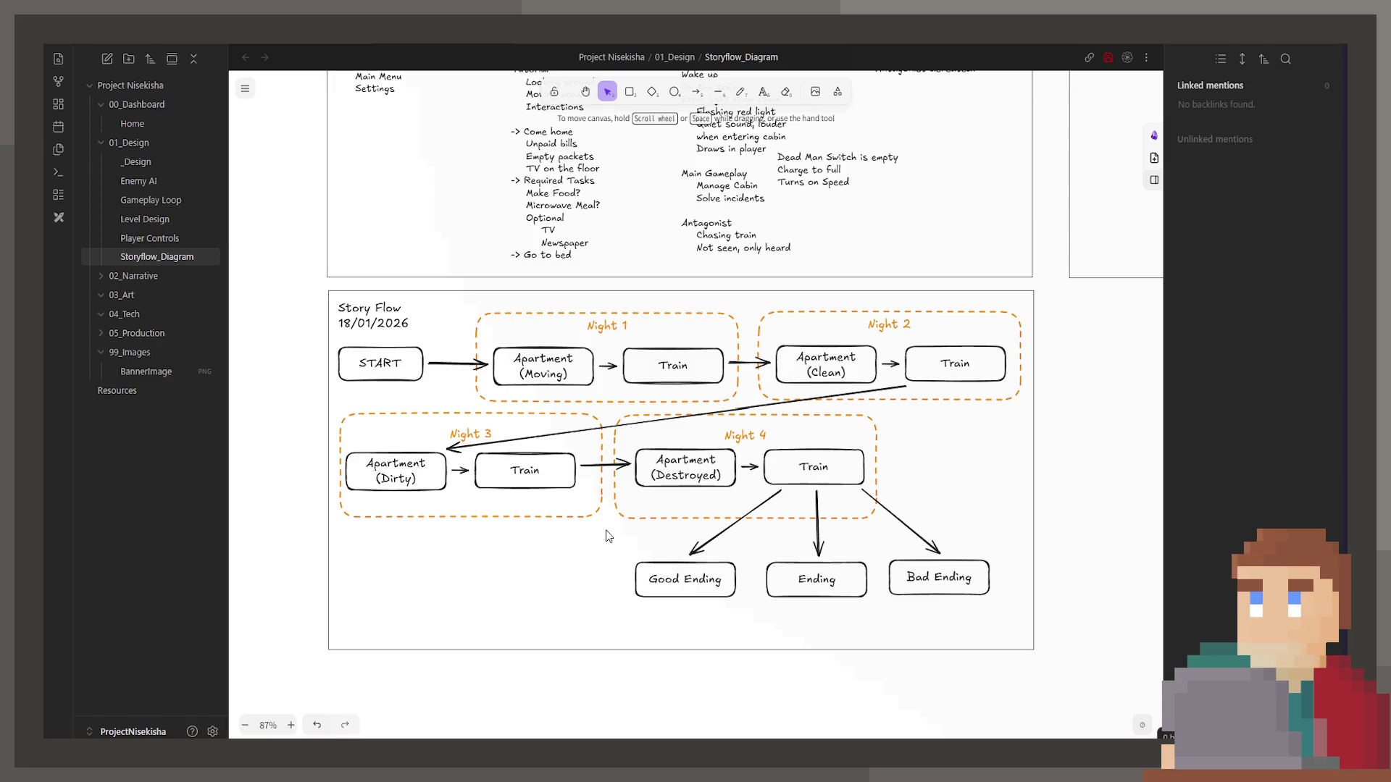
Move the Train box and the three ending boxes together to the lower left
click(685, 579)
shift+click(817, 580)
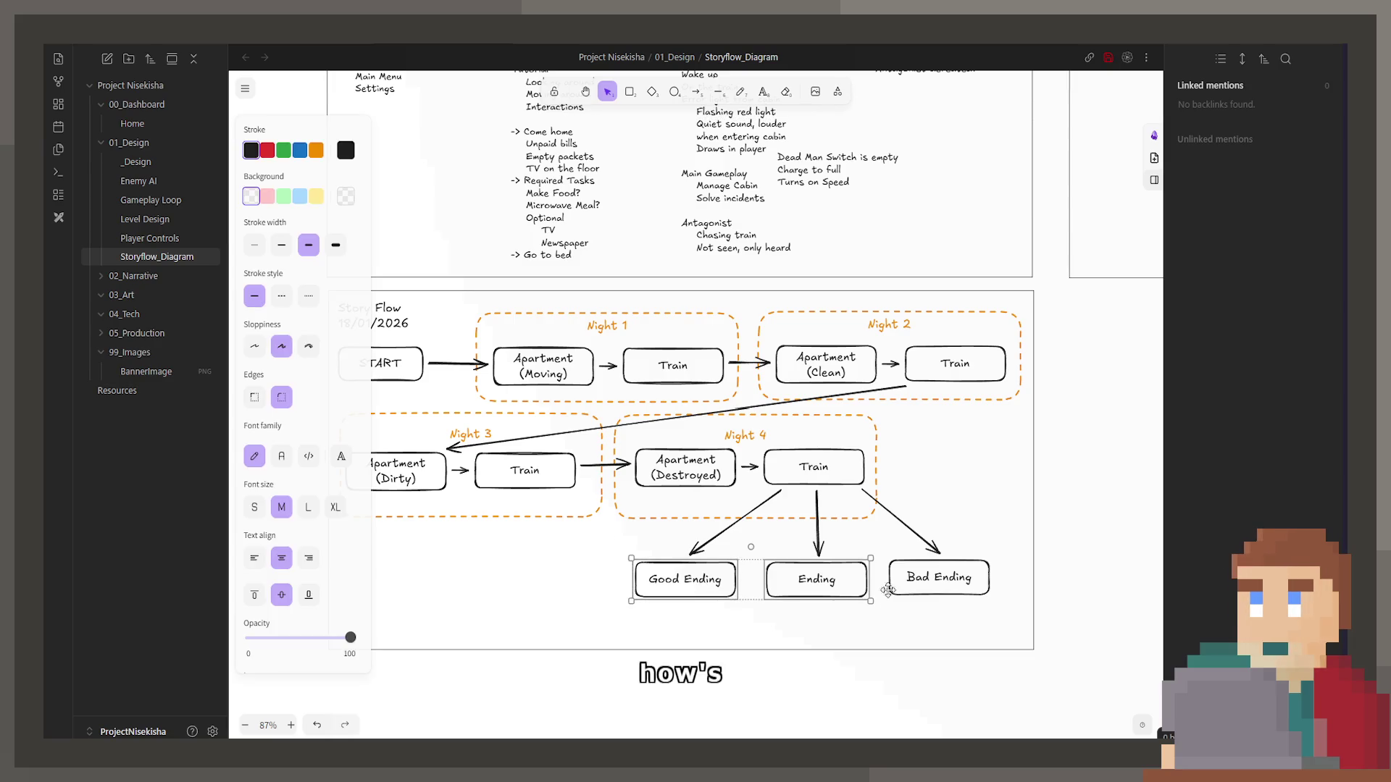
shift+click(939, 578)
shift+click(830, 475)
mouse_move(829, 476)
mouse_down()
mouse_move(557, 585)
mouse_move(481, 594)
mouse_up()
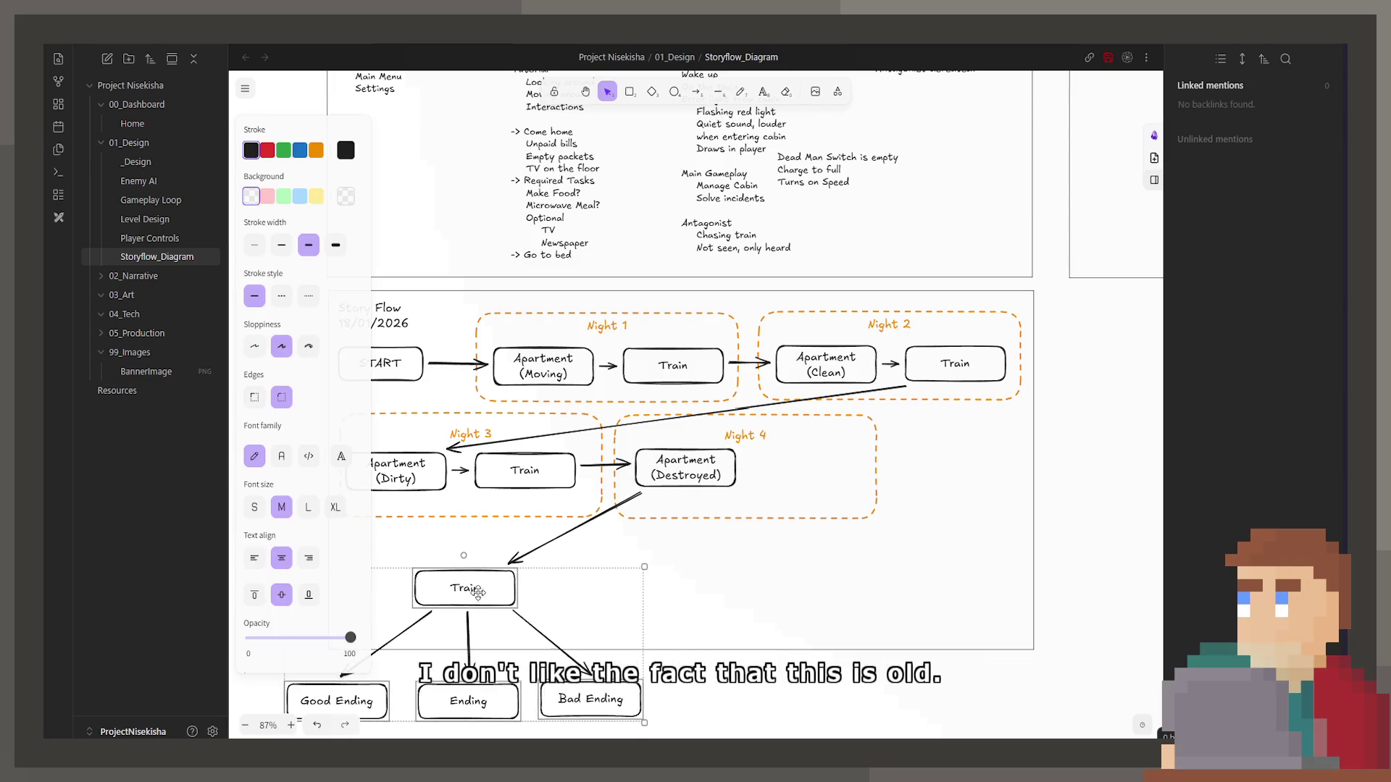
scroll(765, 382, down, 1)
scroll(764, 381, left, 1)
Rearrange the Apartment (Dirty), Apartment (Destroyed) and Train boxes into a second row
mouse_move(764, 381)
mouse_down()
mouse_move(807, 480)
mouse_move(757, 491)
mouse_up()
click(587, 397)
shift+click(465, 398)
mouse_move(464, 399)
mouse_down()
mouse_move(922, 389)
mouse_move(906, 394)
mouse_up()
click(1065, 452)
drag(1040, 391, 891, 452)
drag(903, 399, 1019, 404)
drag(877, 458, 883, 403)
drag(782, 495, 744, 387)
drag(549, 519, 567, 402)
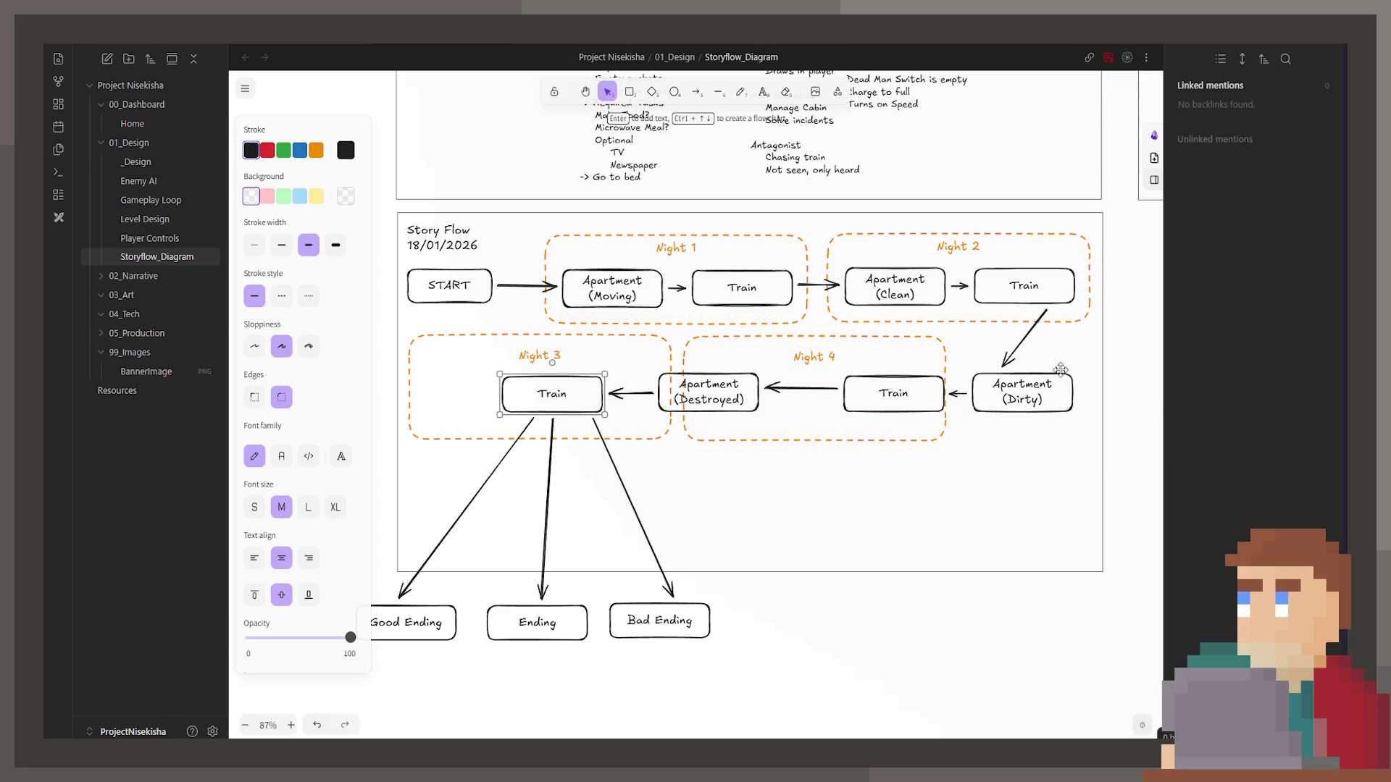
Re-point the arrow down to Apartment (Dirty), move its dashed group, and relabel it Night 3
click(1009, 364)
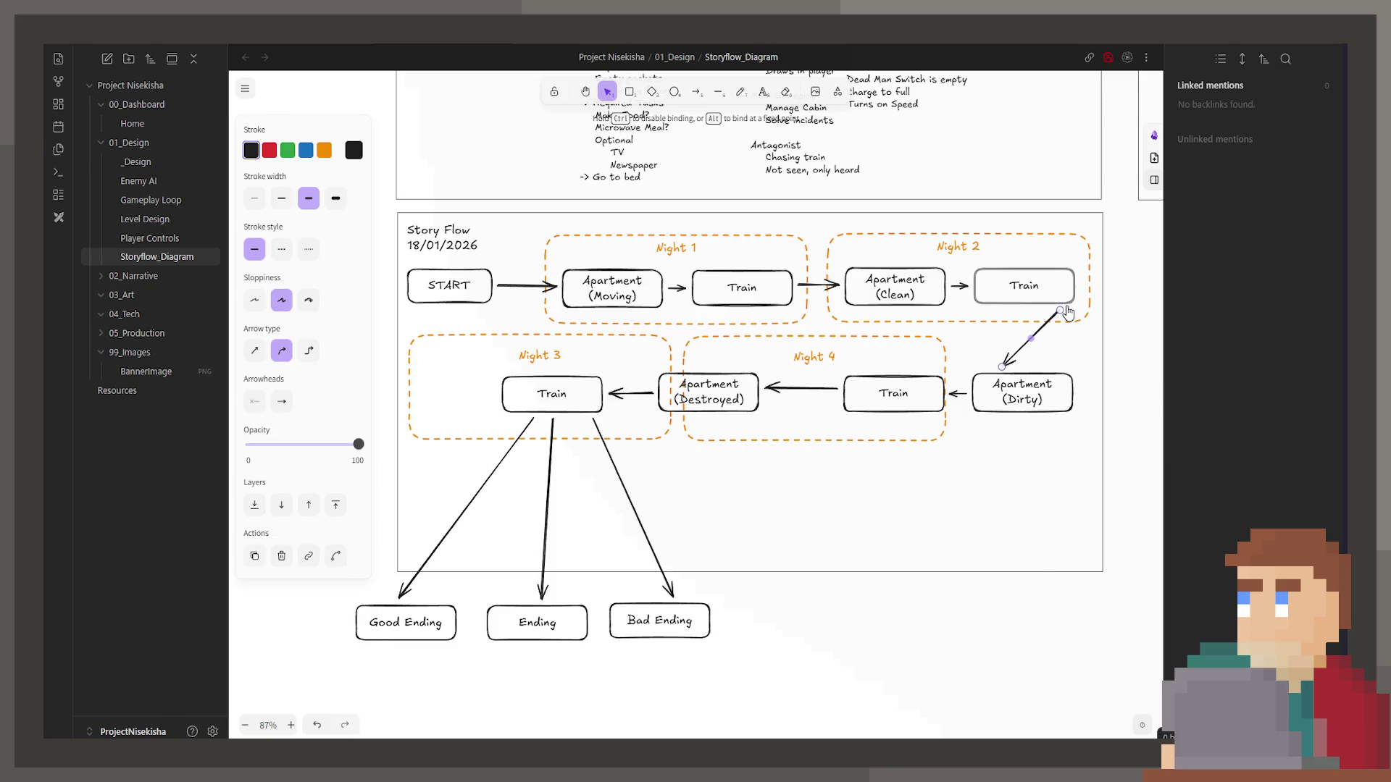
drag(1003, 367, 1065, 366)
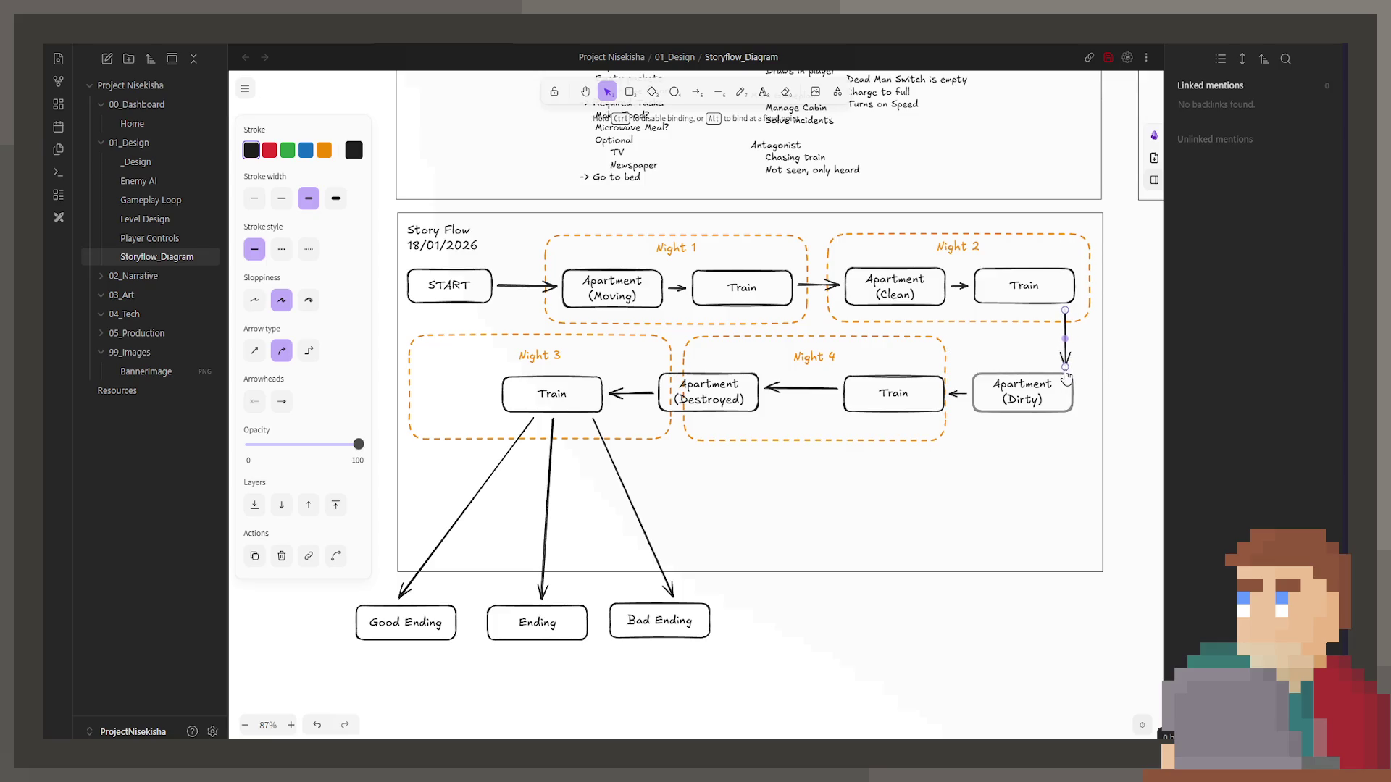
drag(951, 357, 1088, 352)
click(979, 357)
double_click(980, 357)
key(BackSpace)
text(3)
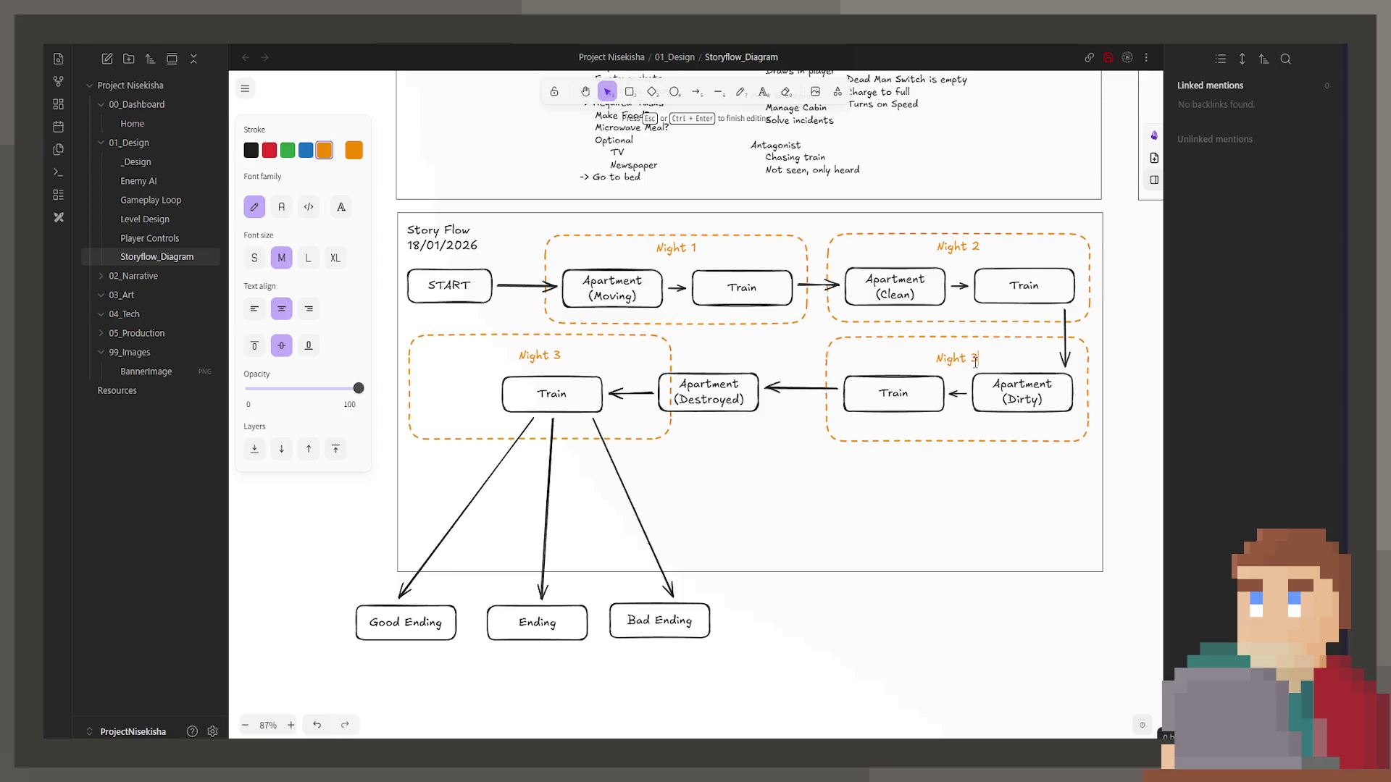
click(736, 459)
Move the left dashed group around Apartment (Destroyed), relabel it Night 4, and align its boxes
drag(669, 431, 805, 433)
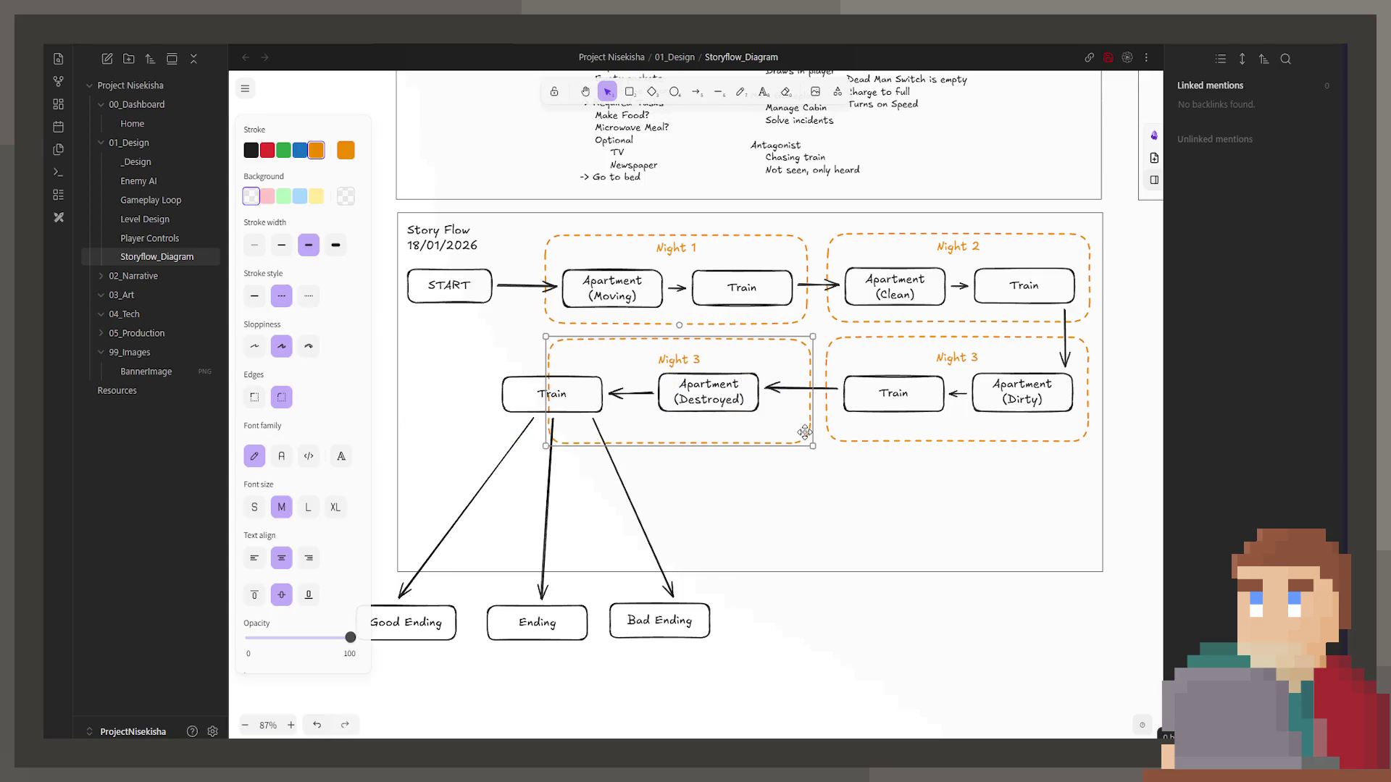
double_click(685, 360)
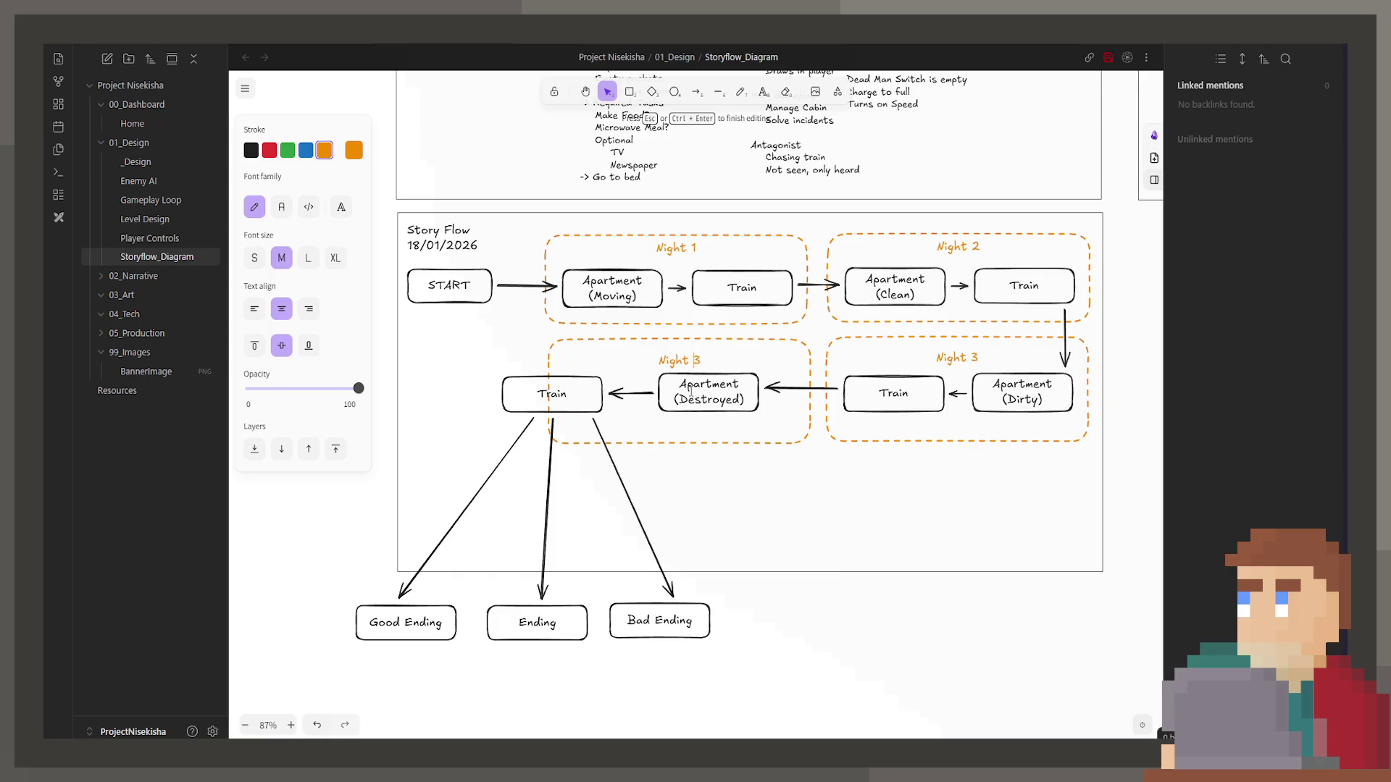
key(Delete)
text(4)
click(717, 396)
drag(718, 395, 747, 396)
drag(593, 394, 651, 392)
Move Good Ending, Ending and Bad Ending up beneath Night 4
click(645, 630)
shift+click(537, 622)
shift+click(431, 618)
mouse_move(431, 618)
mouse_down()
mouse_move(536, 424)
mouse_move(531, 511)
mouse_move(509, 503)
mouse_up()
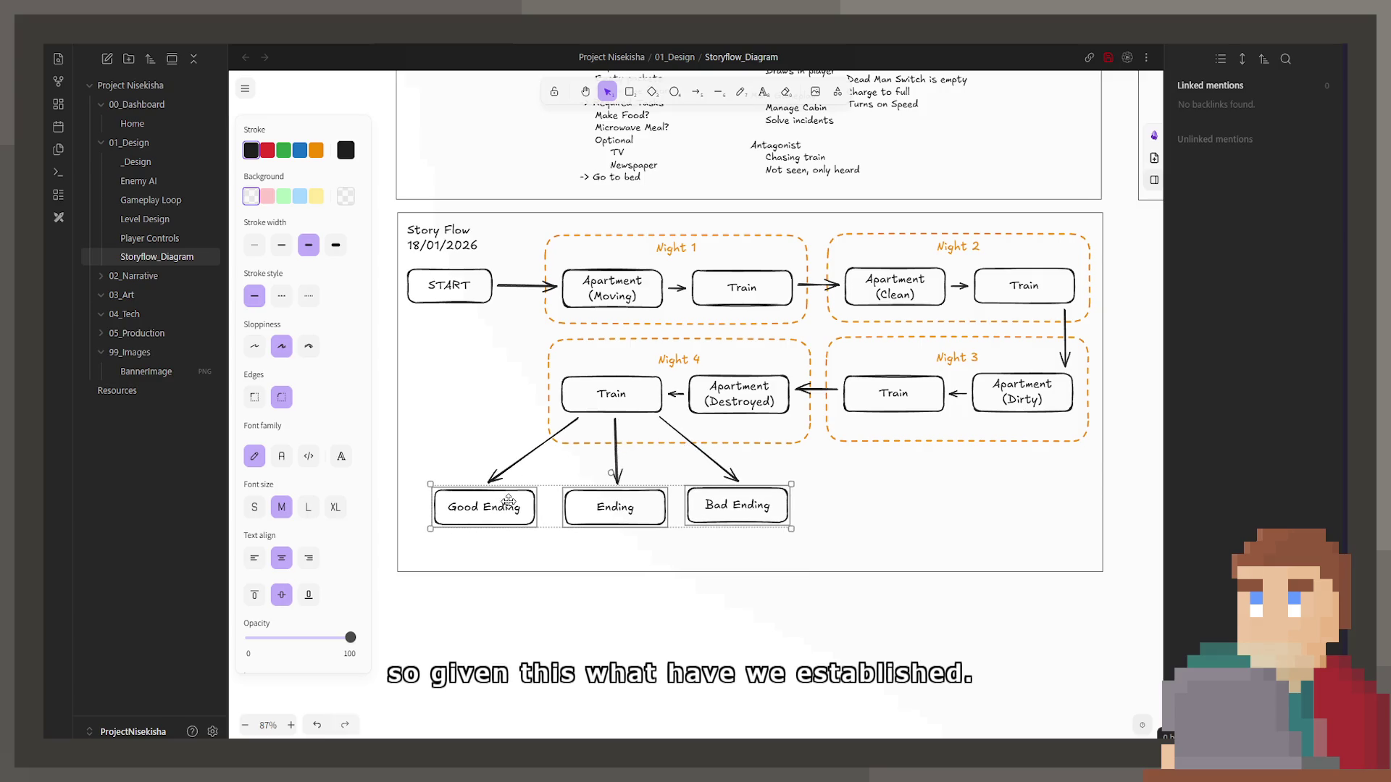
click(820, 510)
scroll(819, 510, down, 2)
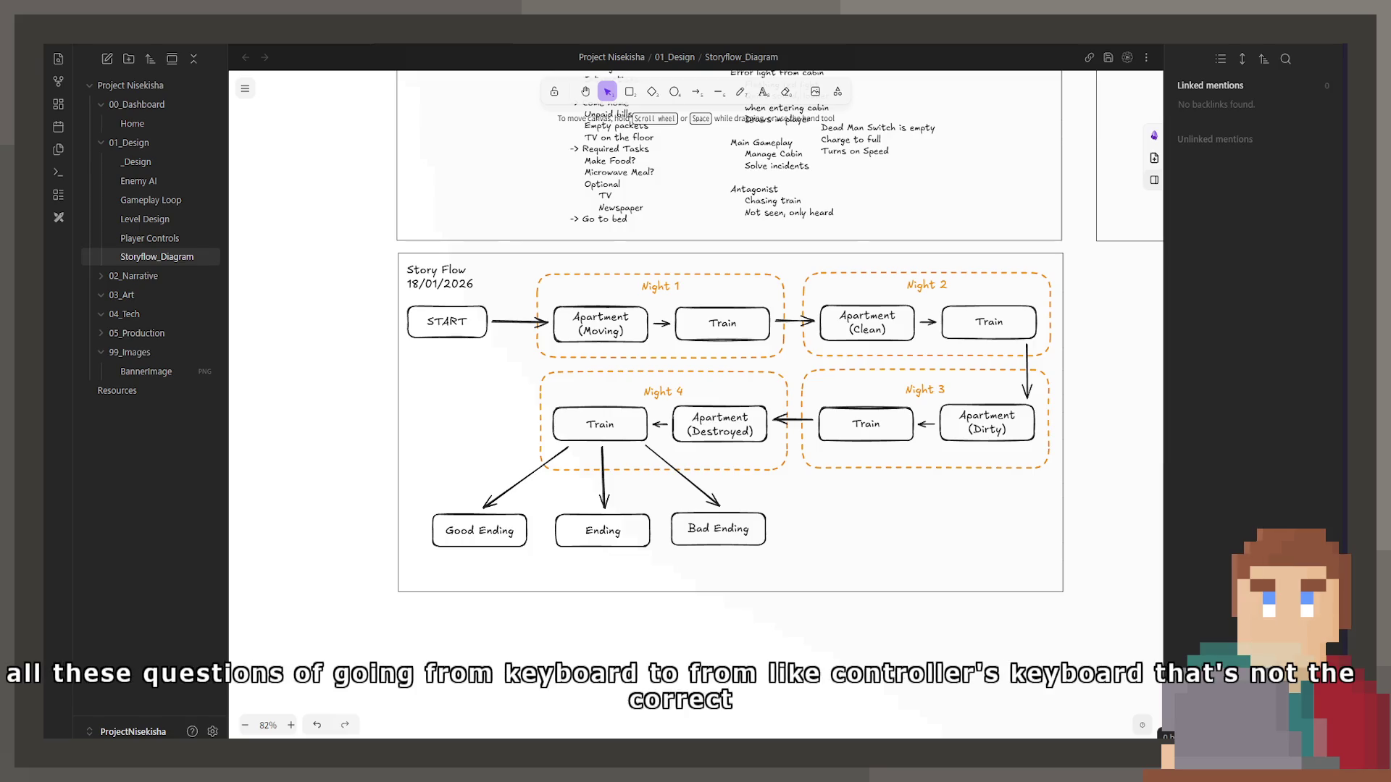
scroll(680, 616, up, 1)
Append '()' after the Night 1 label
scroll(680, 617, up, 1)
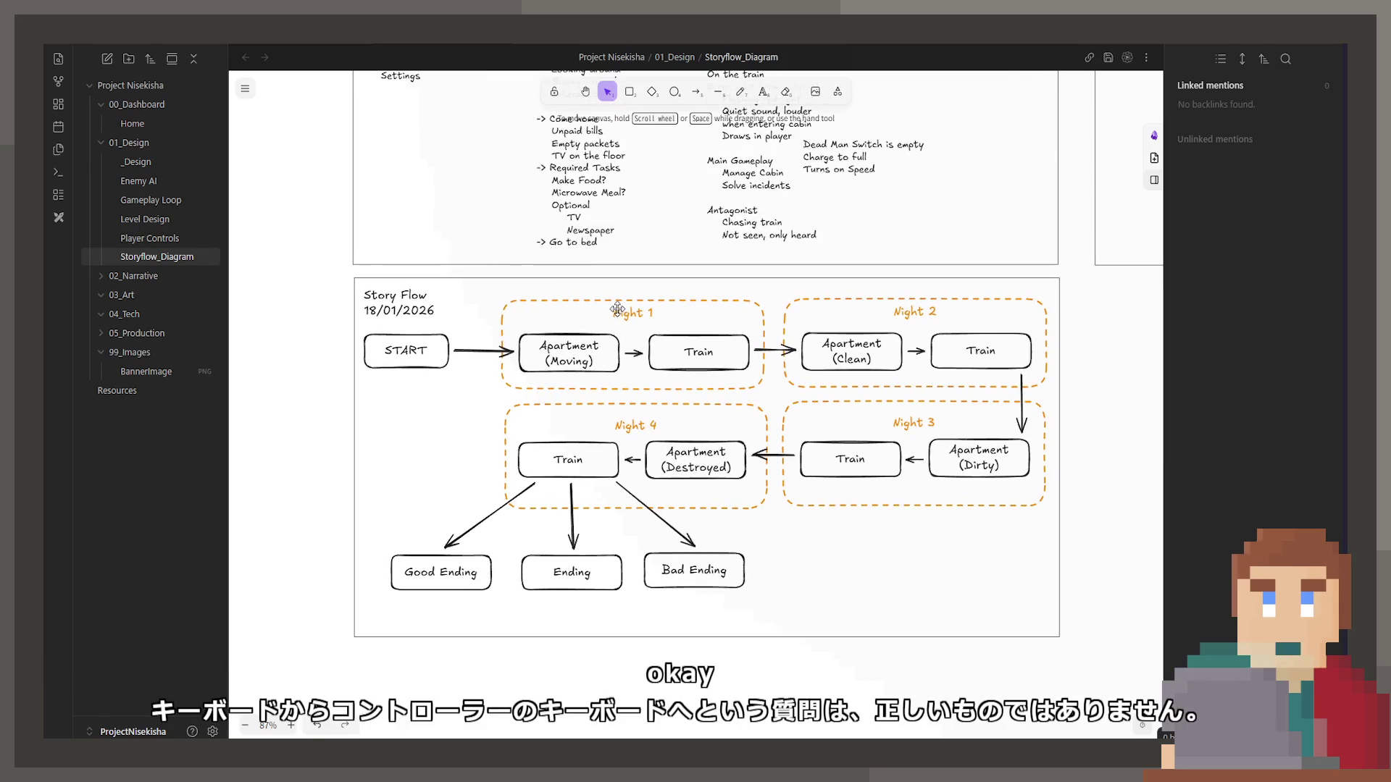
double_click(652, 313)
click(654, 313)
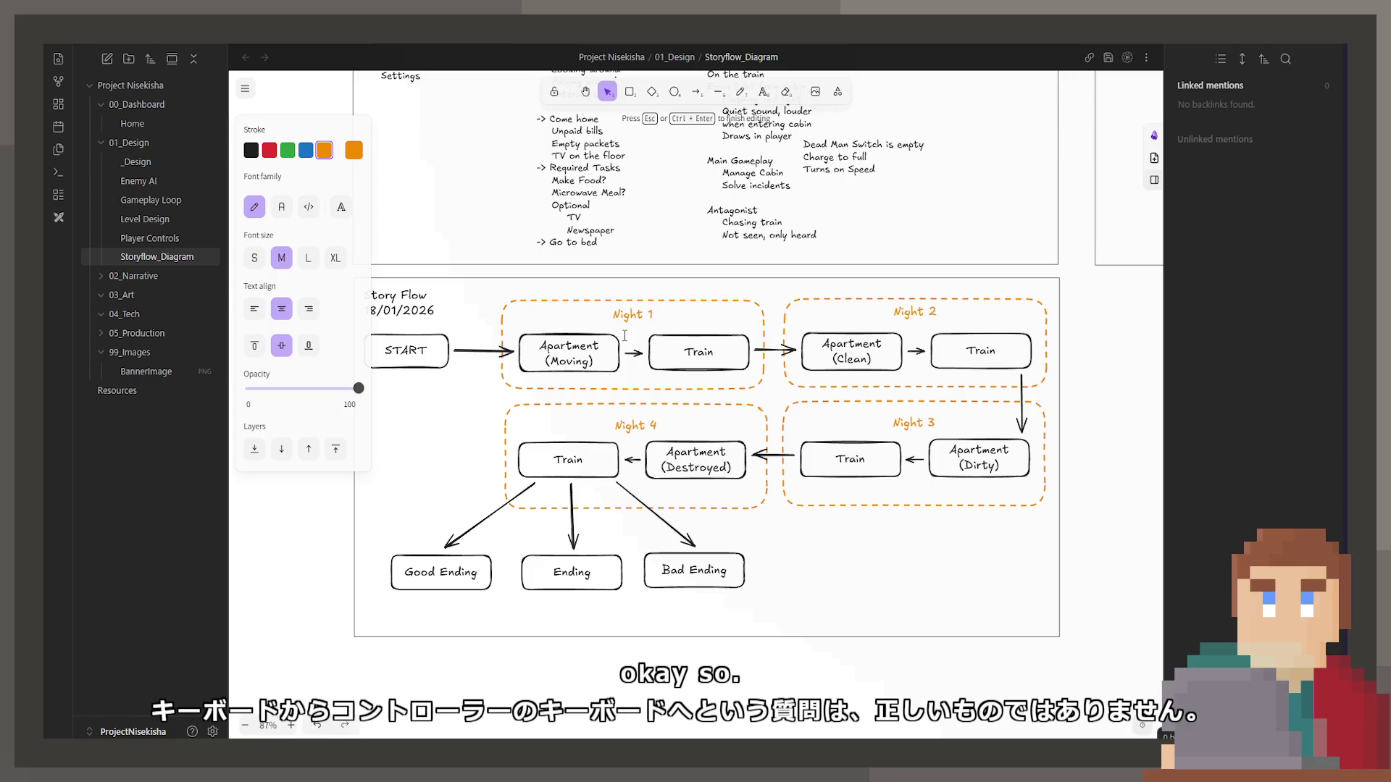
text(())
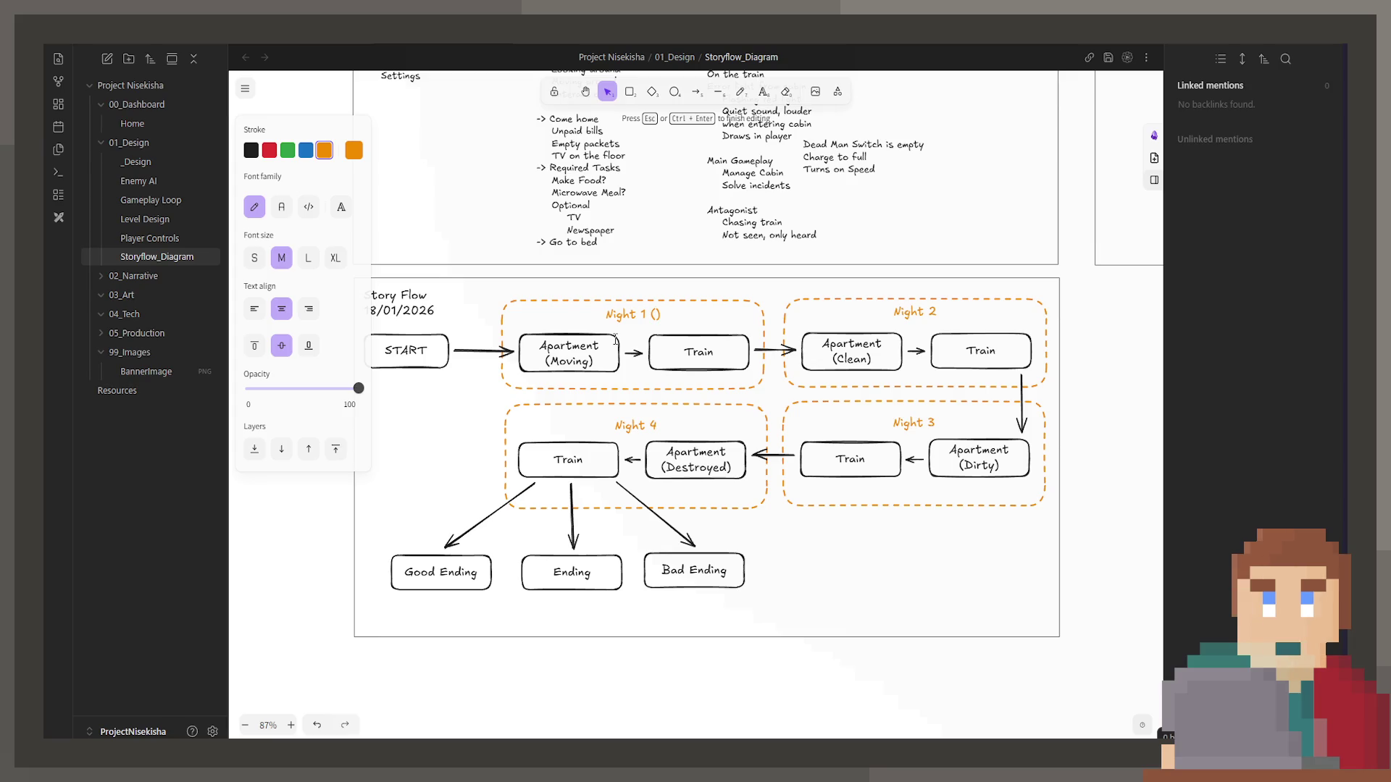
click(679, 411)
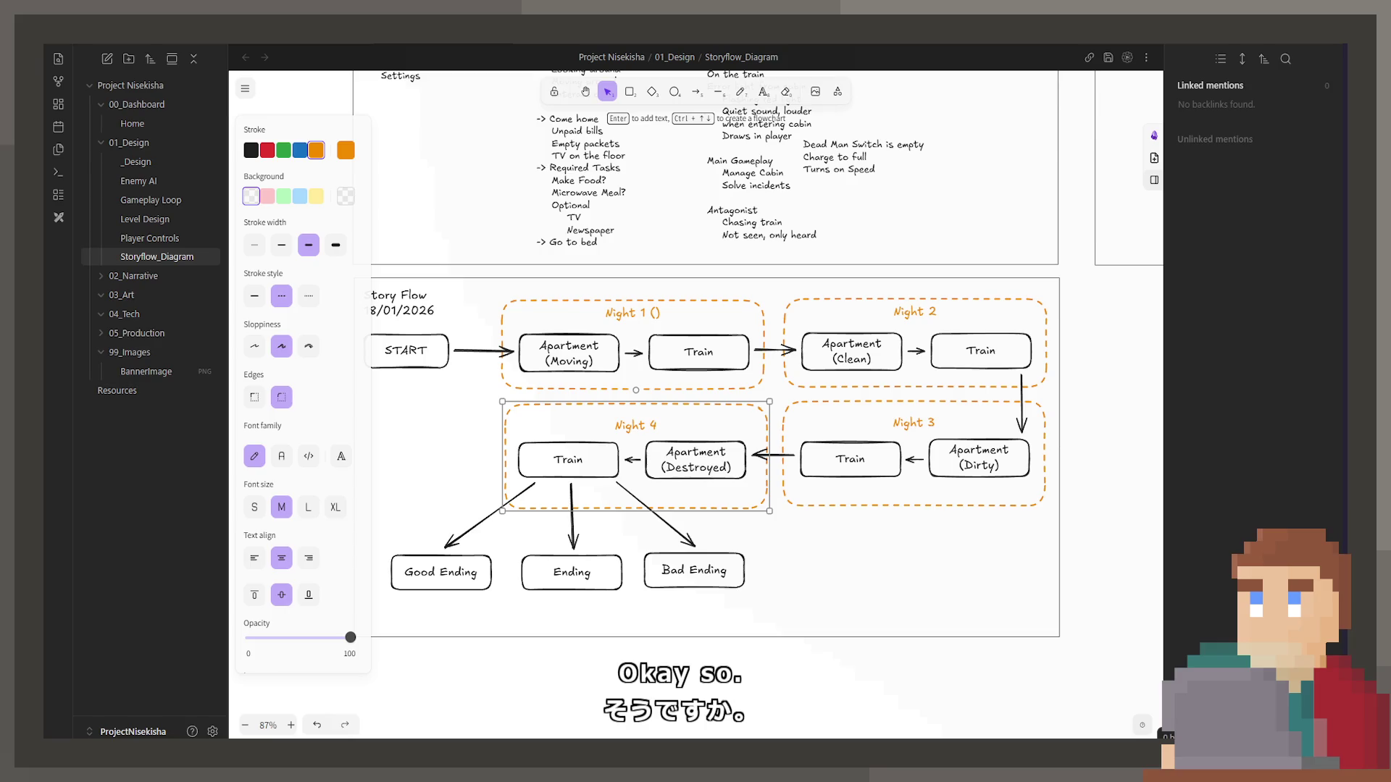
Paste the story-arc chart beside the Story Flow frame and enlarge it
drag(1065, 385, 934, 358)
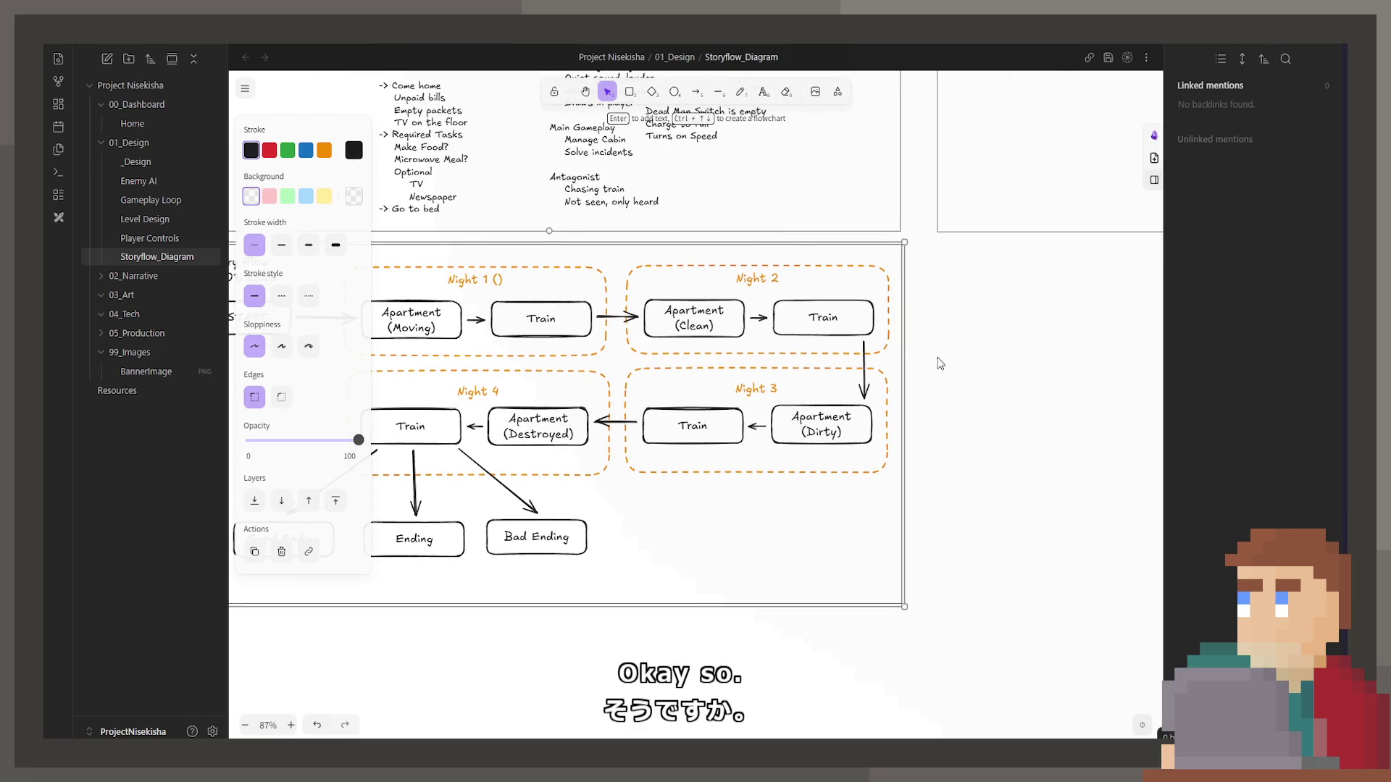
key(ctrl+v)
drag(717, 352, 764, 349)
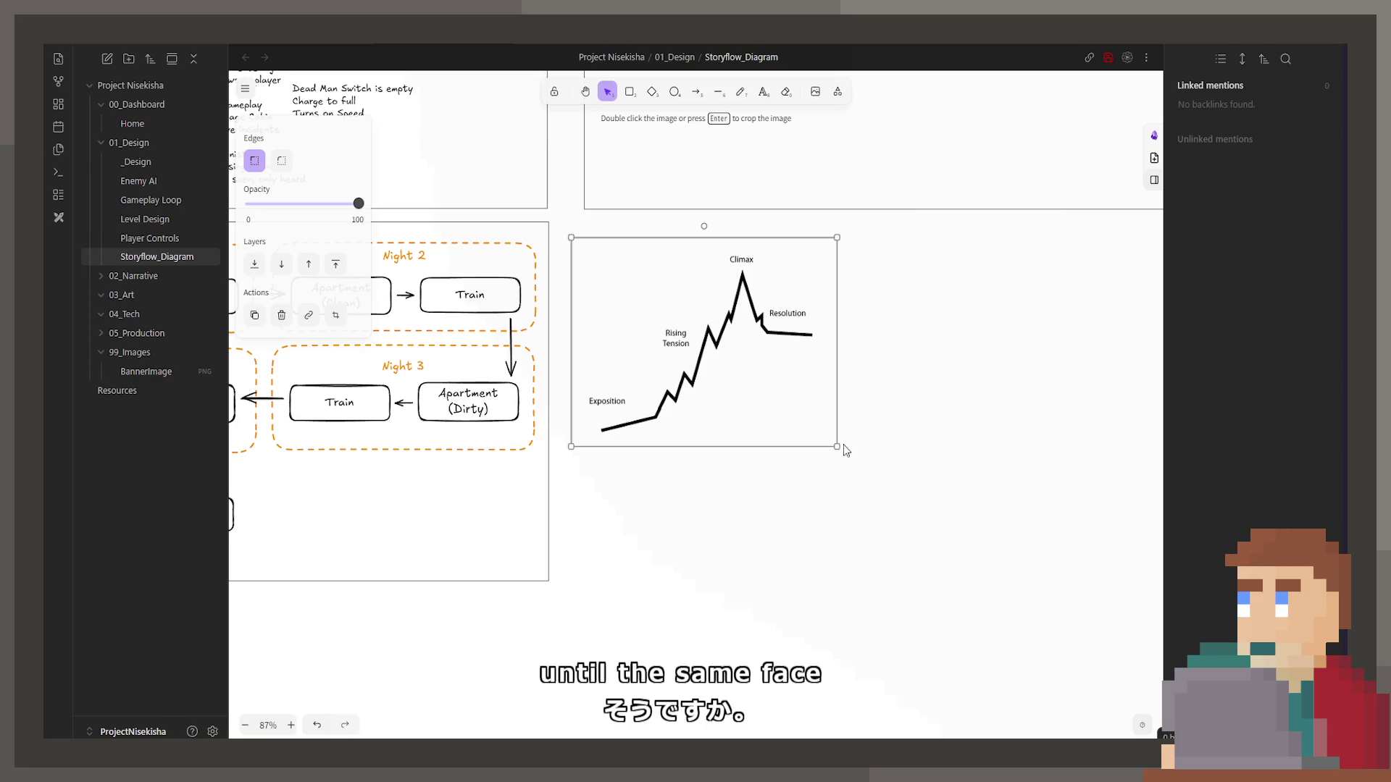
drag(835, 444, 1009, 601)
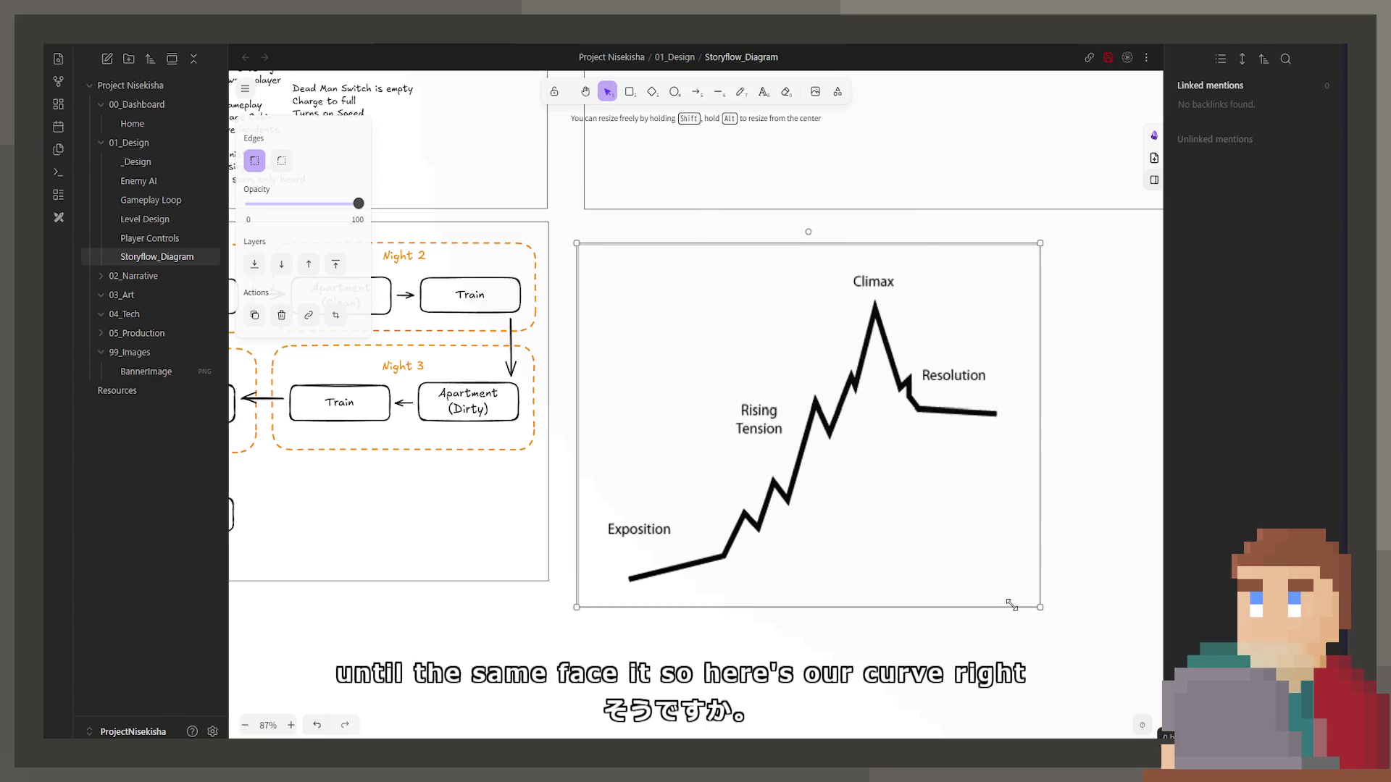
scroll(872, 531, down, 2)
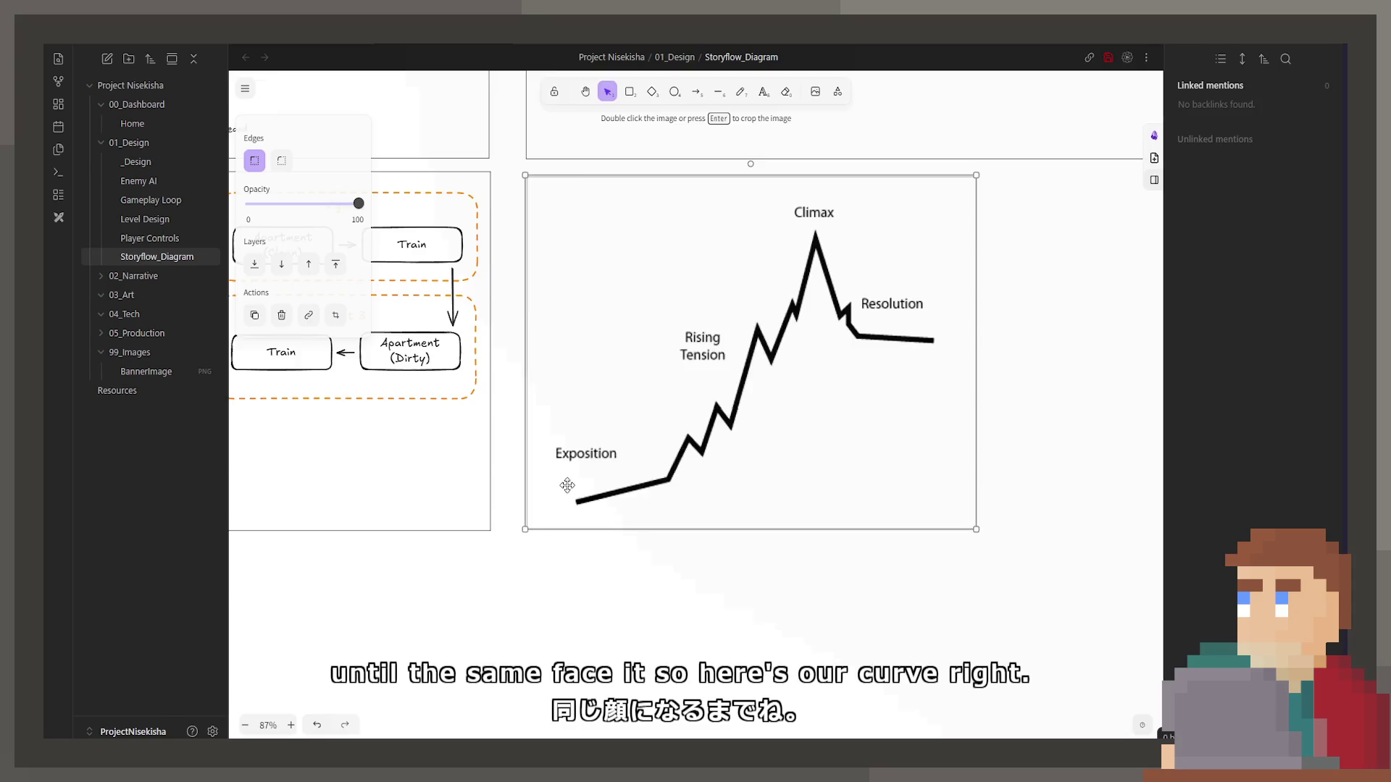
ctrl+click(567, 486)
key(ctrl+alt+Left)
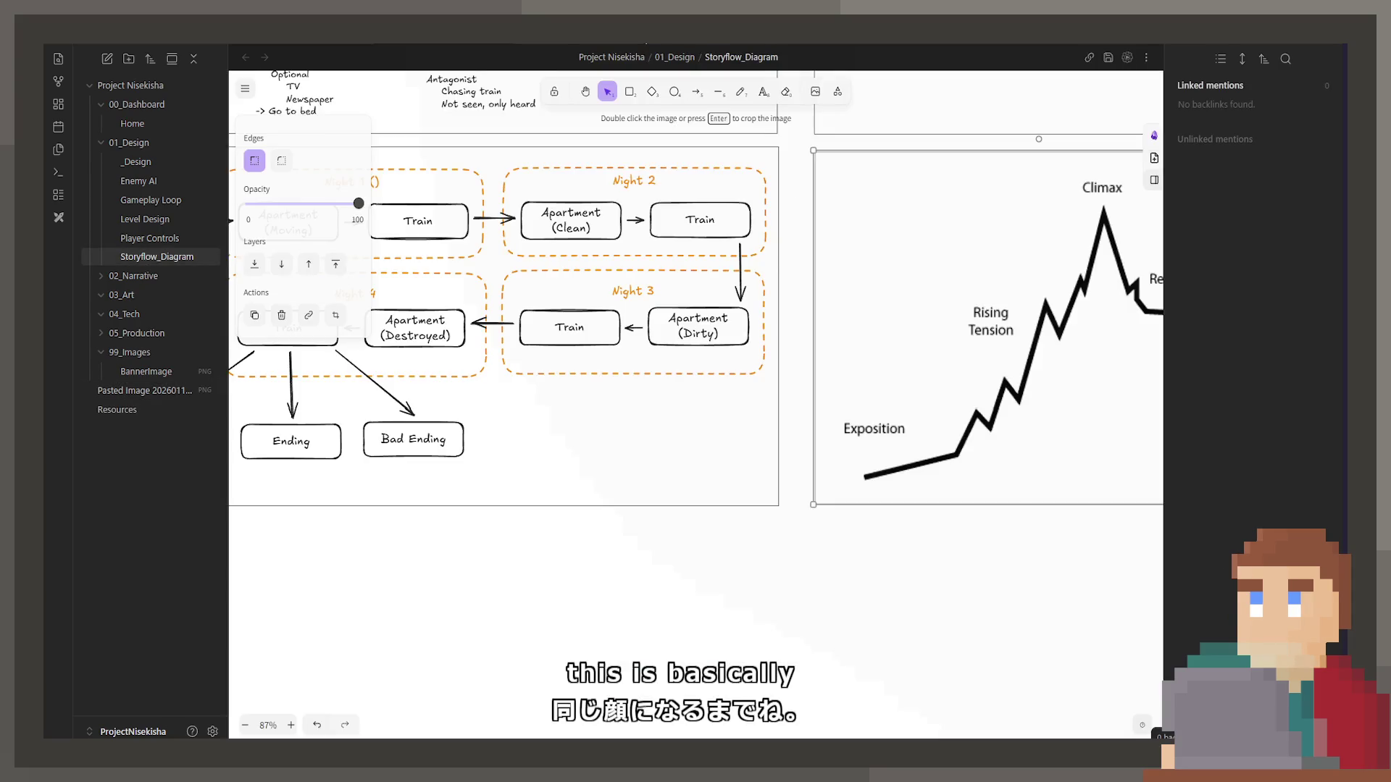
scroll(872, 554, left, 3)
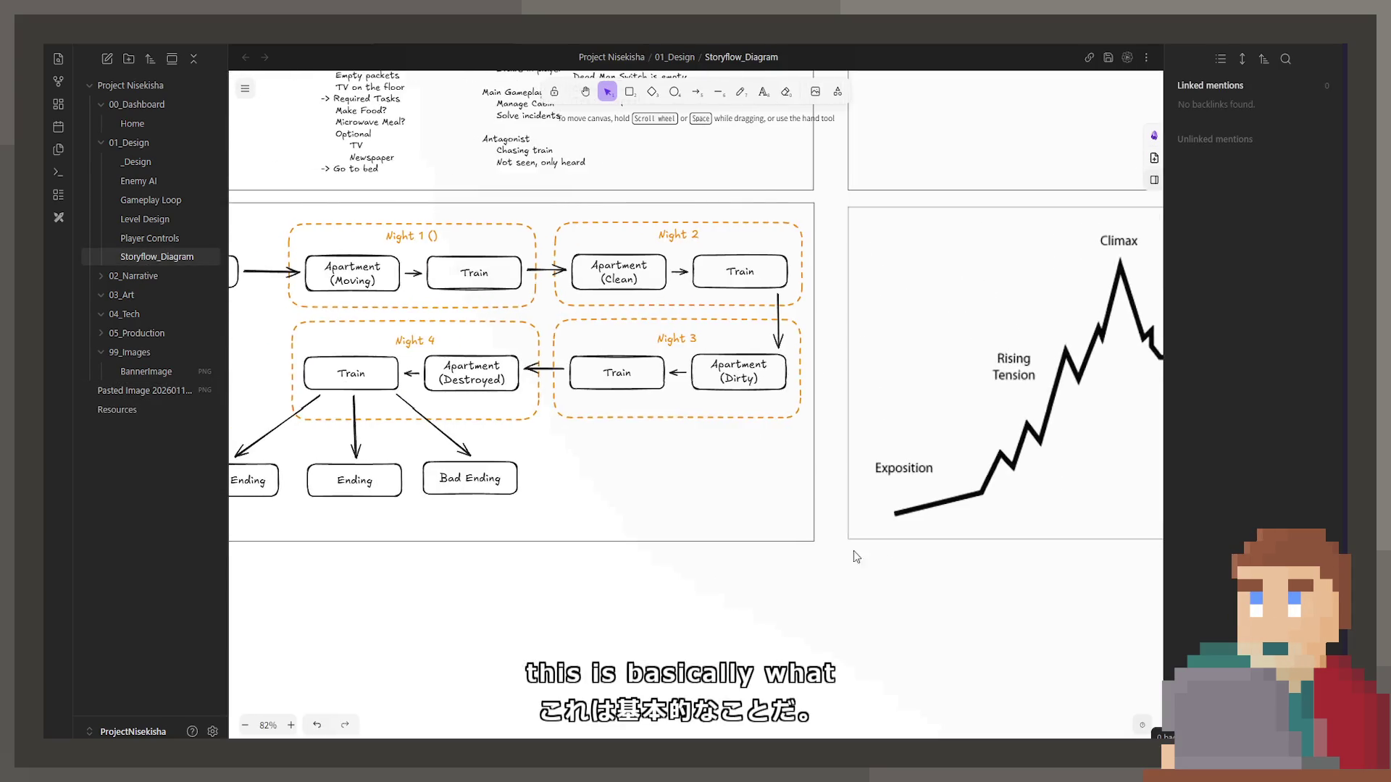
scroll(845, 457, down, 1)
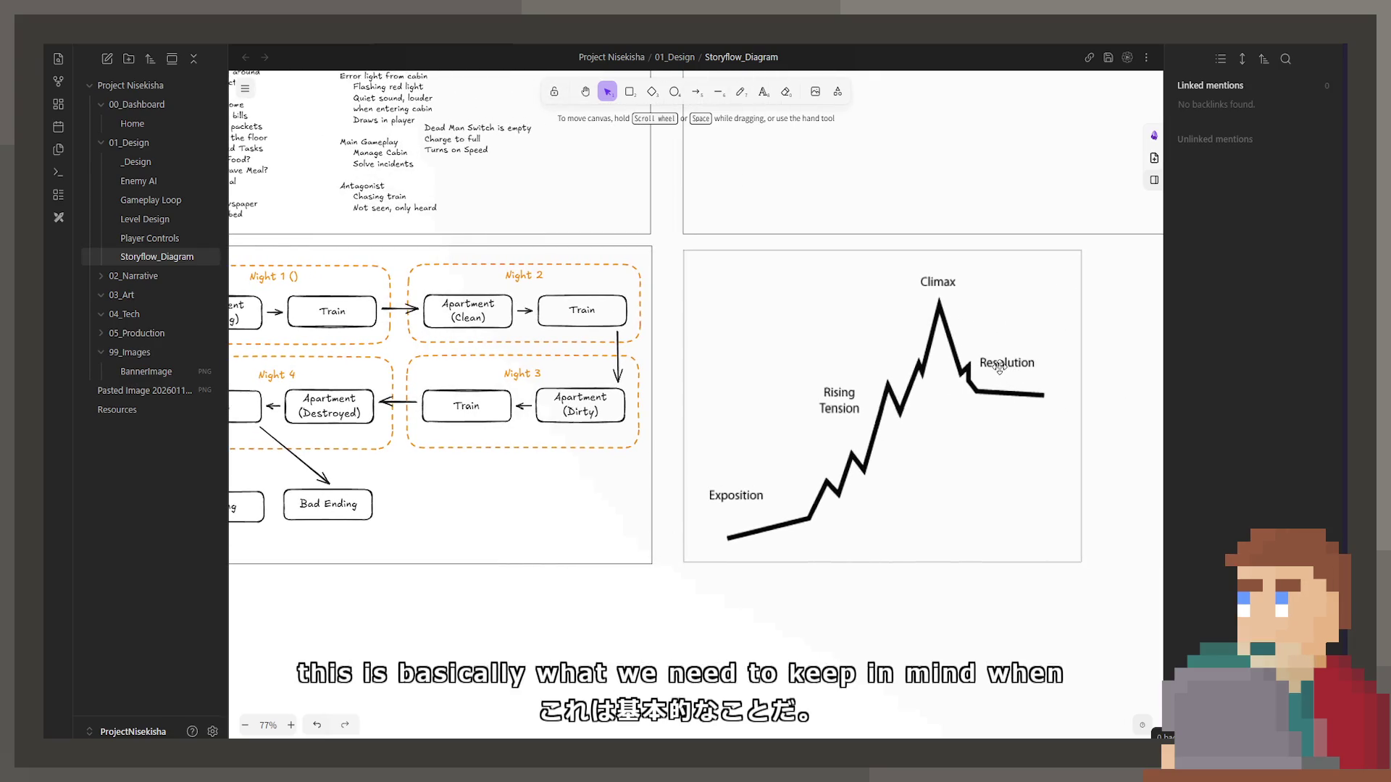
scroll(768, 488, left, 3)
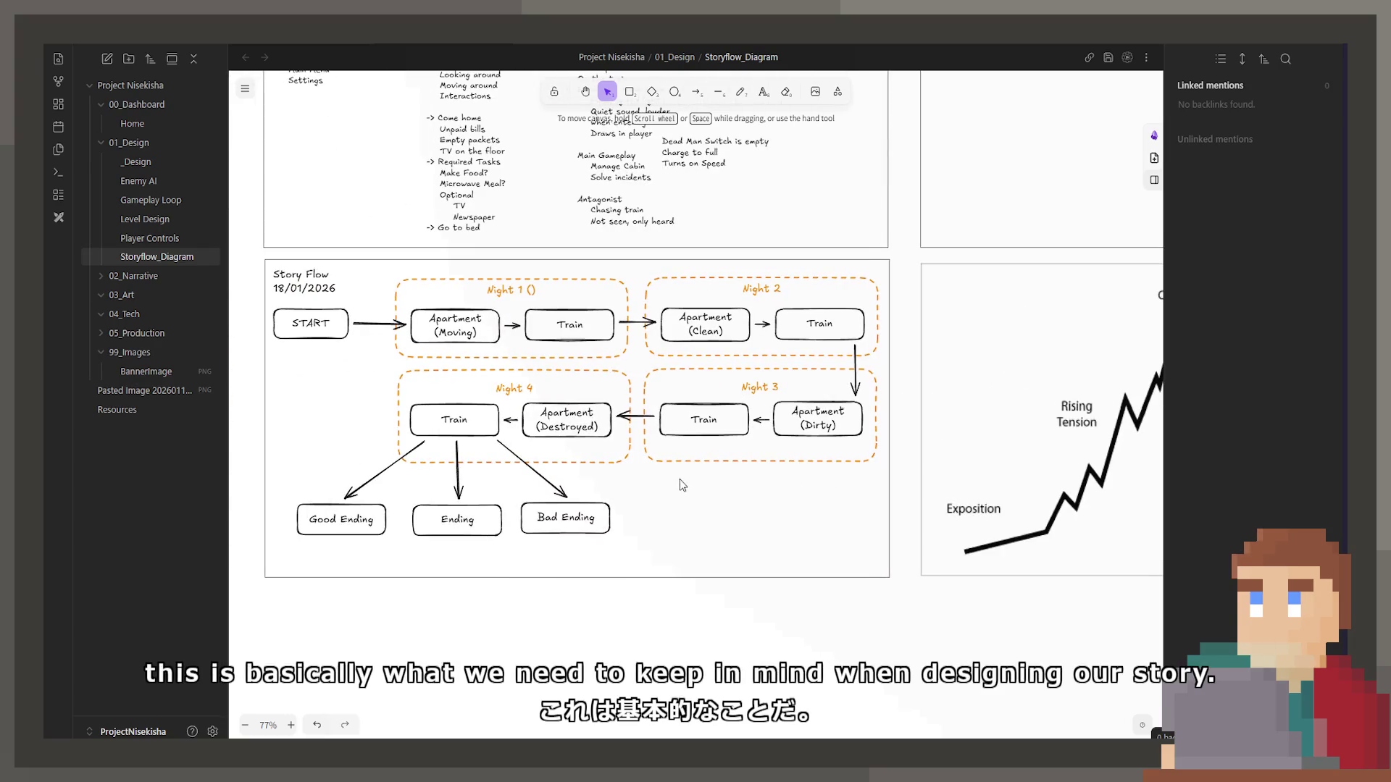
scroll(683, 485, right, 3)
scroll(683, 481, left, 2)
scroll(833, 442, right, 5)
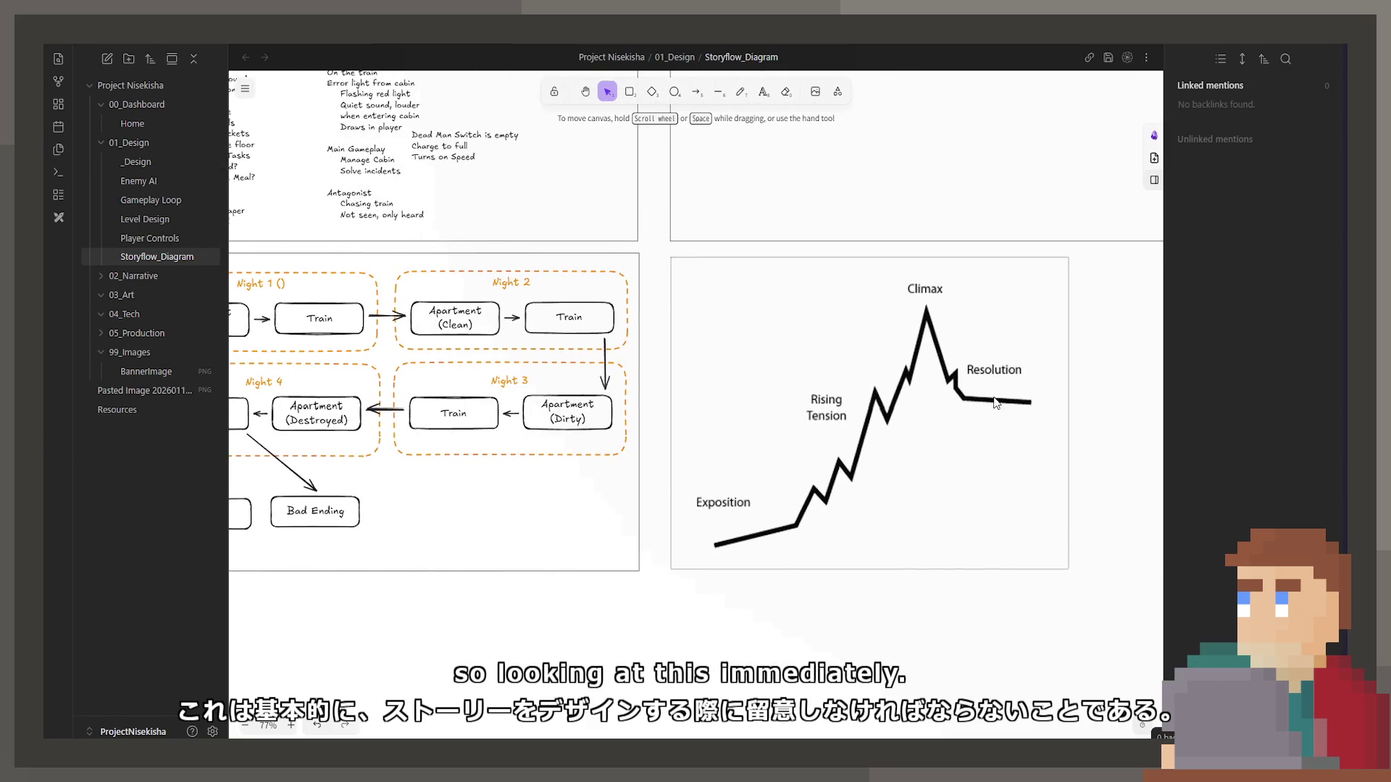
scroll(872, 396, right, 2)
scroll(844, 379, left, 5)
drag(296, 444, 713, 528)
scroll(761, 514, left, 3)
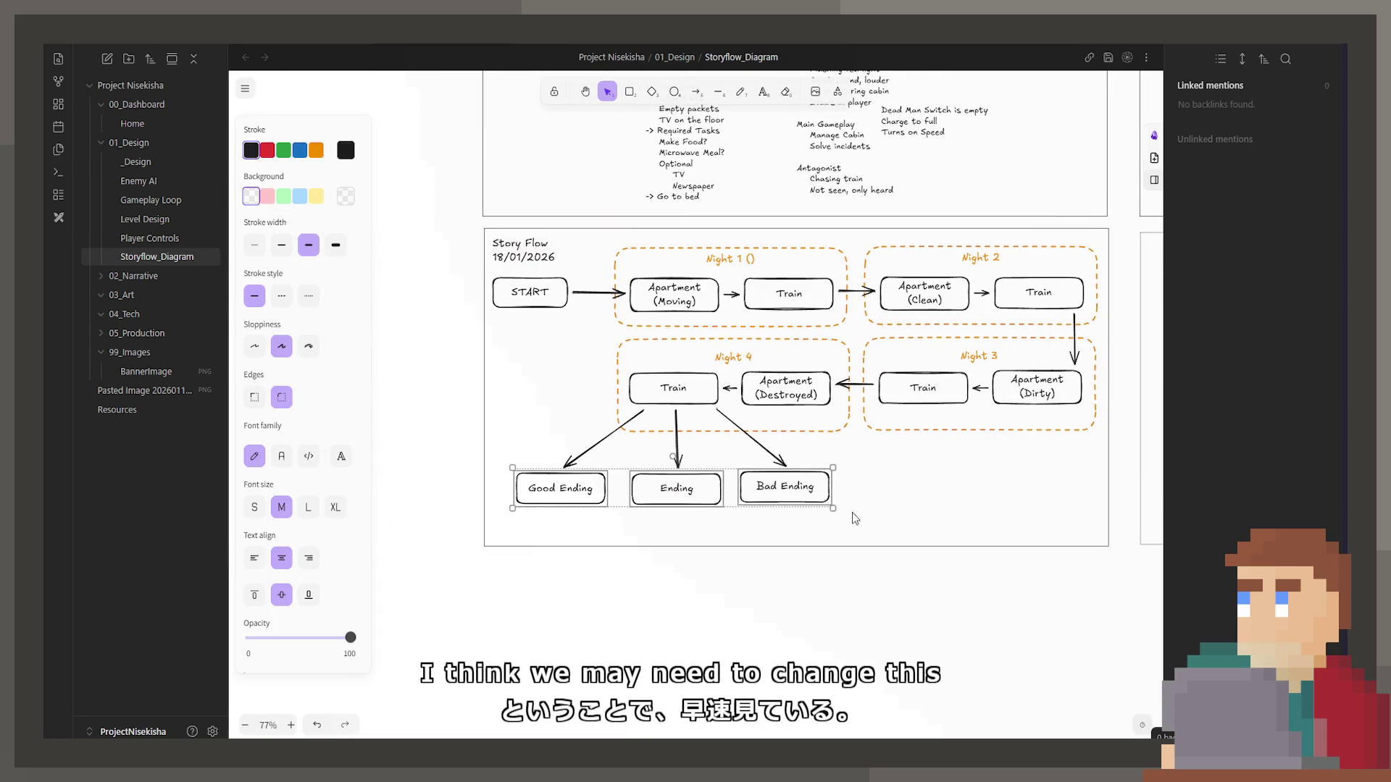
click(571, 488)
click(826, 493)
scroll(832, 494, right, 8)
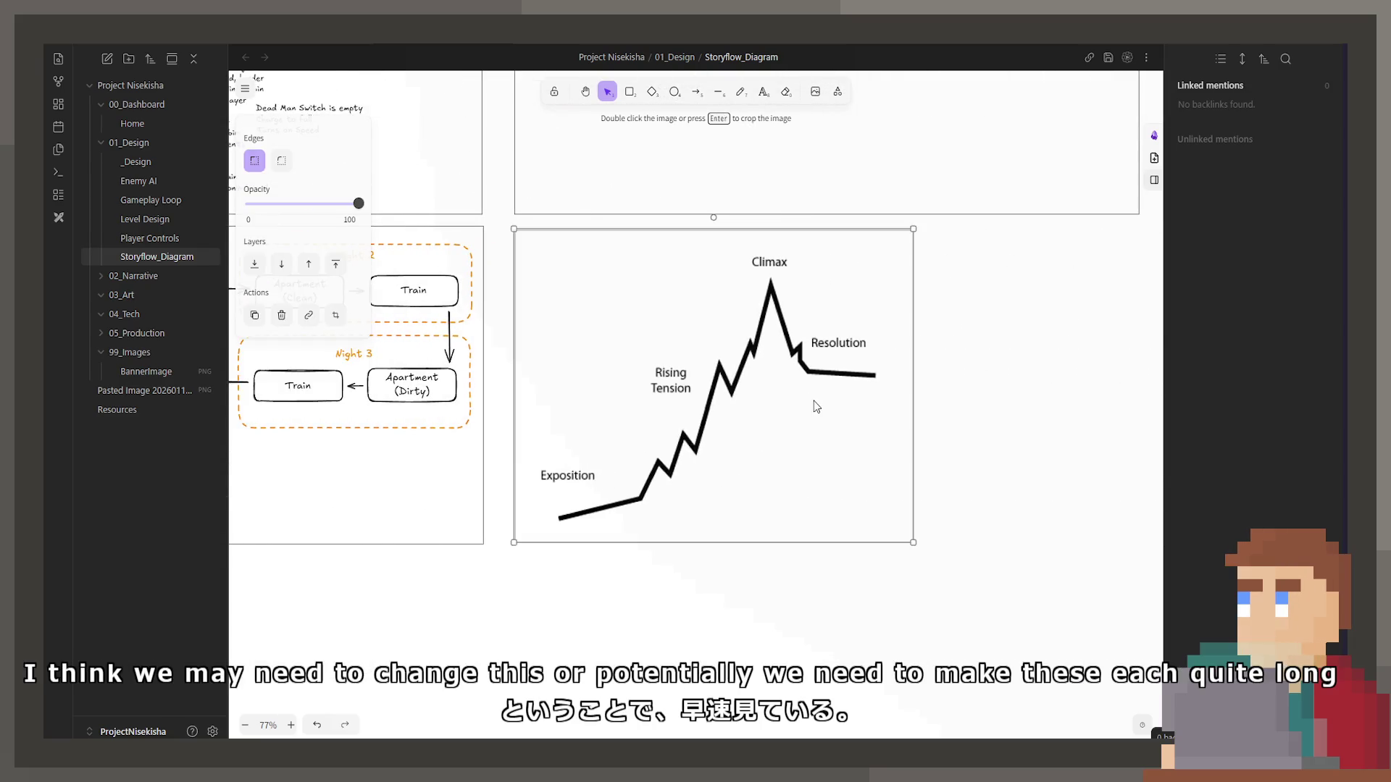
click(1018, 373)
scroll(821, 379, up, 1)
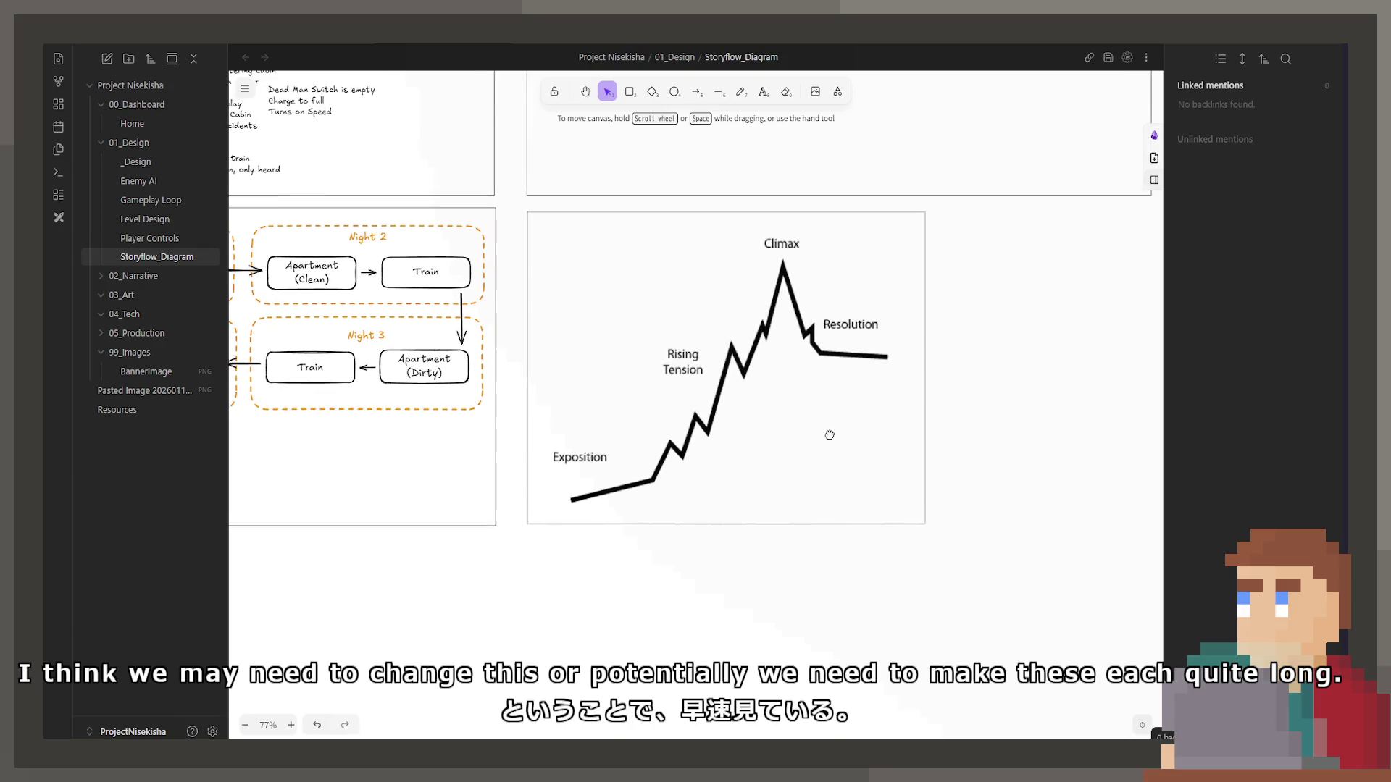
click(696, 92)
Draw a dashed arrow under Resolution on the story-arc chart and make it blue
drag(808, 376, 886, 377)
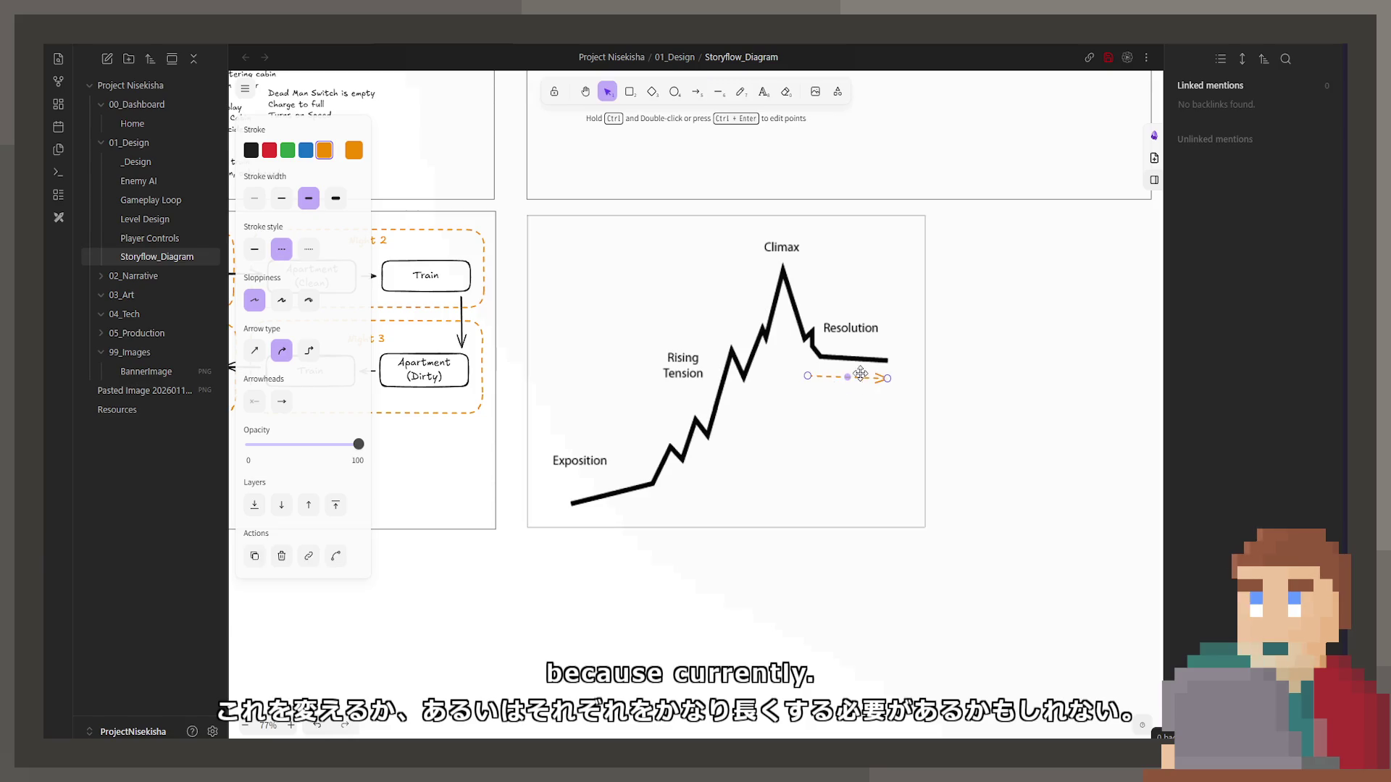
key(Delete)
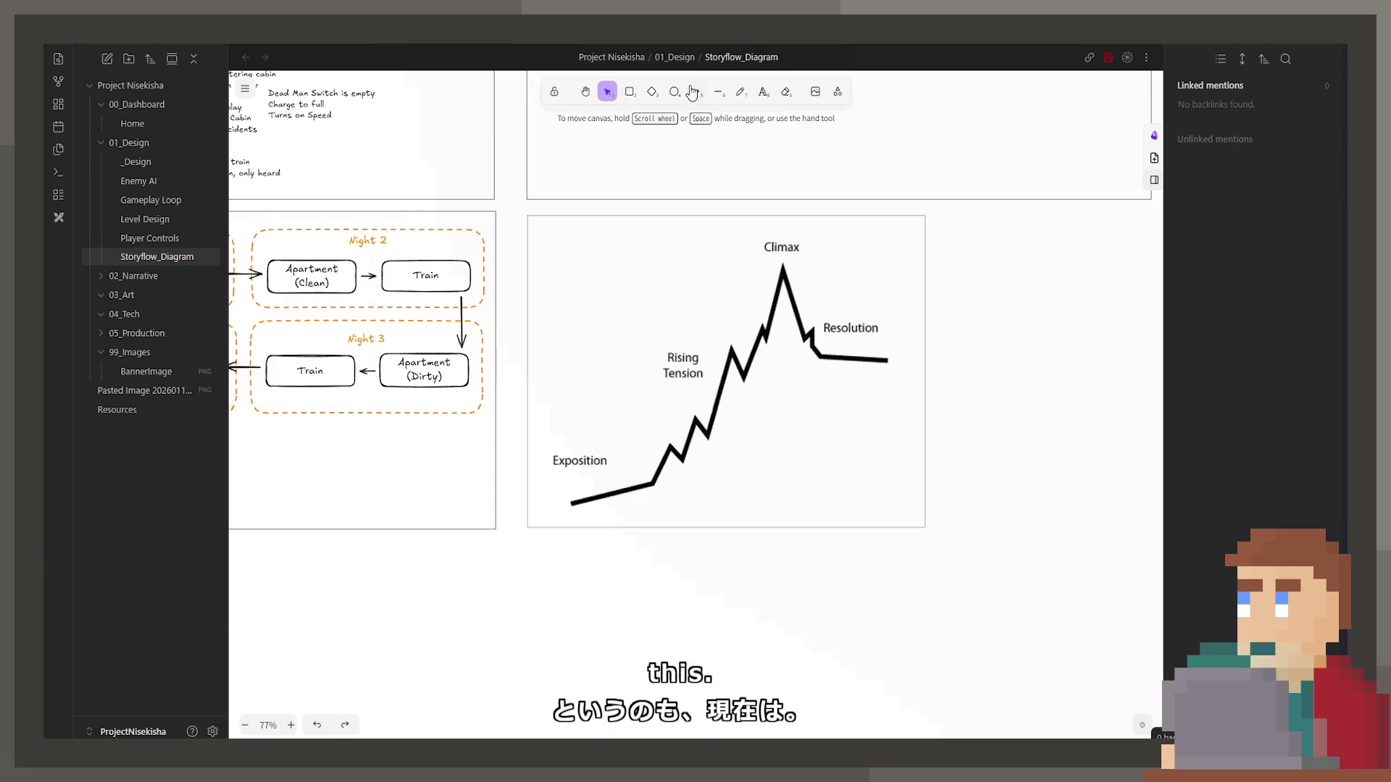
click(694, 92)
drag(797, 373, 885, 374)
click(305, 150)
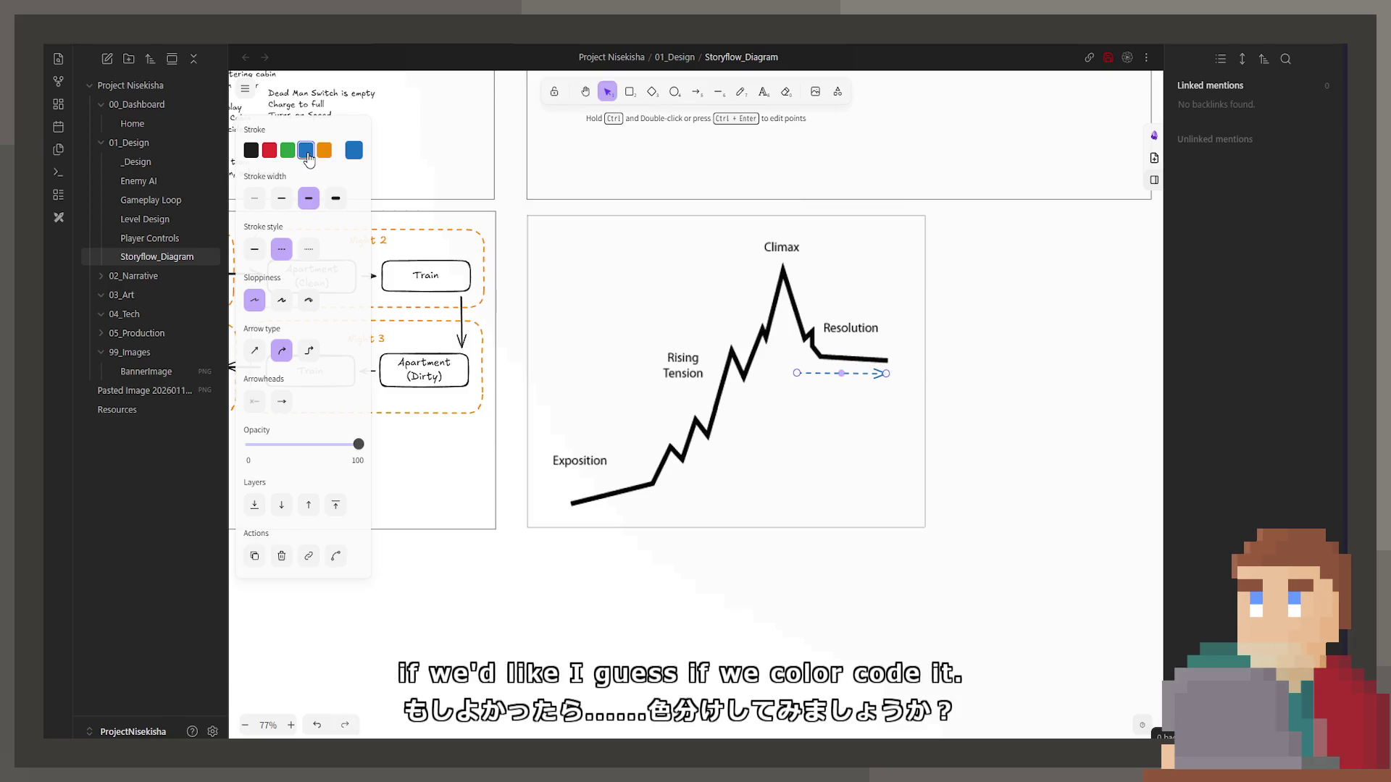
scroll(722, 397, left, 2)
scroll(722, 397, left, 5)
scroll(652, 290, up, 2)
key(r)
drag(420, 384, 834, 477)
right_click(802, 471)
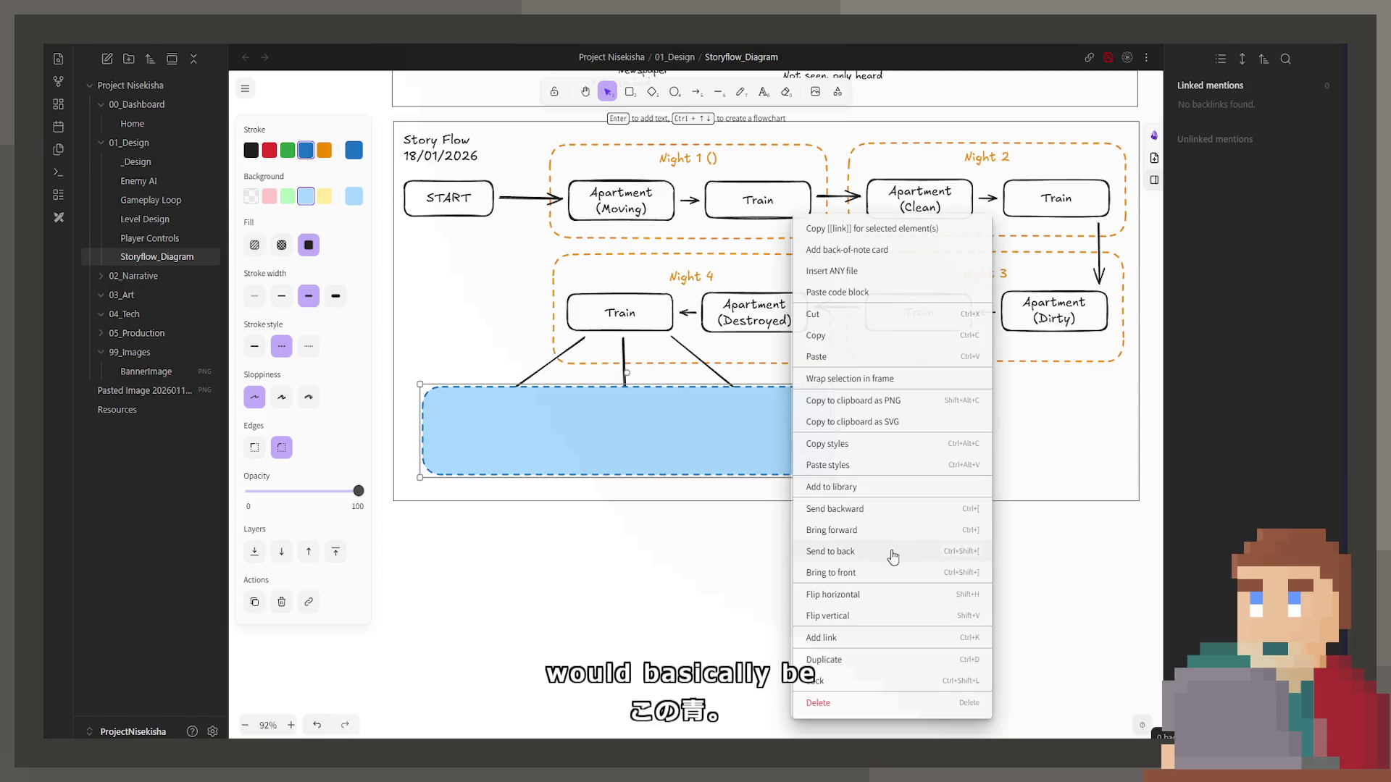
click(870, 577)
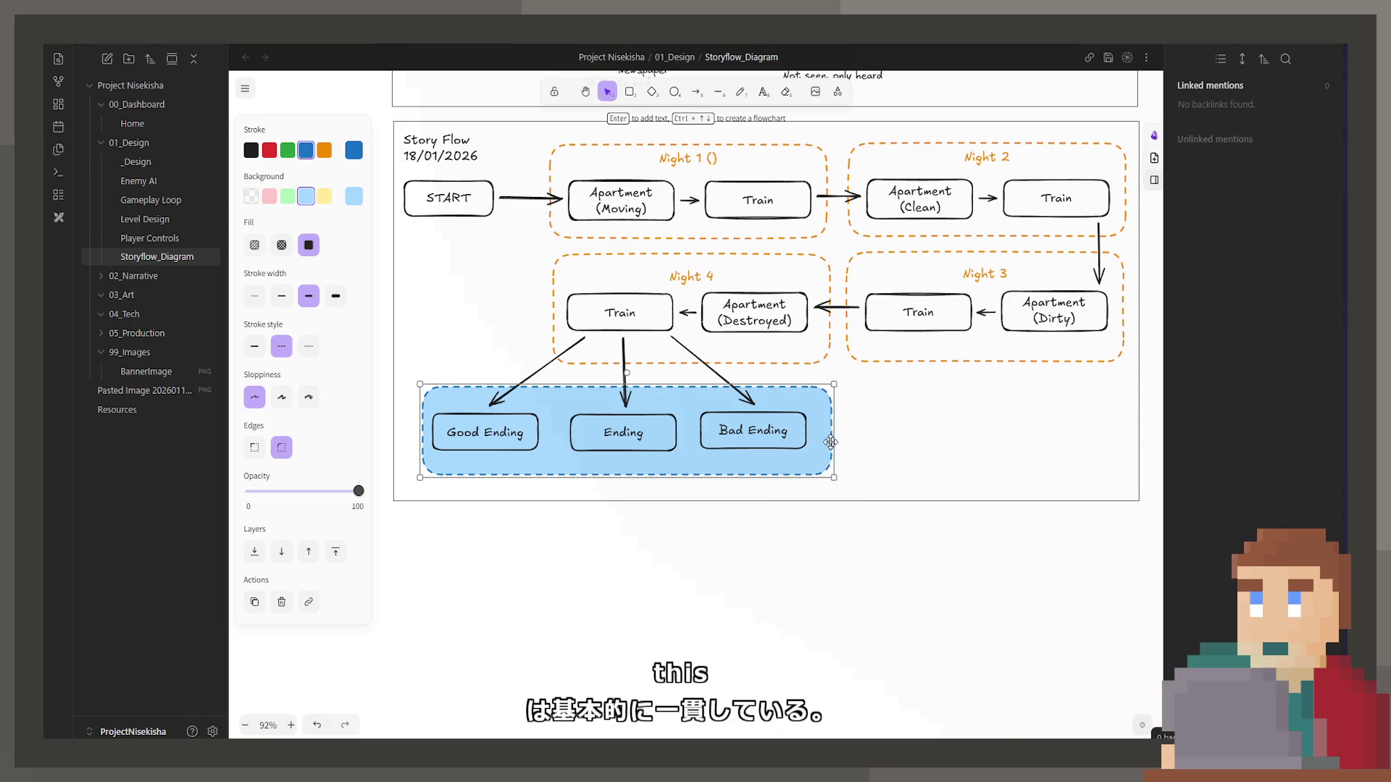
drag(837, 439, 831, 439)
ctrl+scroll(831, 439, down, 2)
scroll(1000, 457, right, 10)
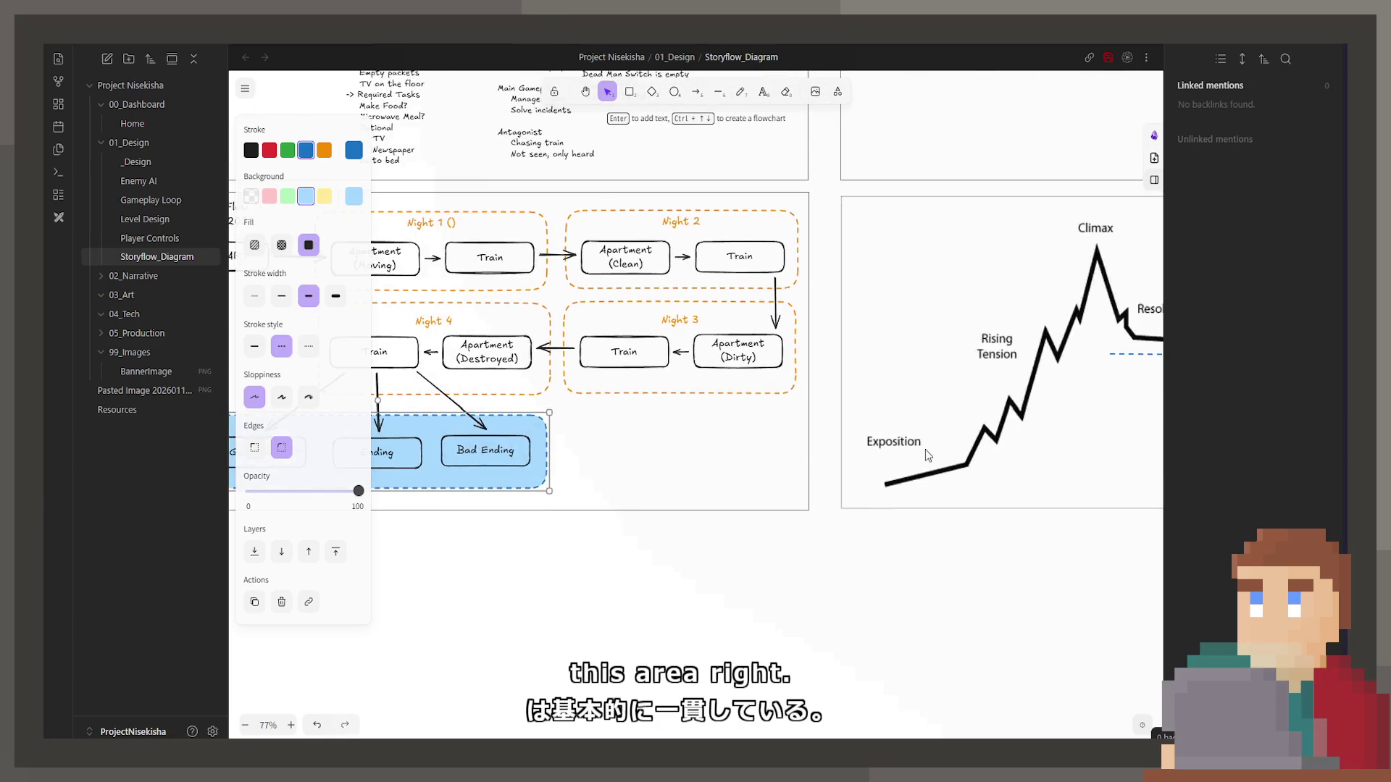
click(1008, 359)
drag(959, 364, 964, 362)
ctrl+scroll(900, 444, down, 1)
scroll(1004, 466, left, 10)
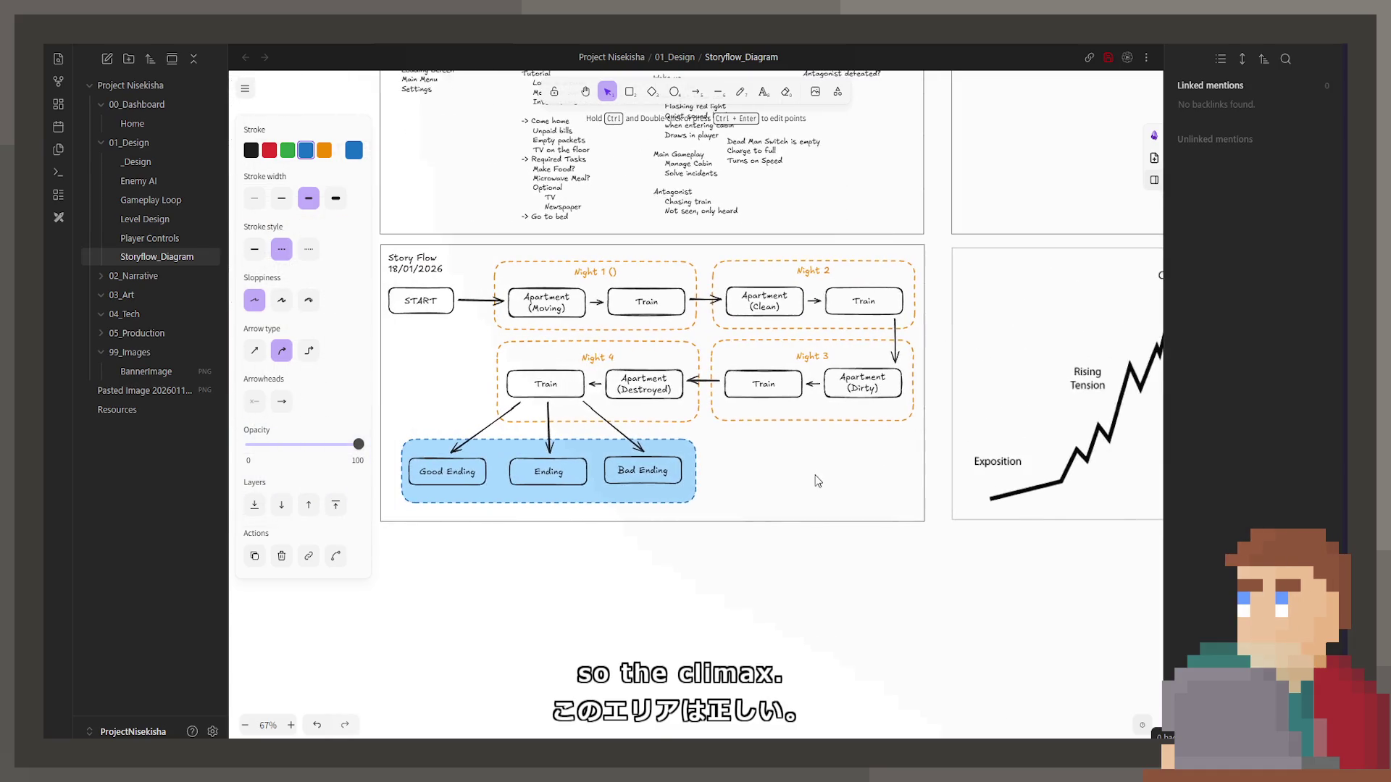
click(545, 374)
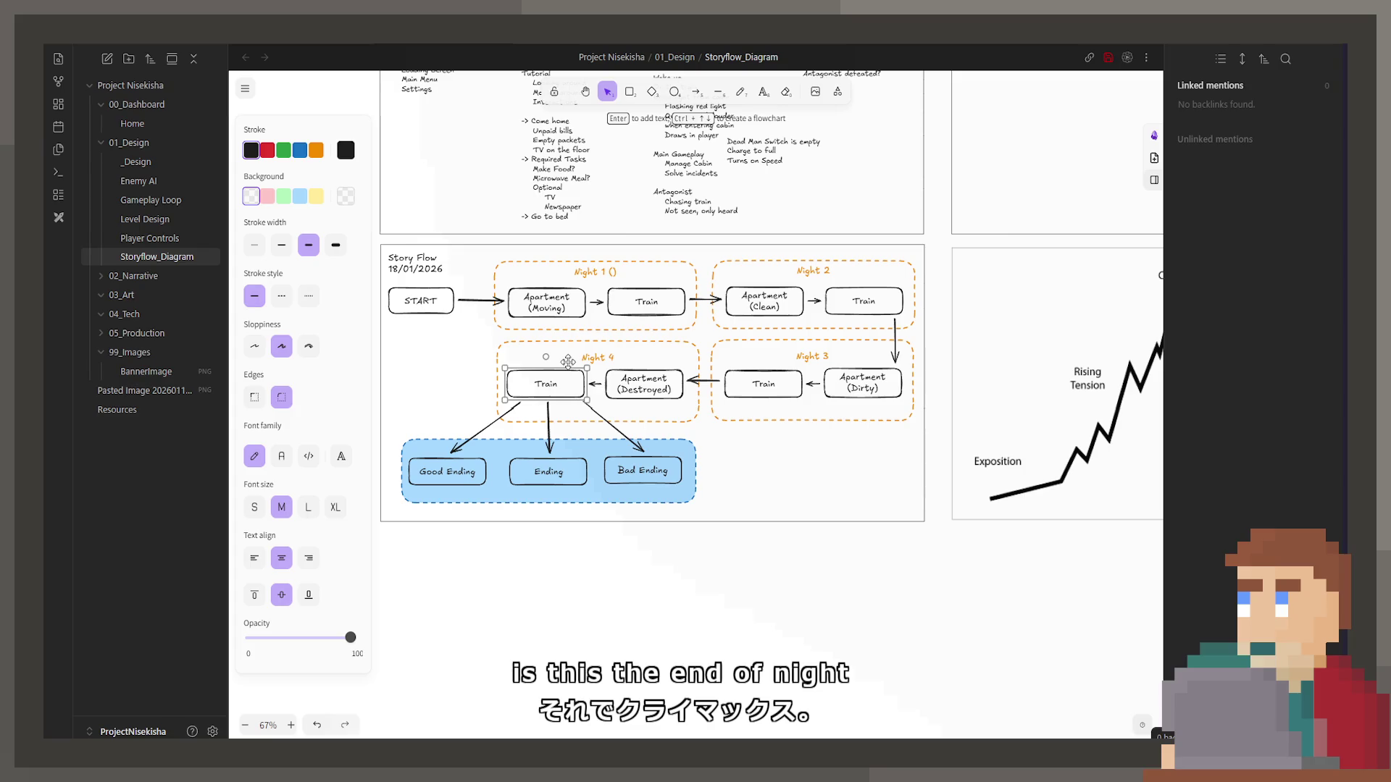
scroll(523, 431, right, 6)
scroll(996, 307, left, 1)
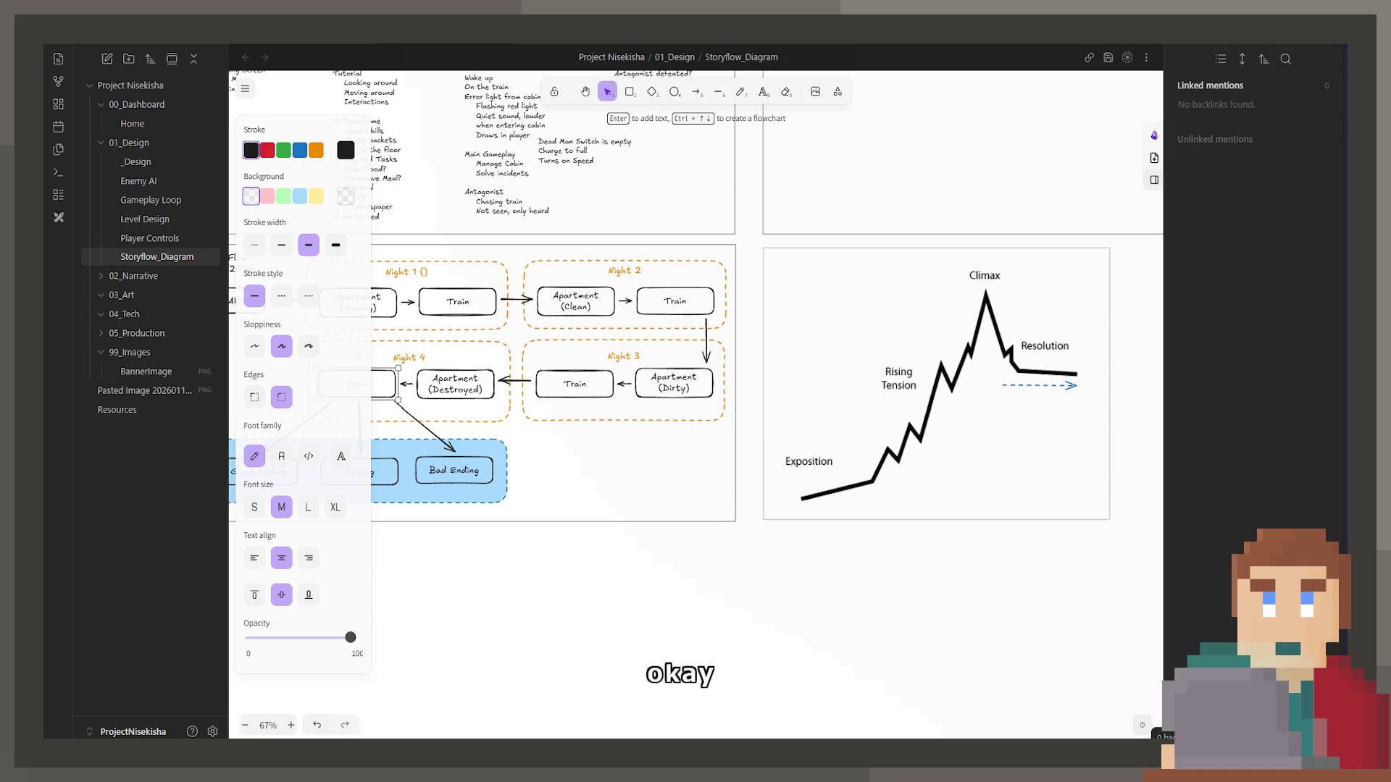
Paste the Eight-Point Story Arc image, shrink it, and place it below the story-curve chart
key(Escape)
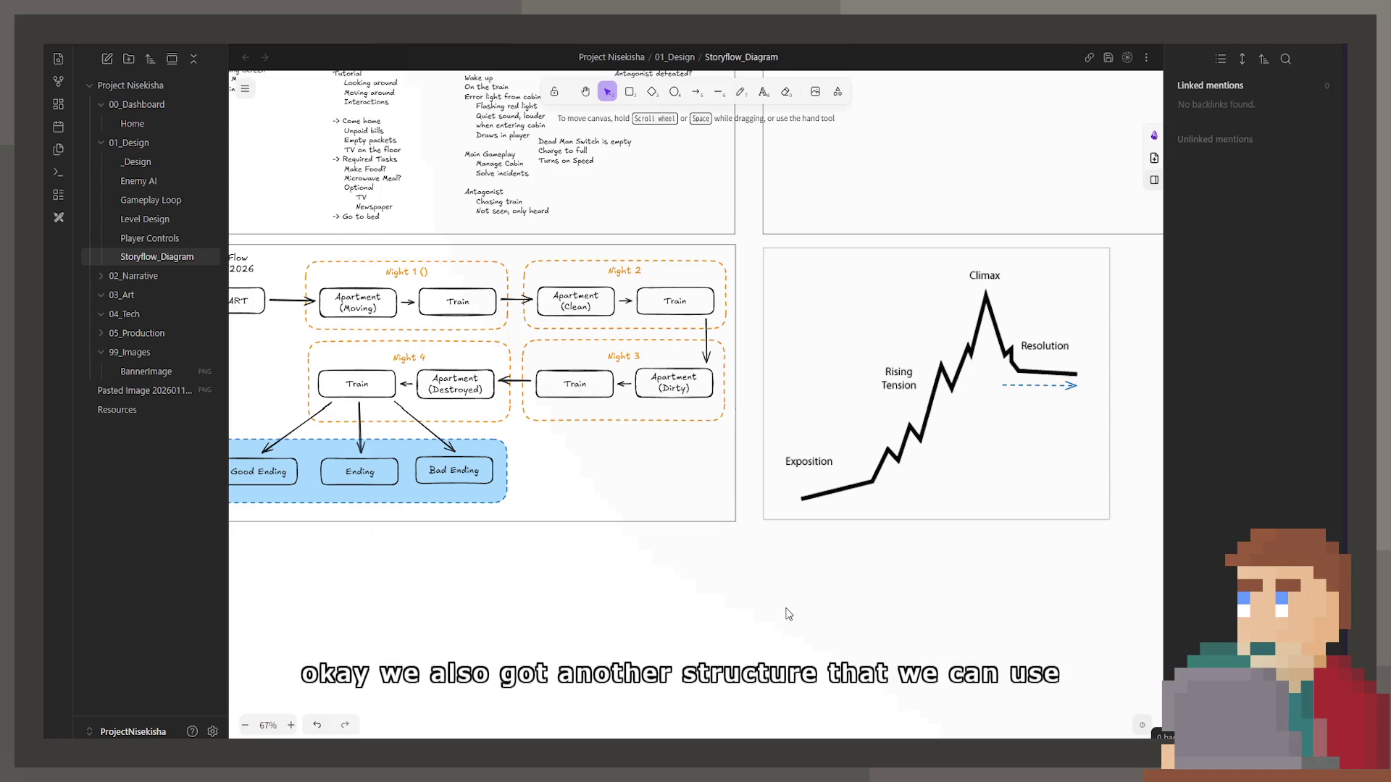
key(ctrl+v)
scroll(783, 507, down, 3)
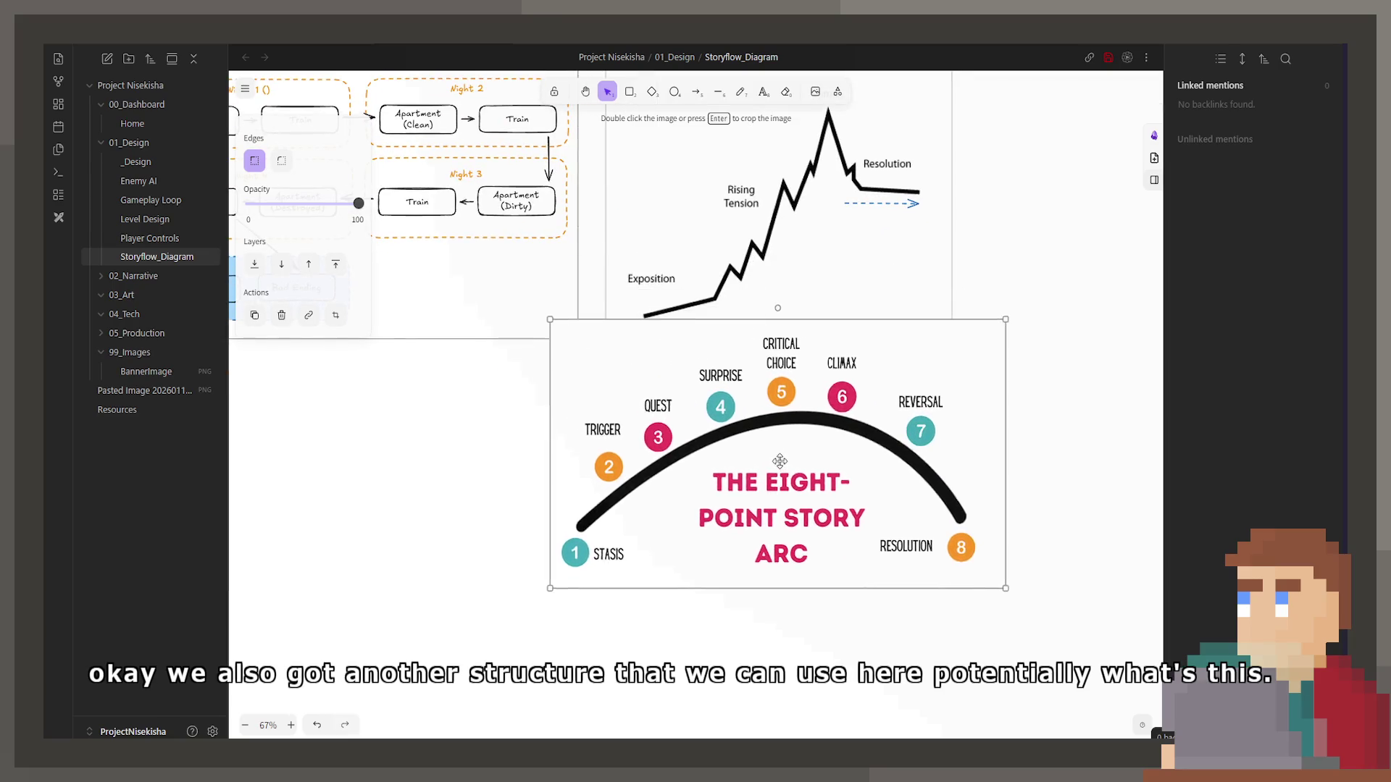
drag(778, 459, 768, 496)
mouse_move(993, 624)
mouse_down()
mouse_move(877, 554)
mouse_move(910, 569)
mouse_move(938, 550)
mouse_move(986, 583)
mouse_up()
scroll(560, 573, up, 2)
ctrl+click(580, 579)
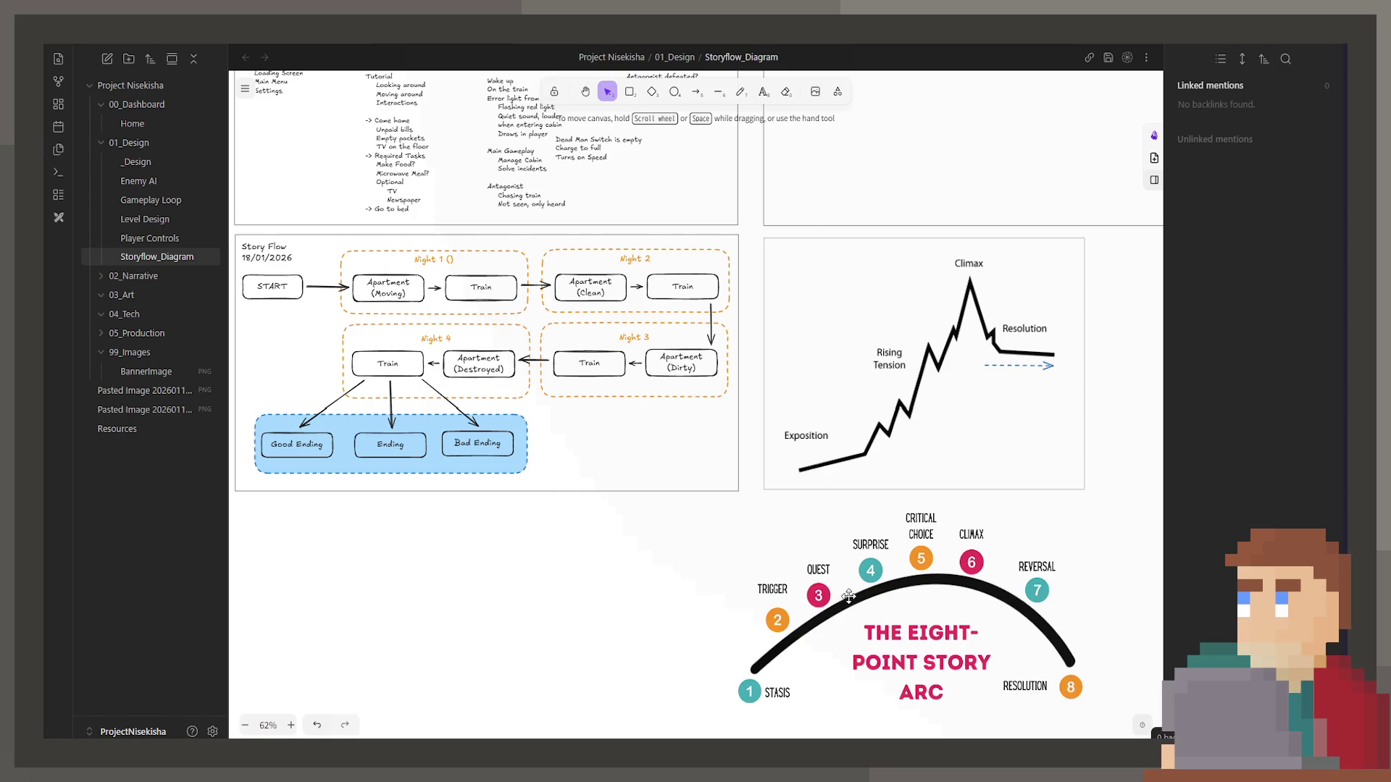
drag(850, 595, 927, 544)
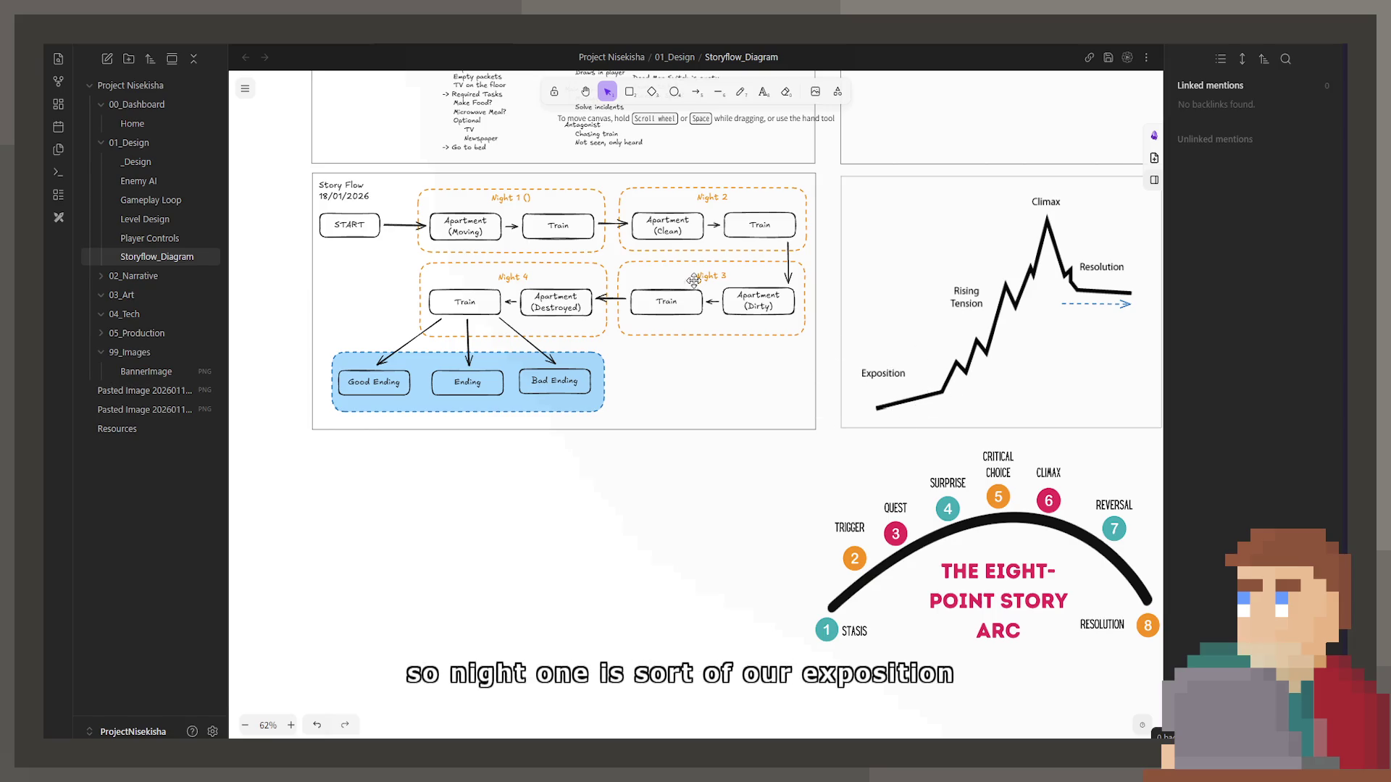
scroll(749, 380, up, 2)
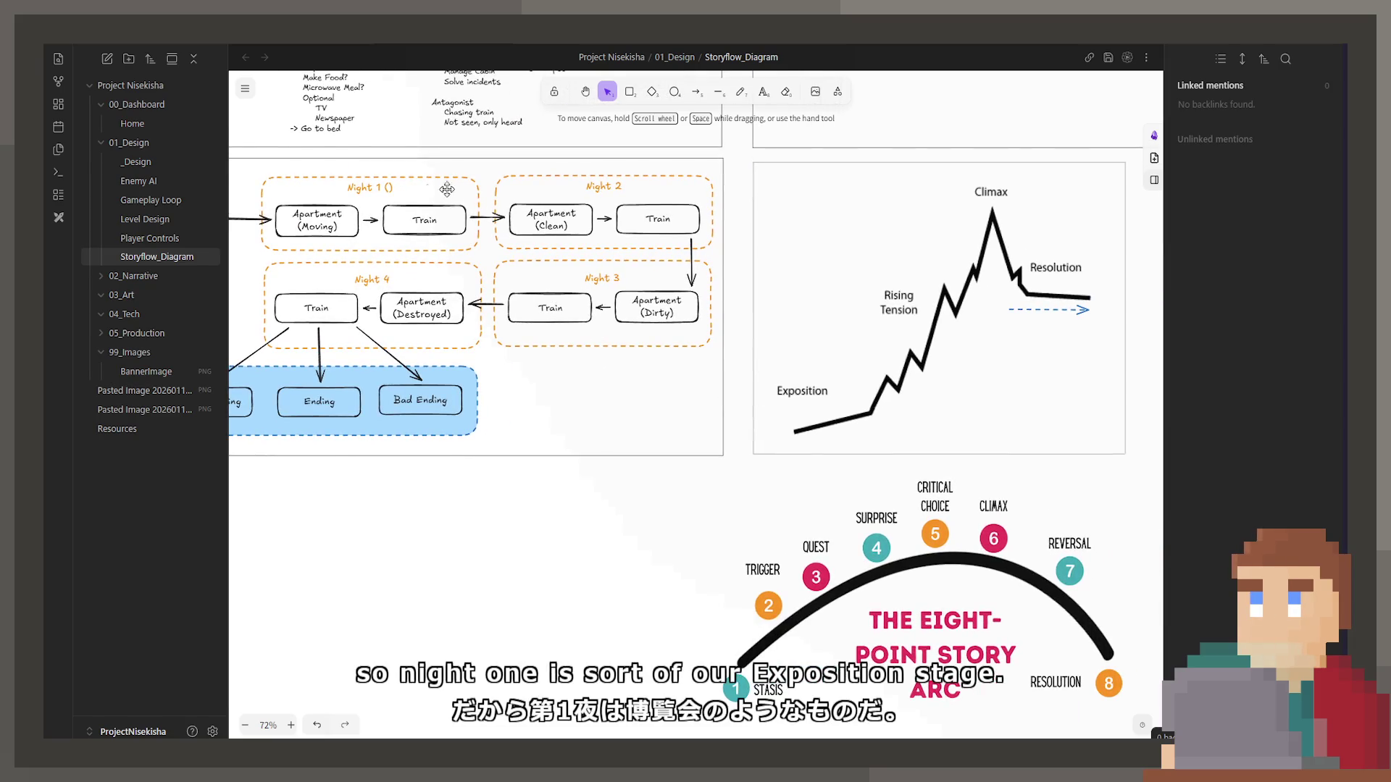
Add 'Exposition' to the Night 1 label and '(Rising Tension)' to Night 2
click(389, 188)
double_click(388, 188)
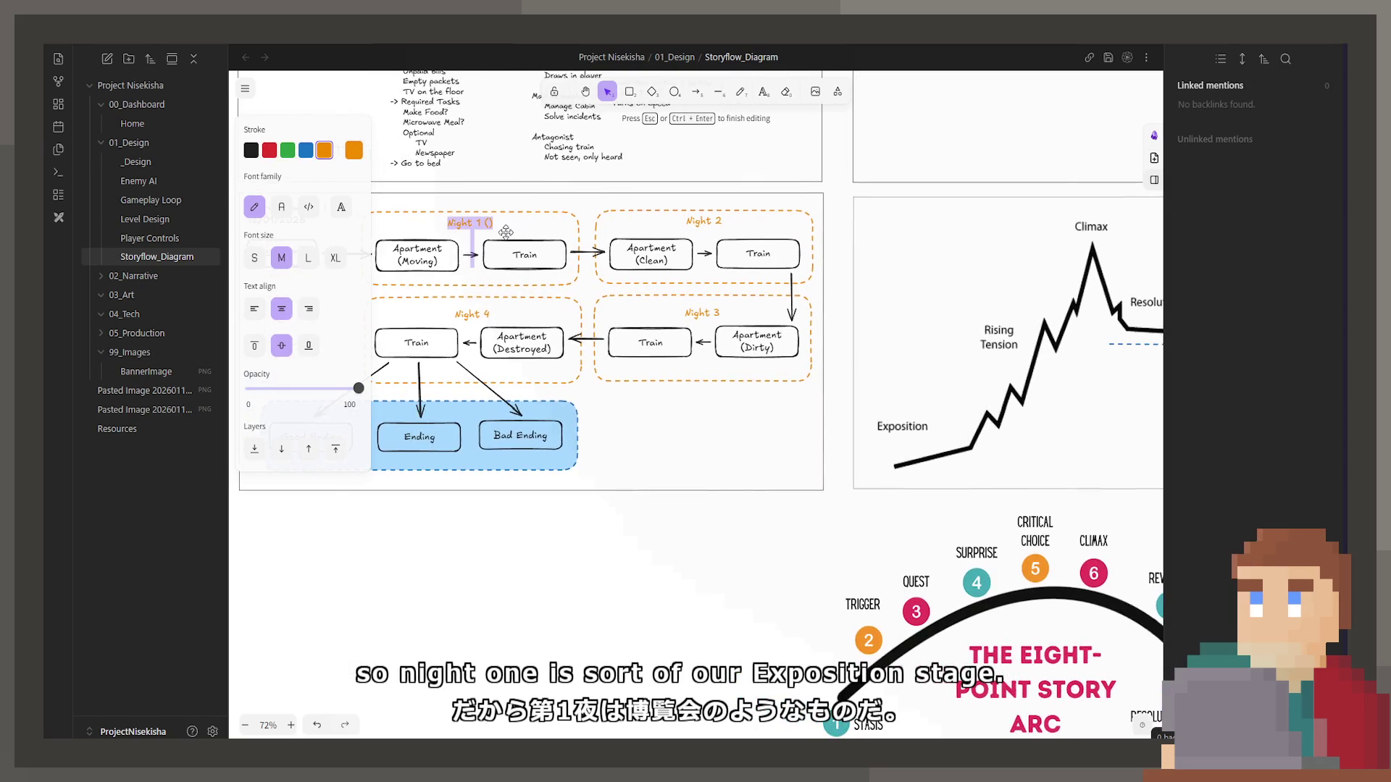
text(Expos)
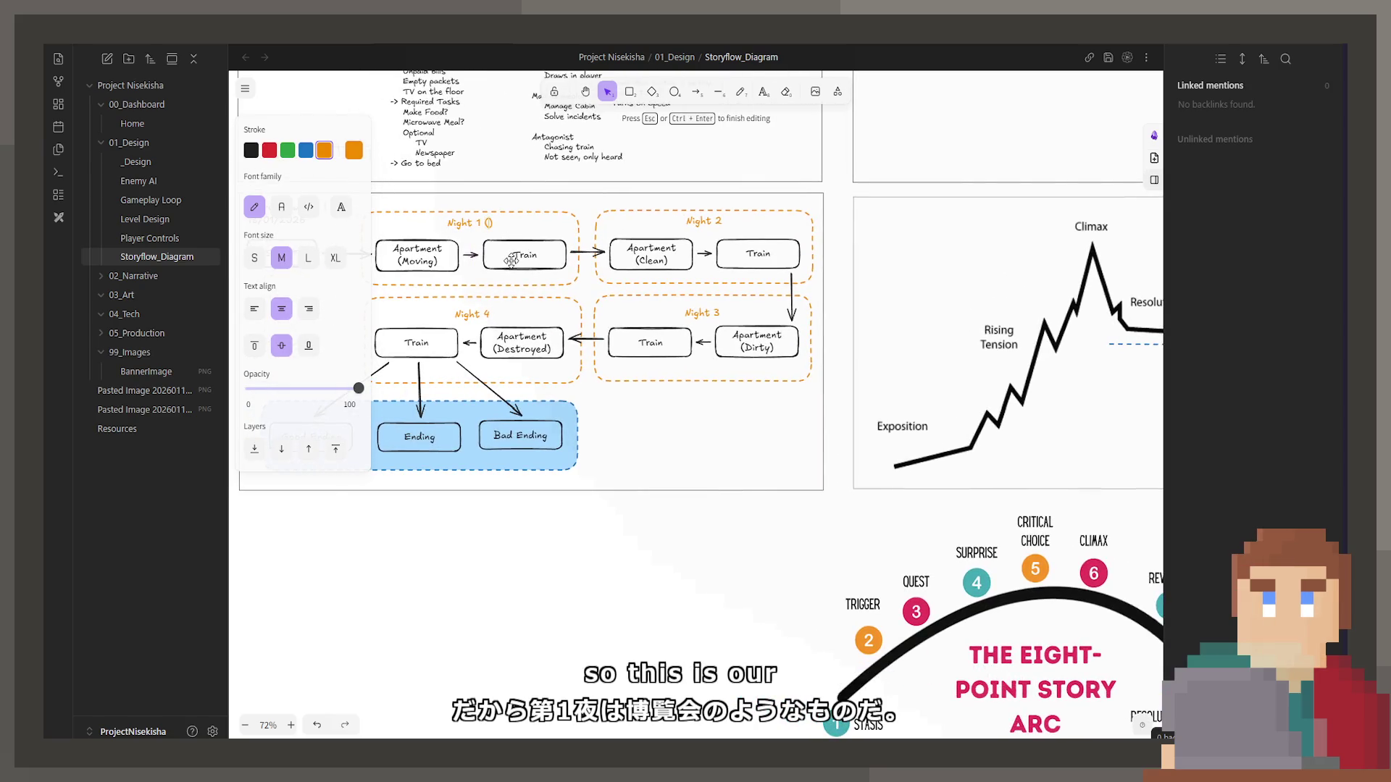
text(ition)
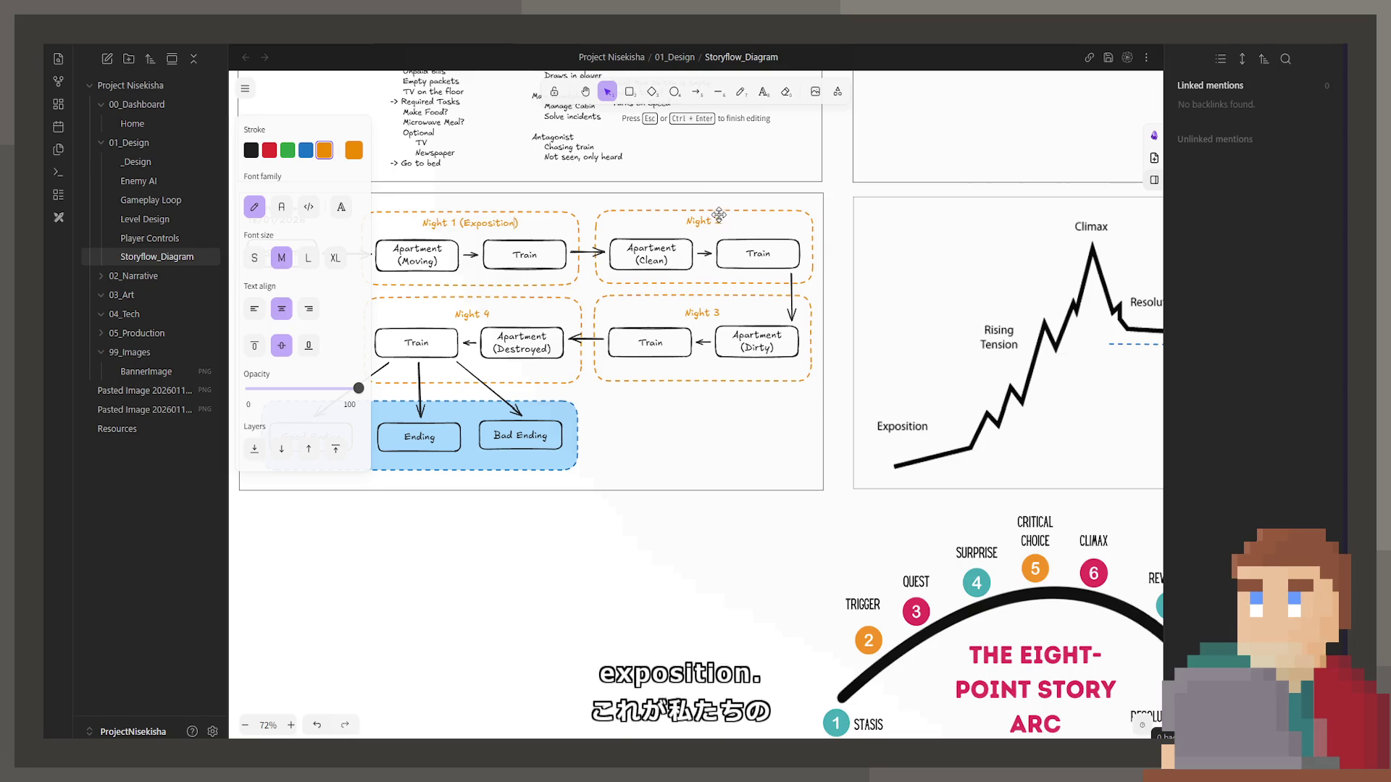
double_click(721, 219)
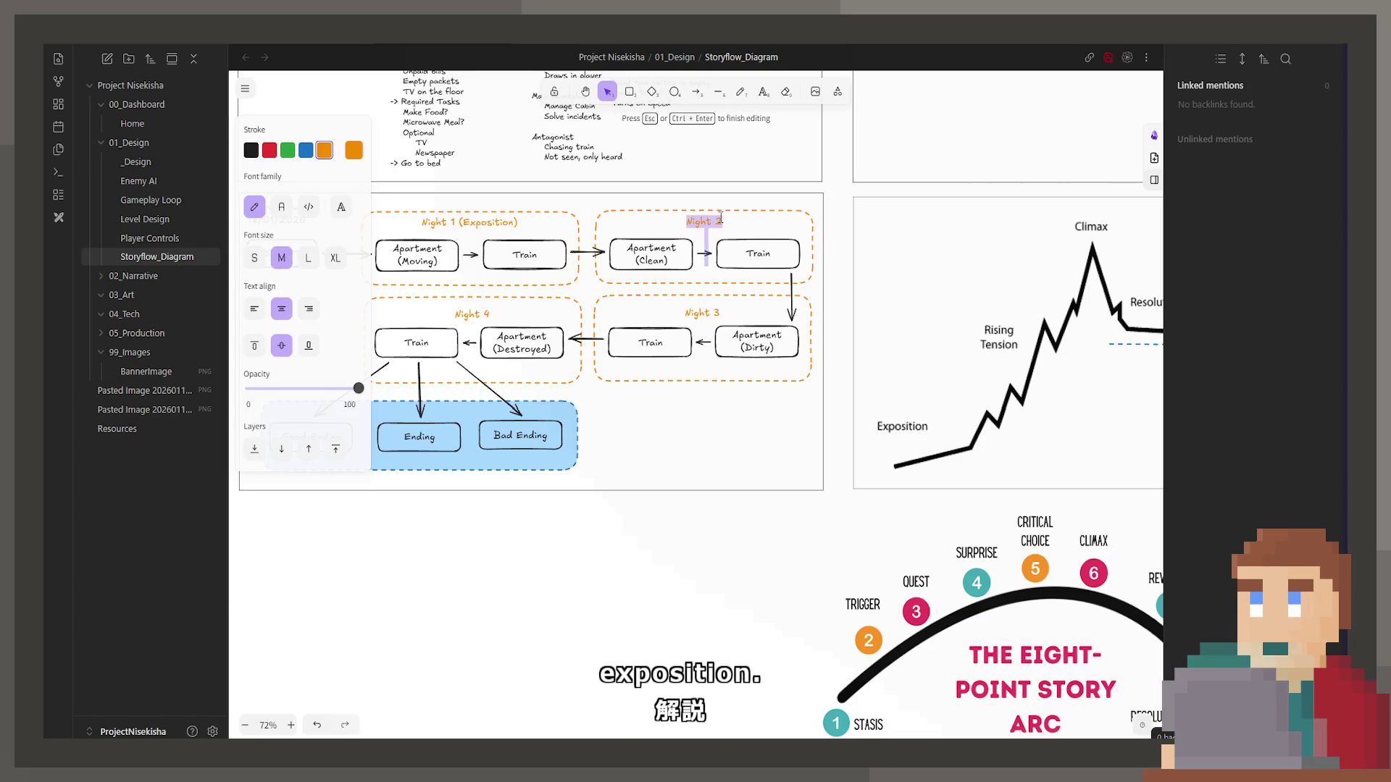
click(721, 218)
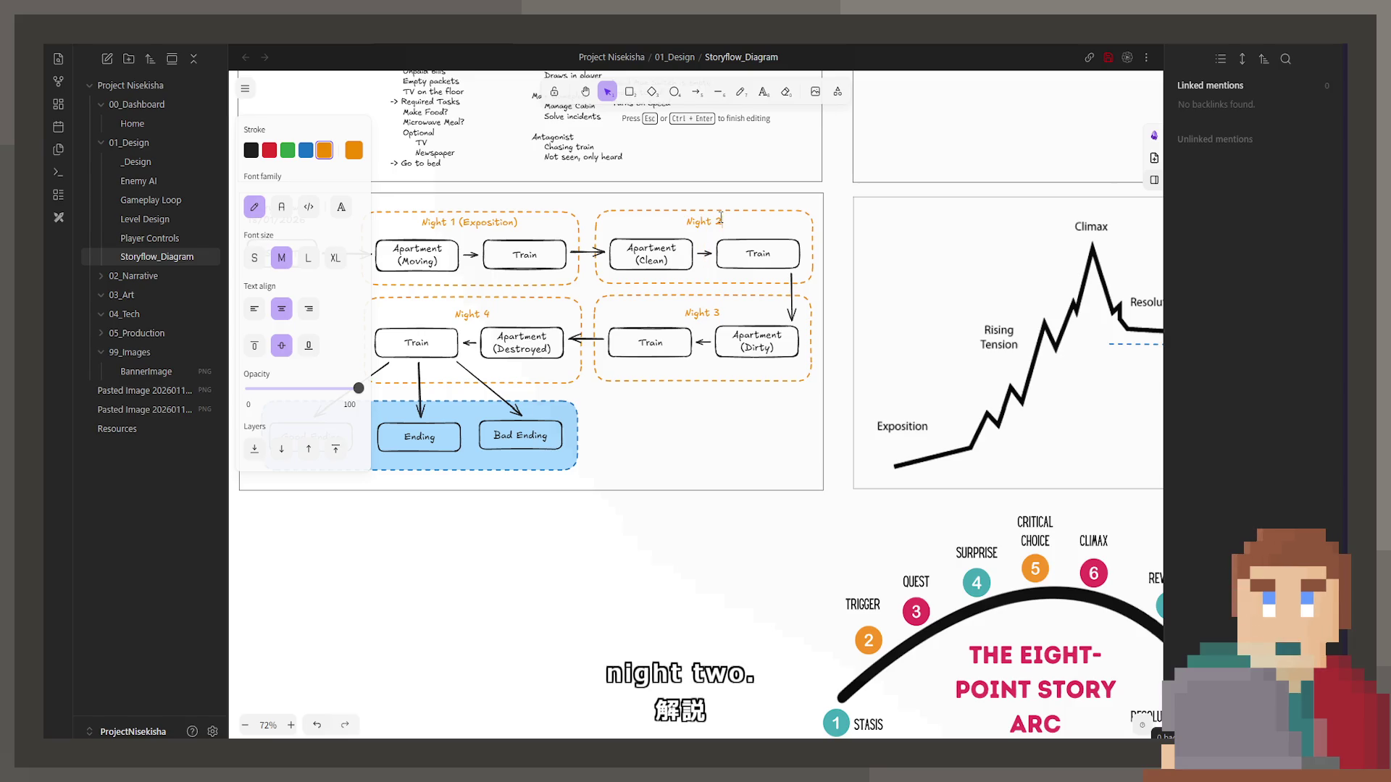
text((Rising Tension)
Add '(Rising Tension)' to the Night 3 label and '(Climax)' to Night 4
double_click(720, 312)
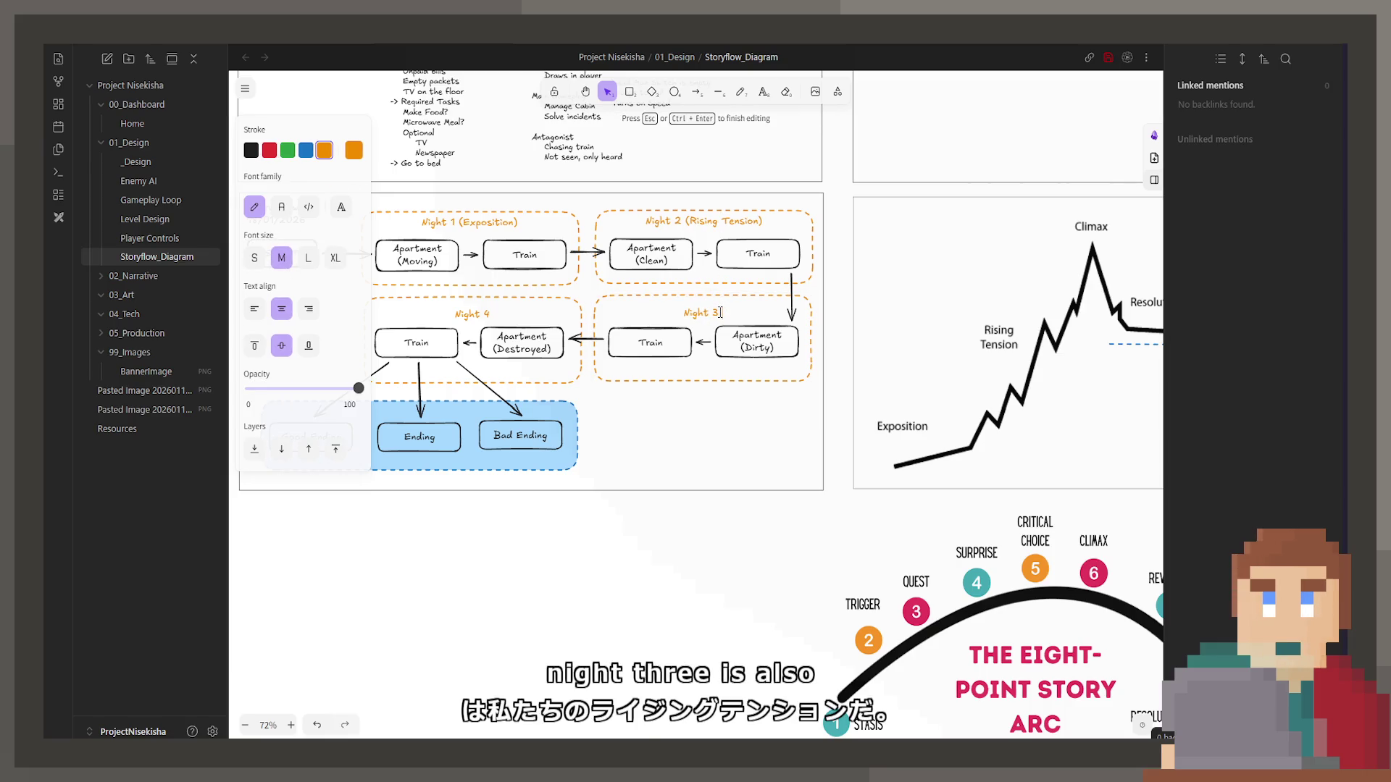
text((Rising Te)
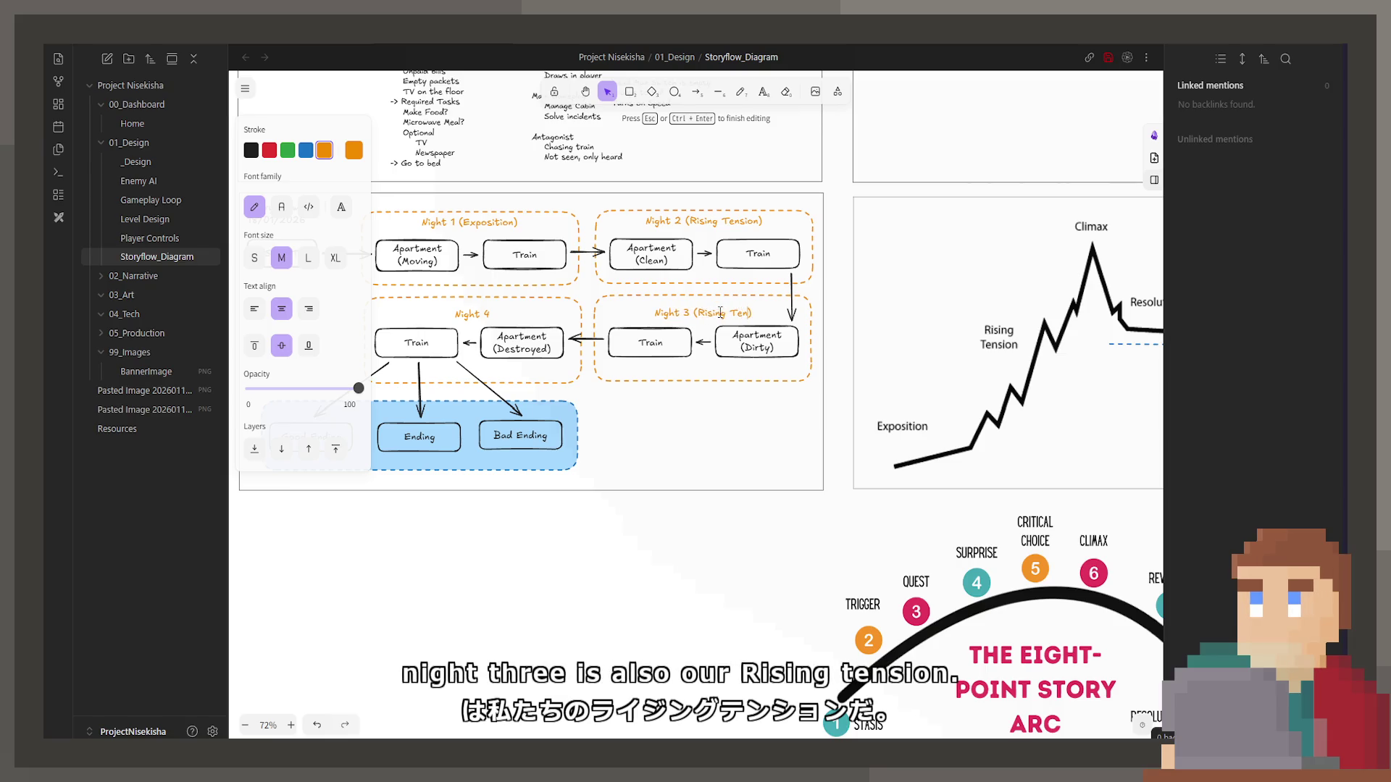
text(n)
key(Escape)
scroll(652, 290, left, 2)
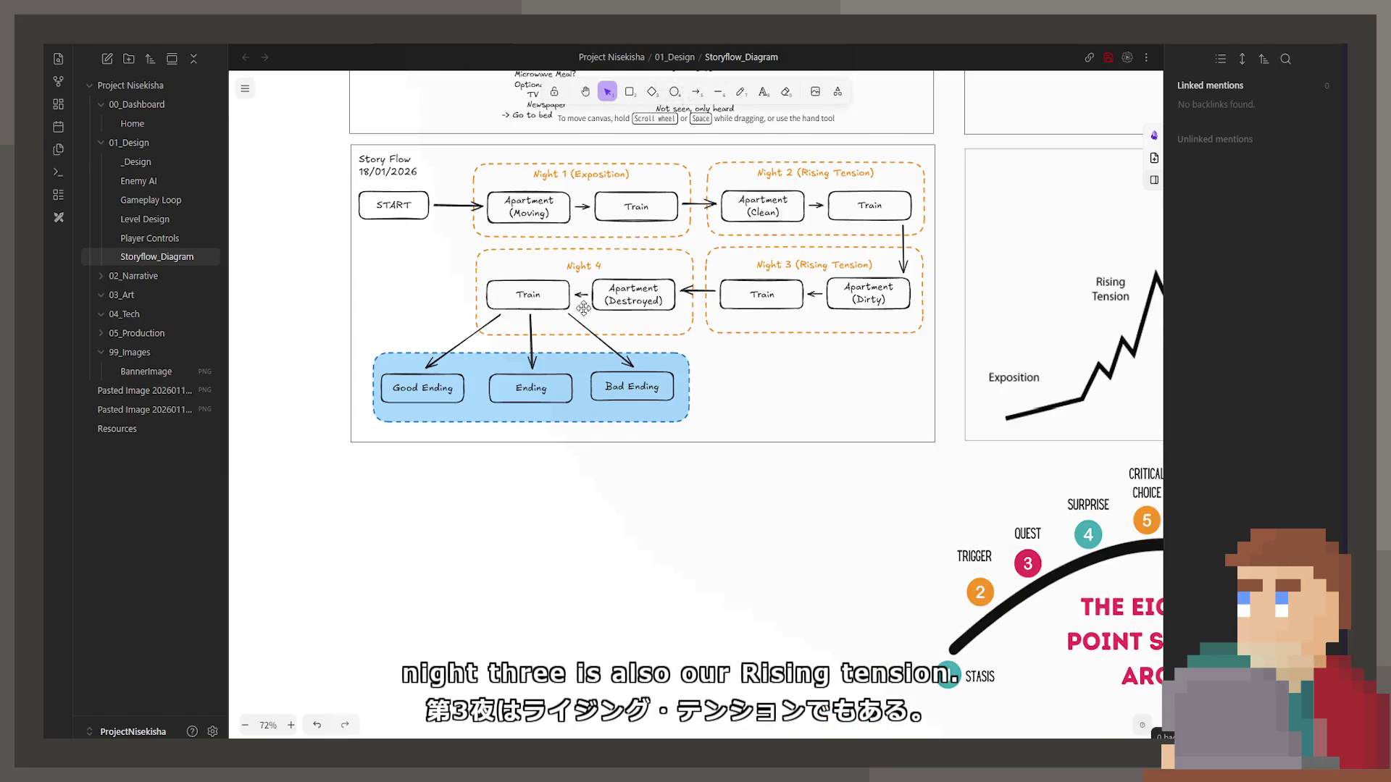
double_click(602, 268)
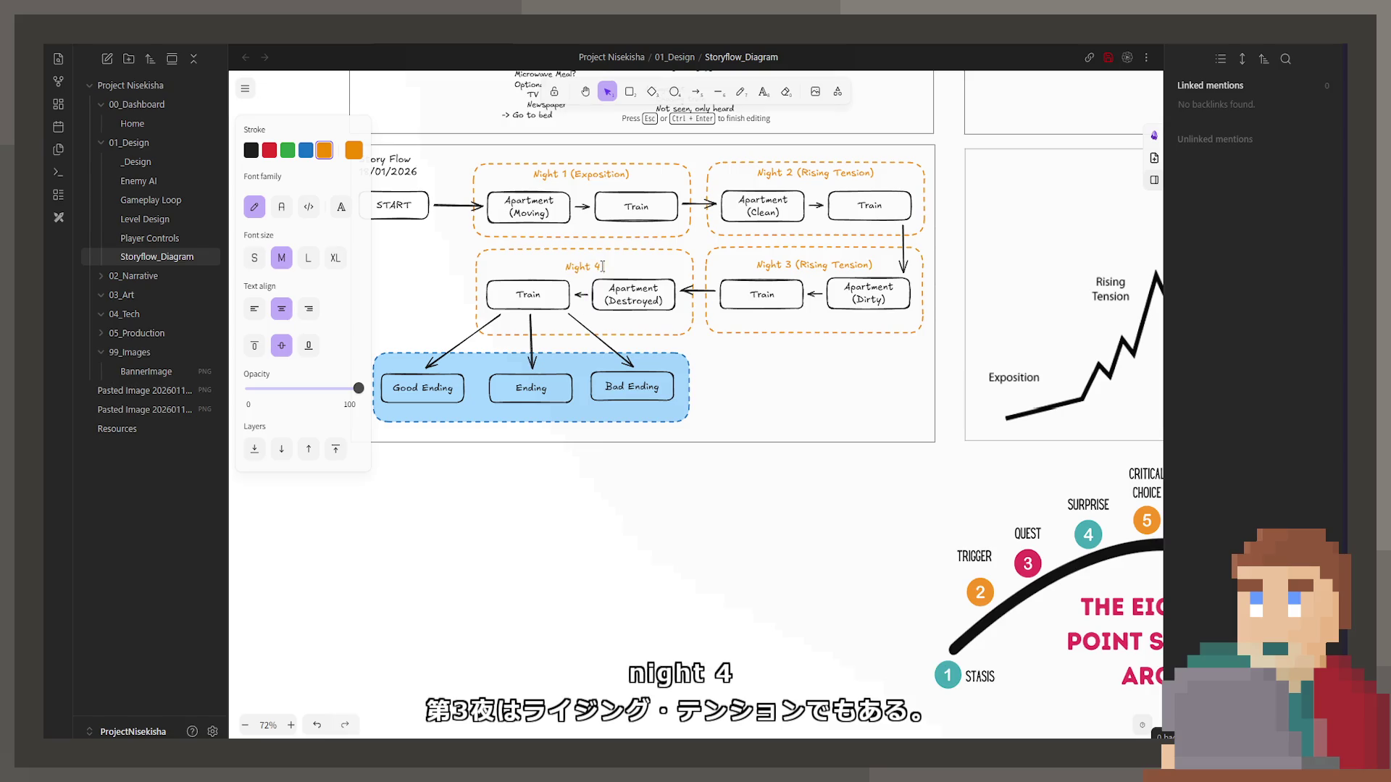
text((Climax))
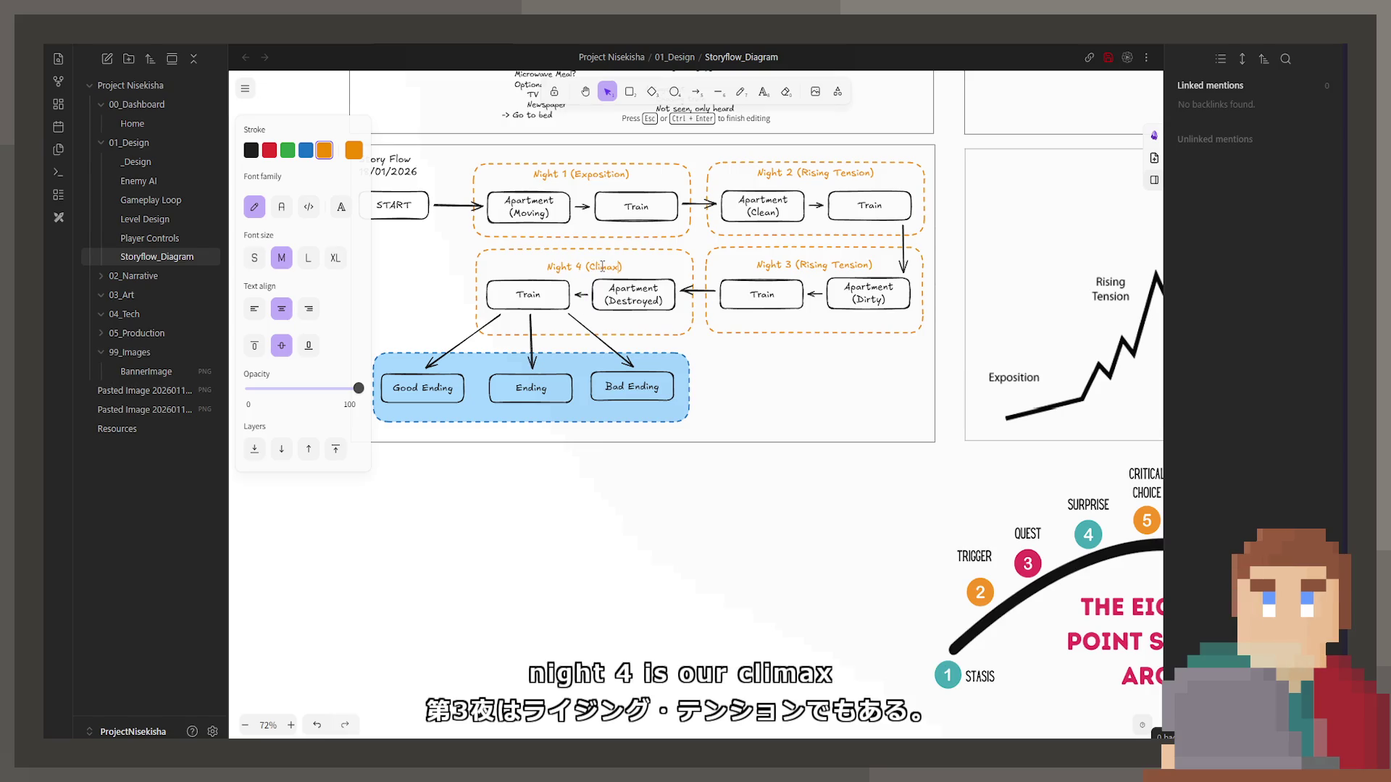
key(Escape)
scroll(597, 267, up, 1)
click(614, 434)
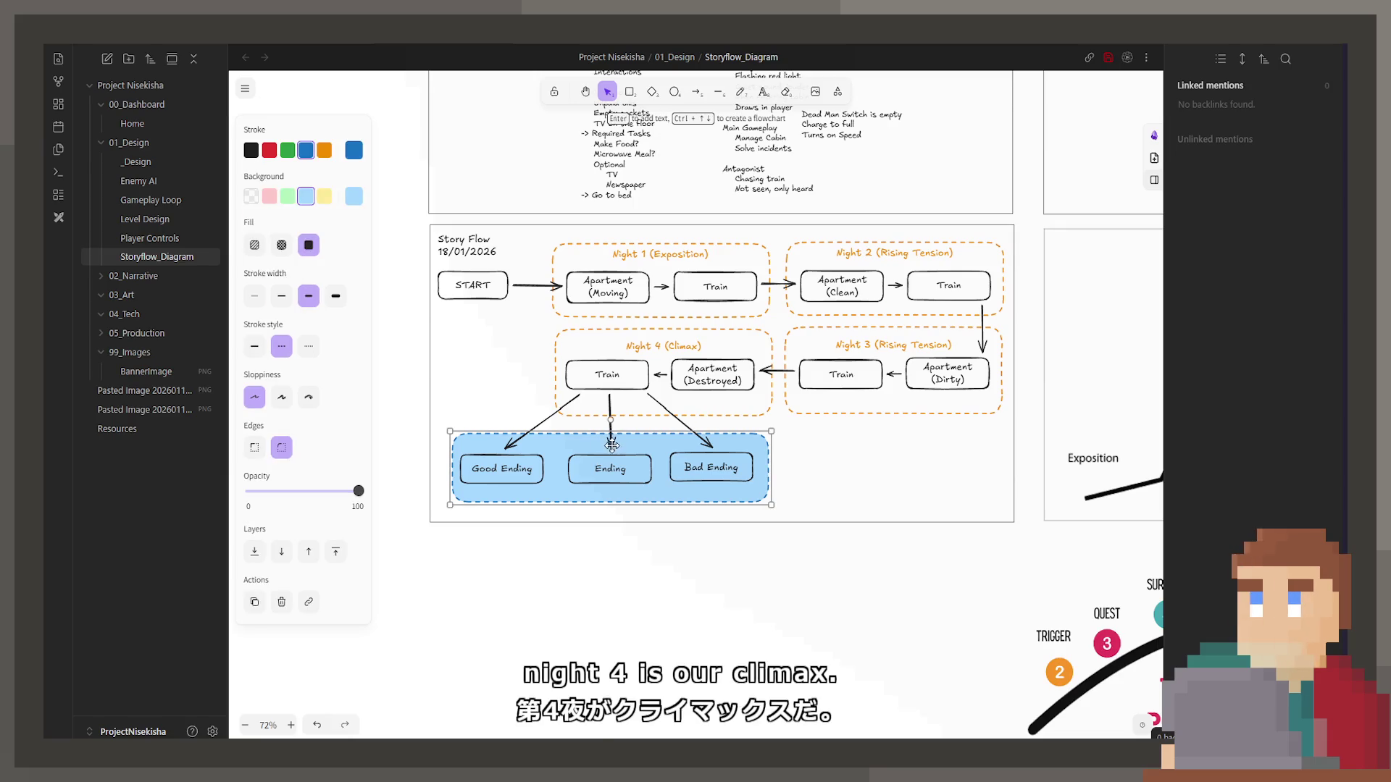
Raise the blue endings box slightly and add a one-line 'Resolution' heading on it
drag(615, 429, 615, 421)
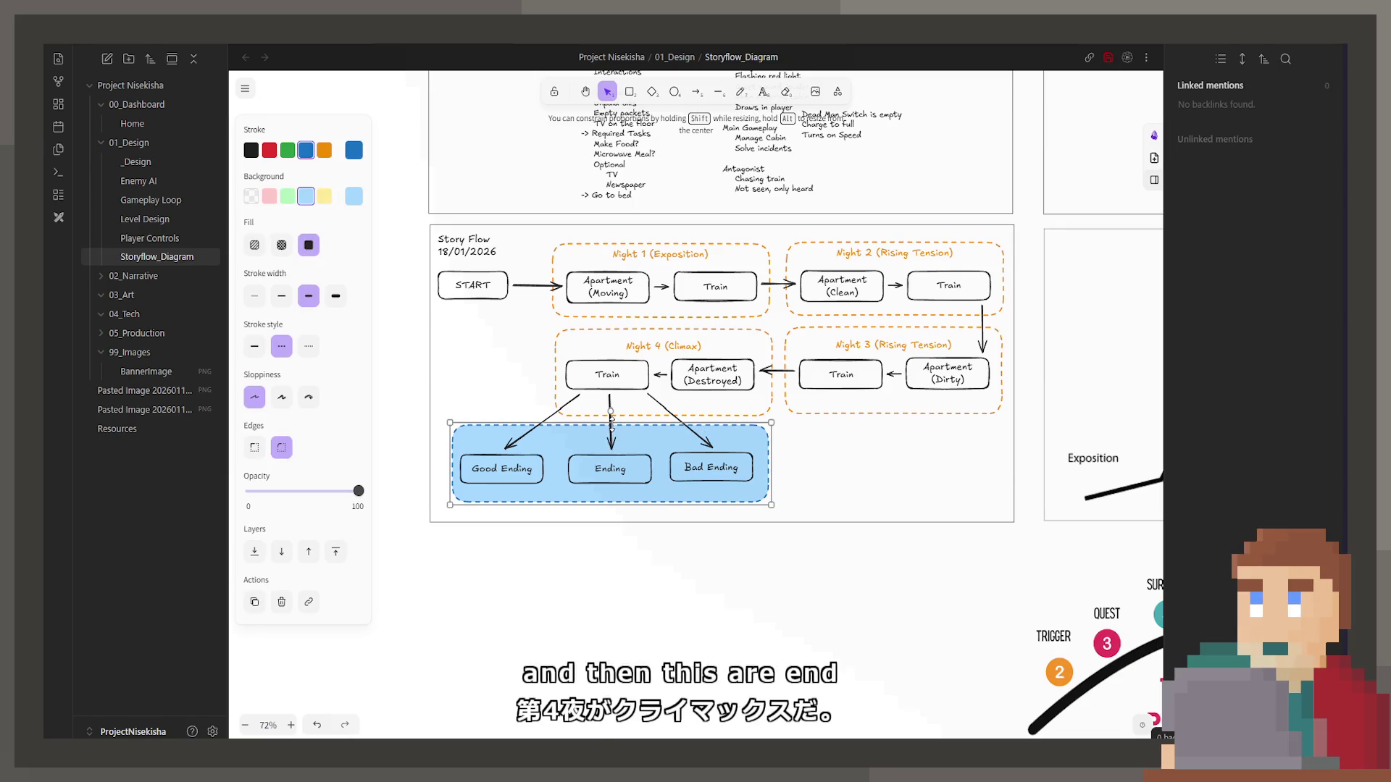
double_click(687, 347)
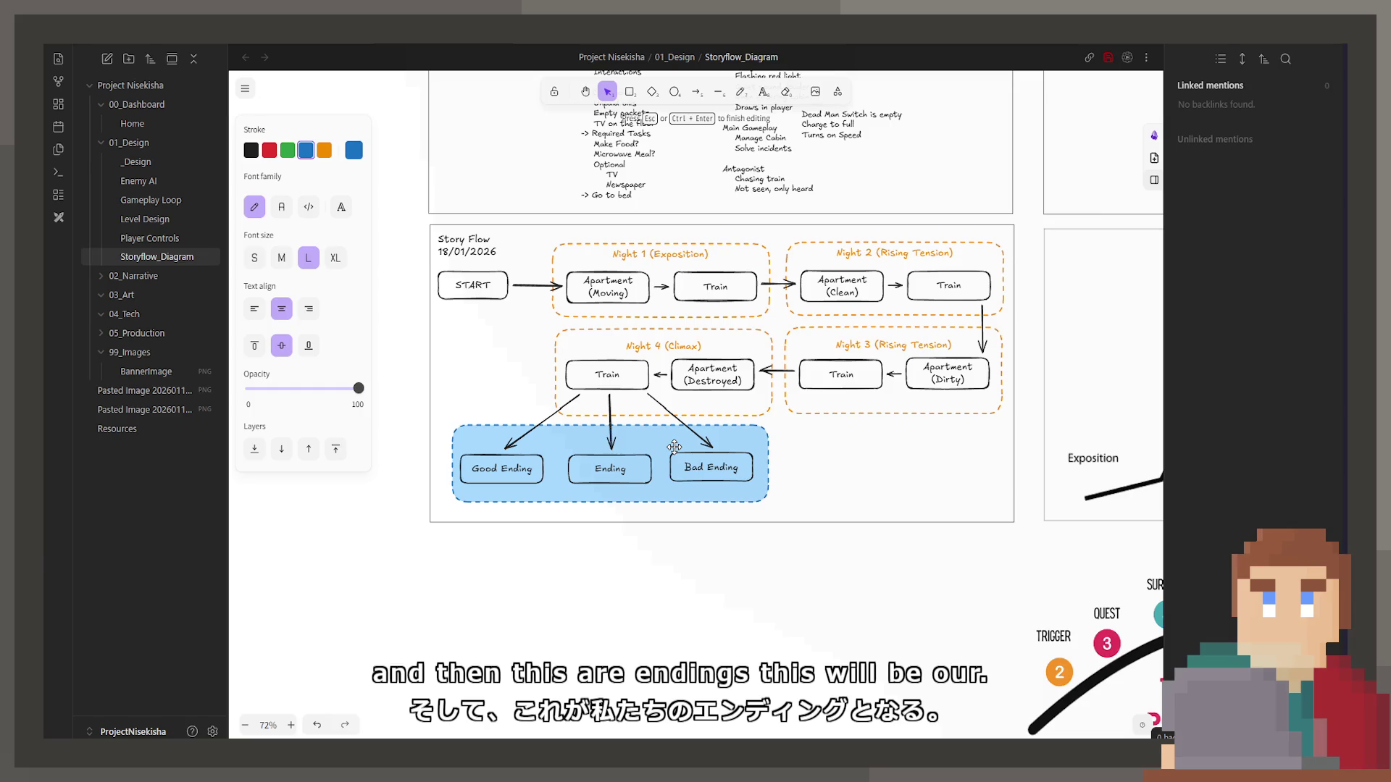
text(ution)
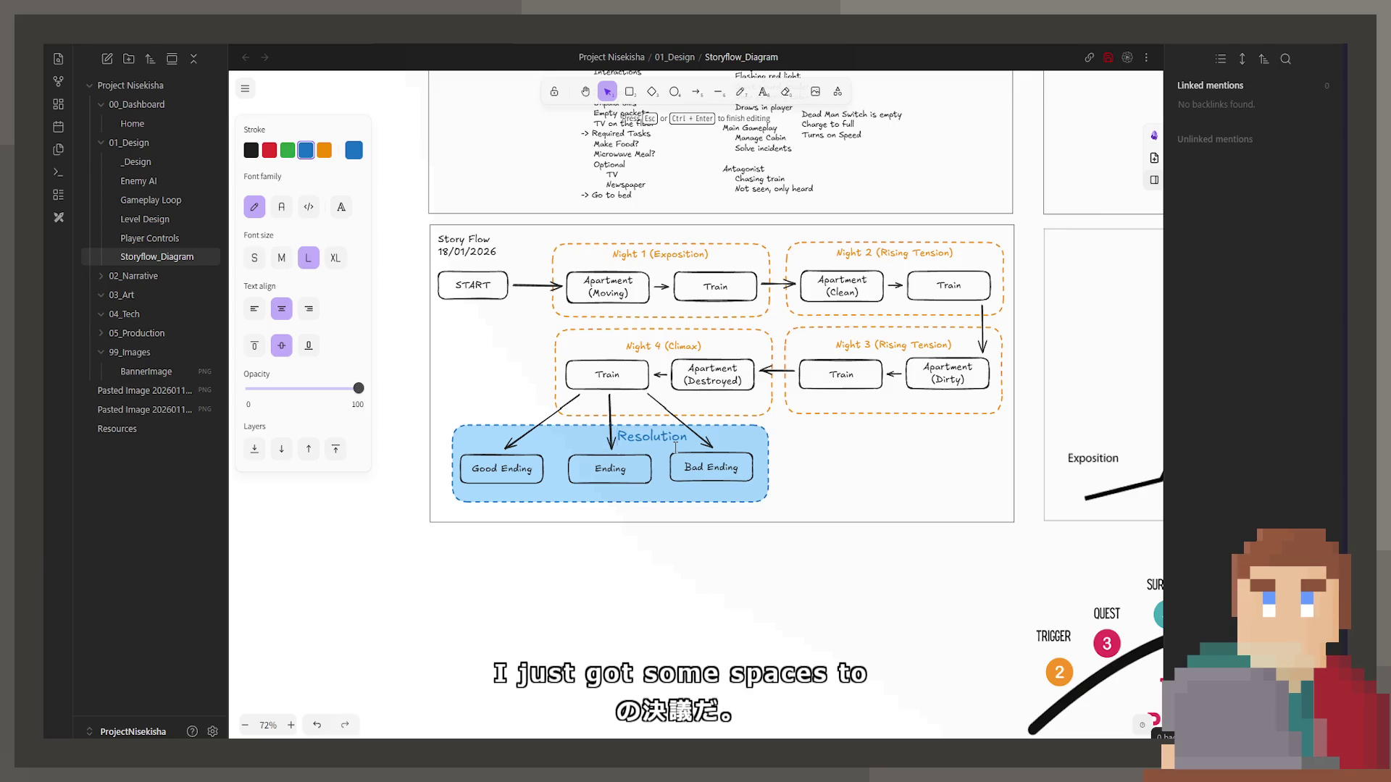
key(Return)
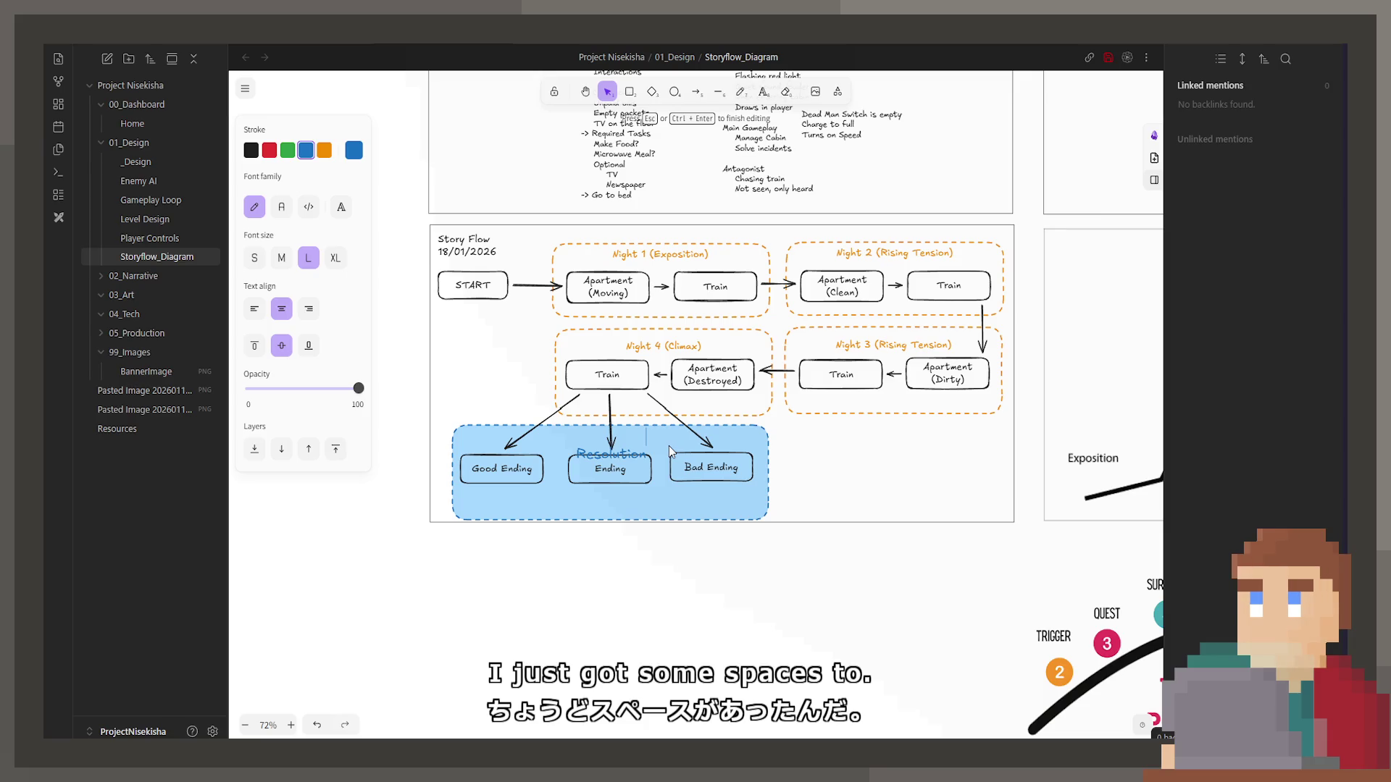
key(Delete)
key(Delete)
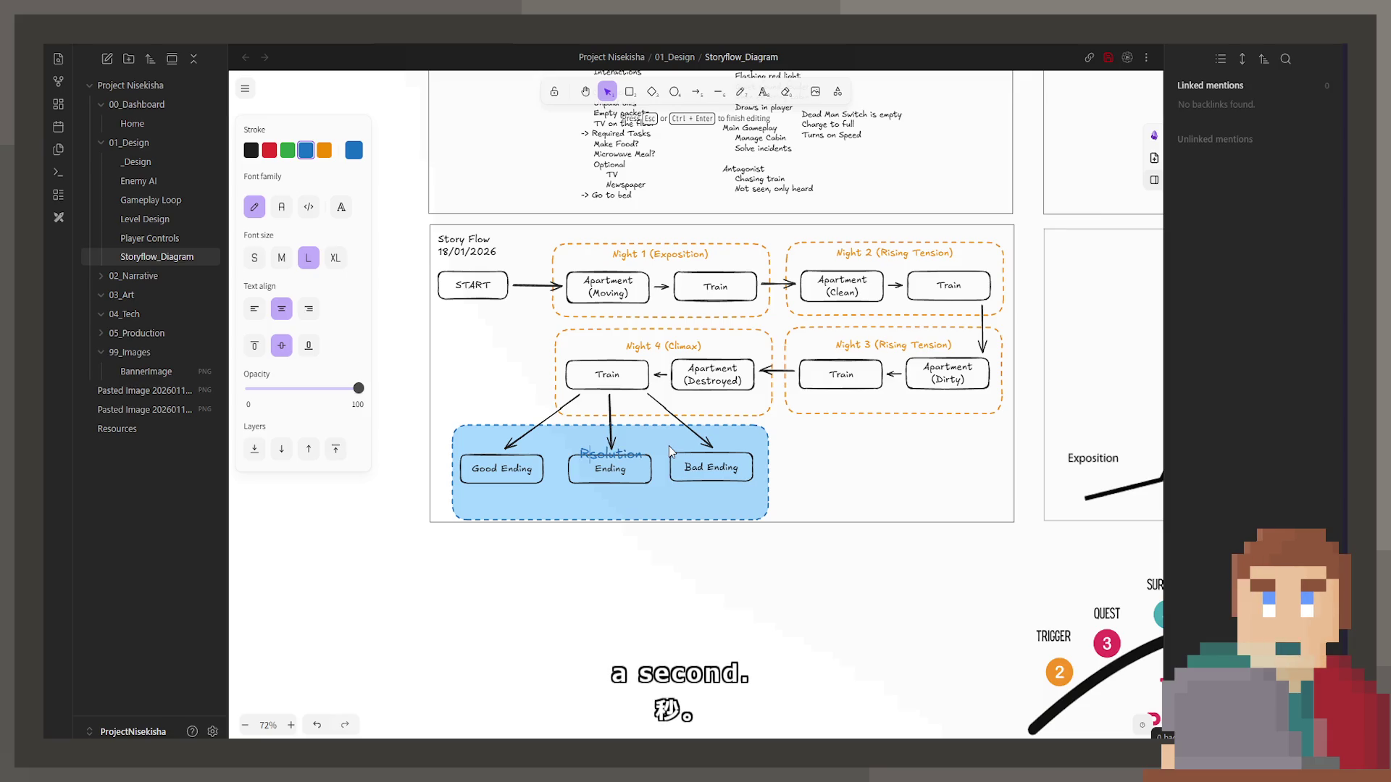
key(BackSpace)
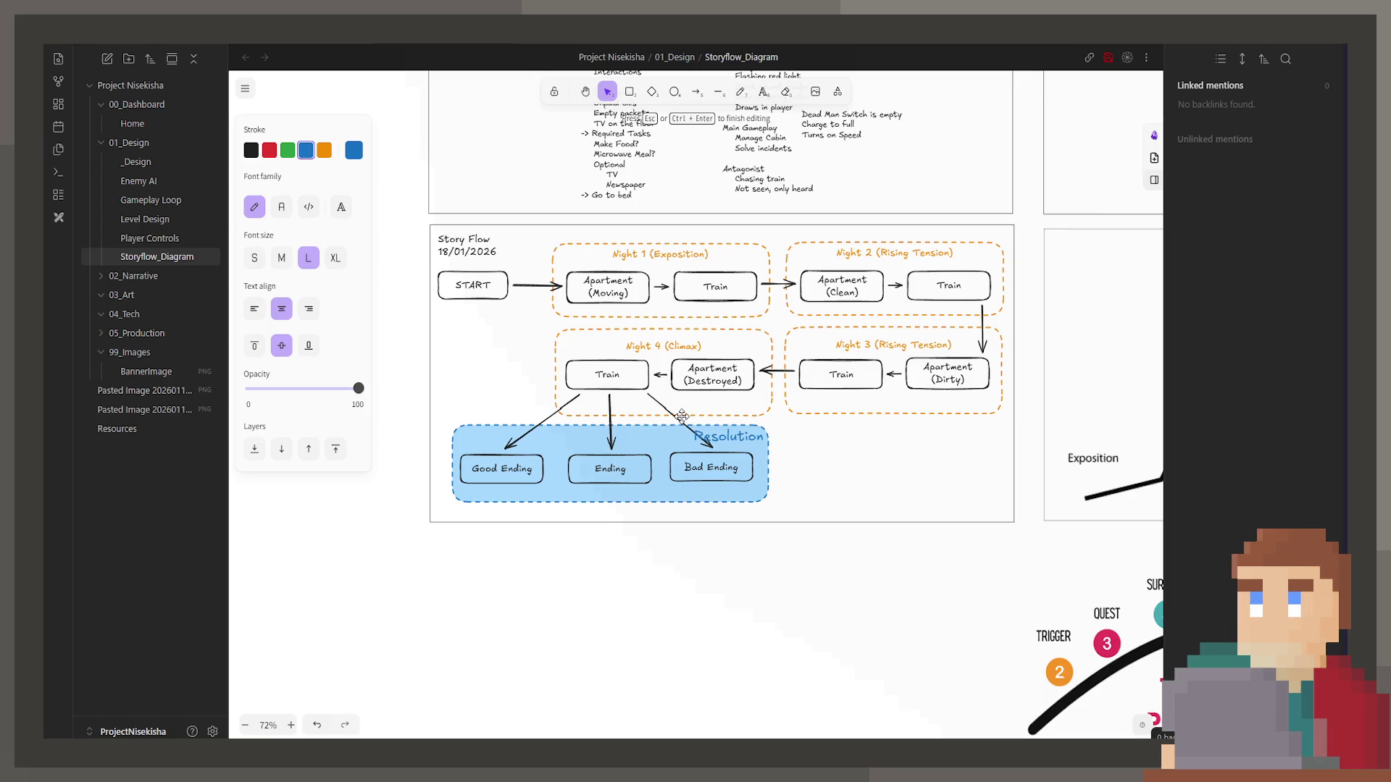
Shift the Bad Ending and Good Ending arrows from Train to clear the heading
click(712, 449)
drag(713, 453, 685, 448)
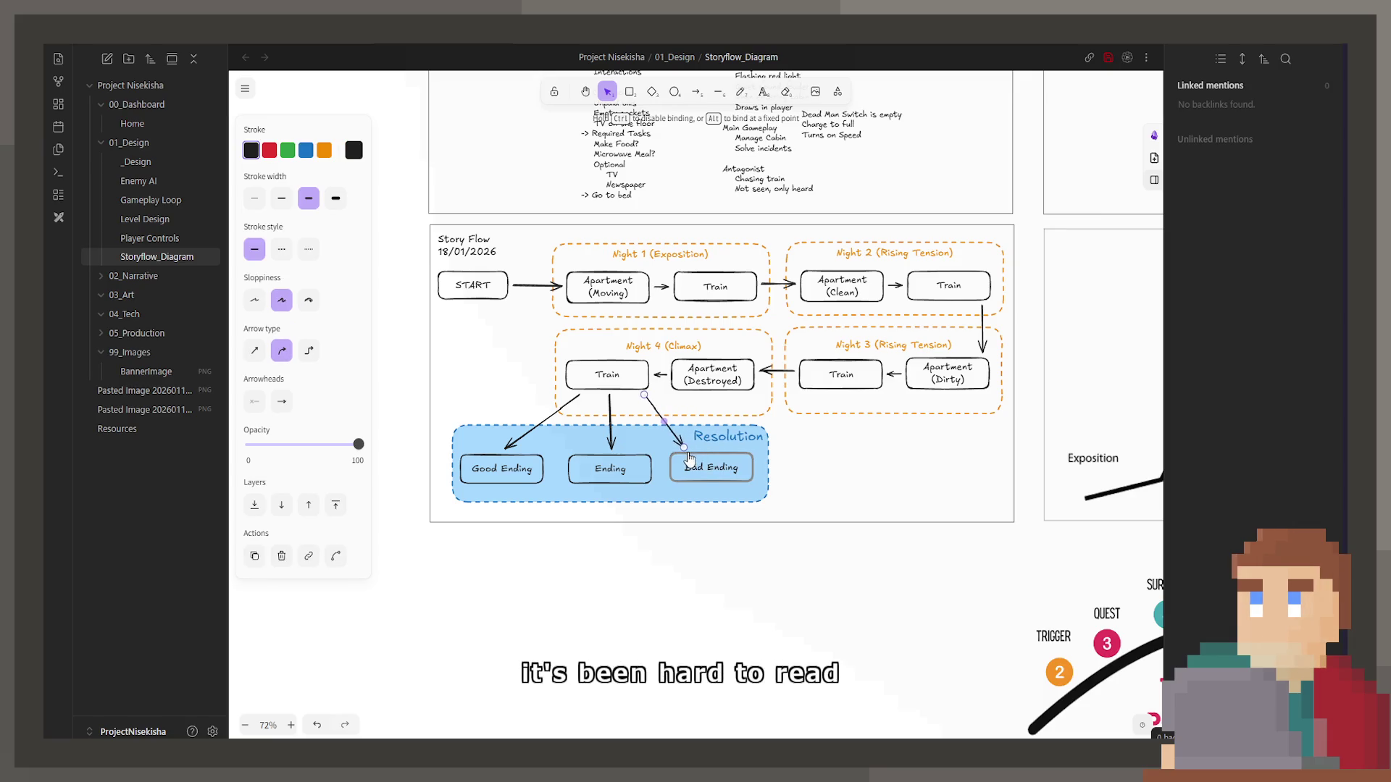
drag(524, 440, 601, 450)
key(Escape)
scroll(738, 528, down, 3)
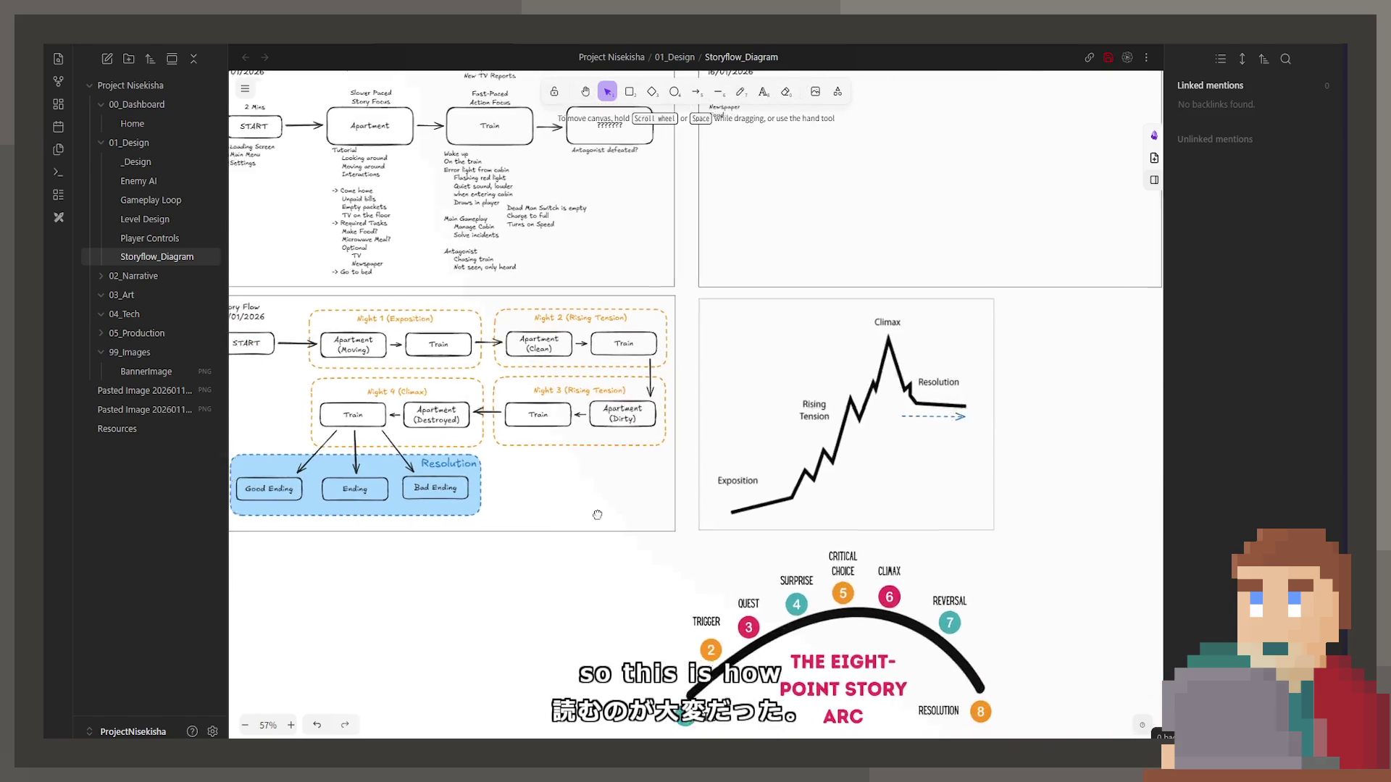
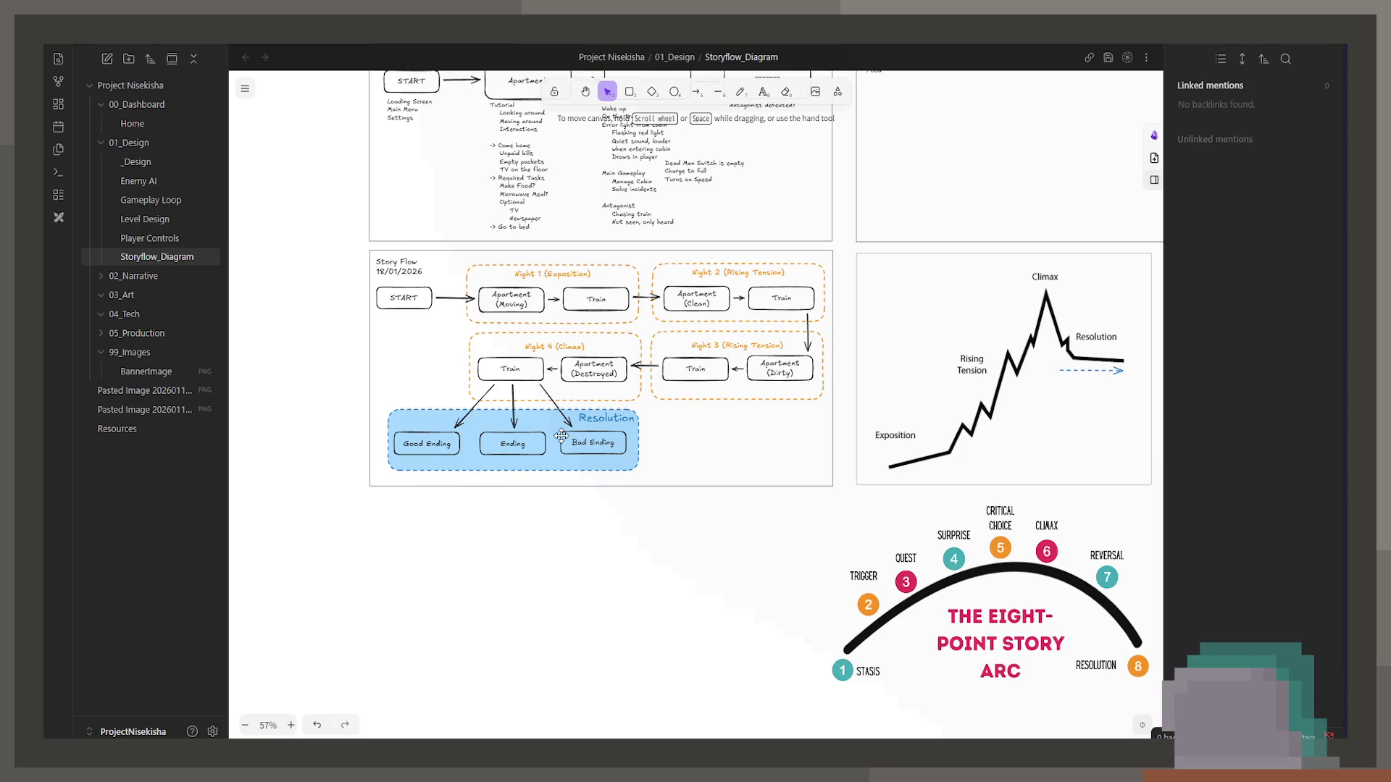
Switch to the Line tool with the L shortcut
key(l)
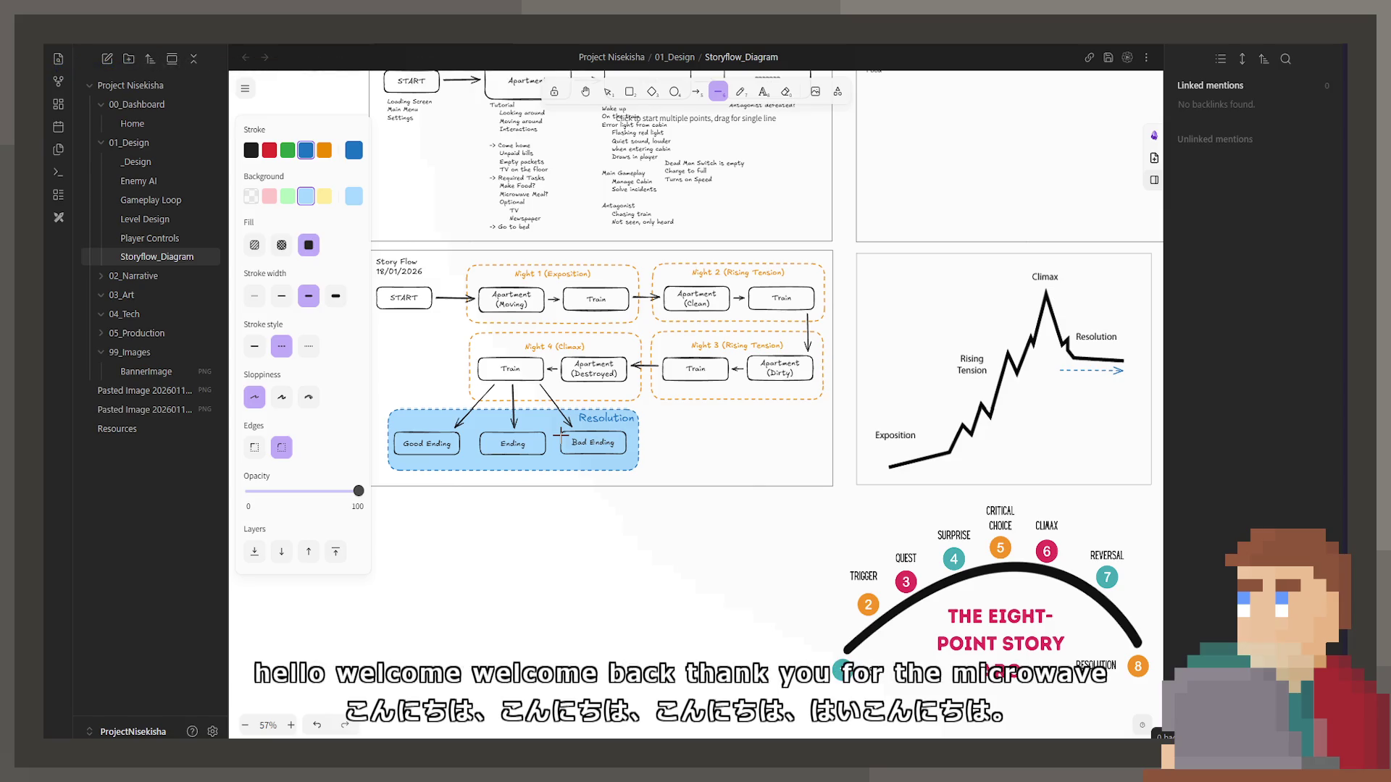
Return to the selection tool and pan over to the Apartment frame
scroll(528, 324, left, 2)
scroll(528, 324, up, 2)
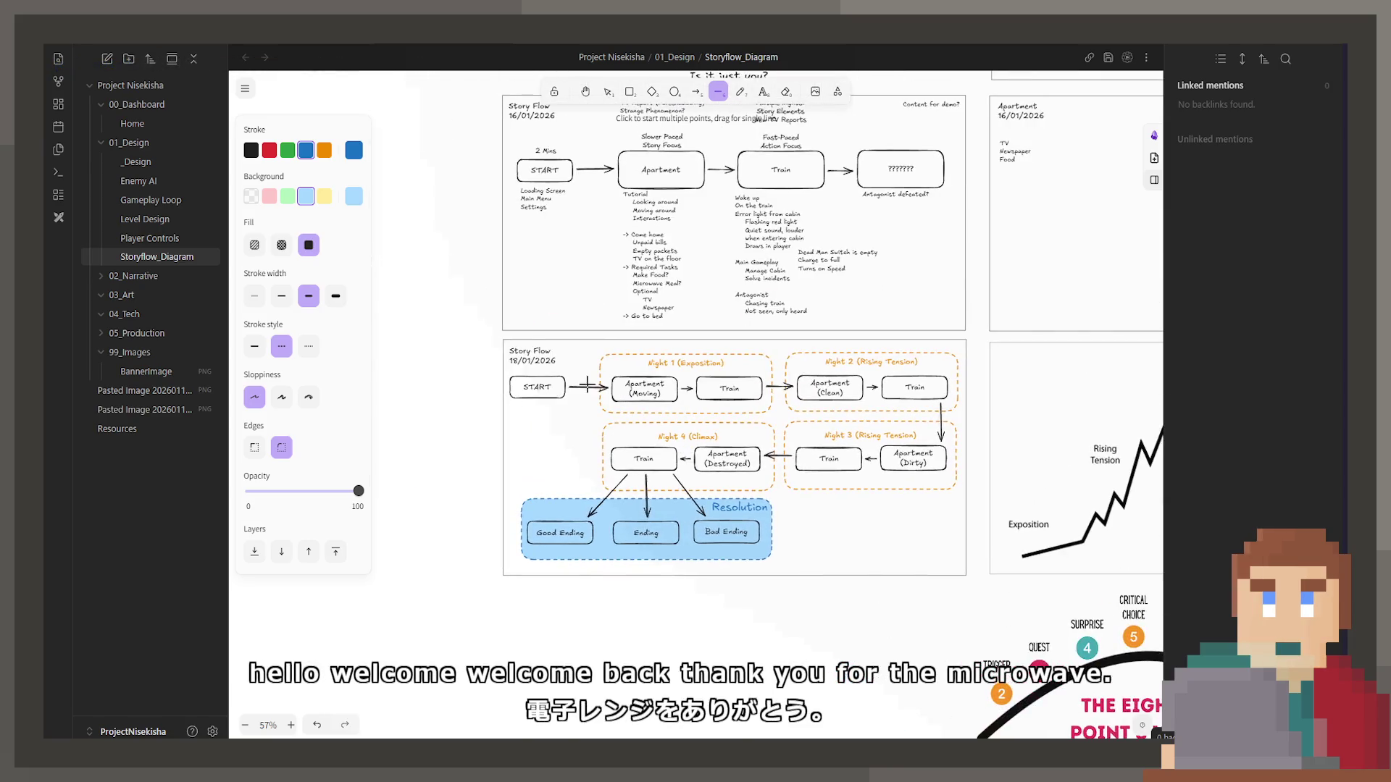
scroll(758, 298, right, 3)
scroll(761, 376, up, 3)
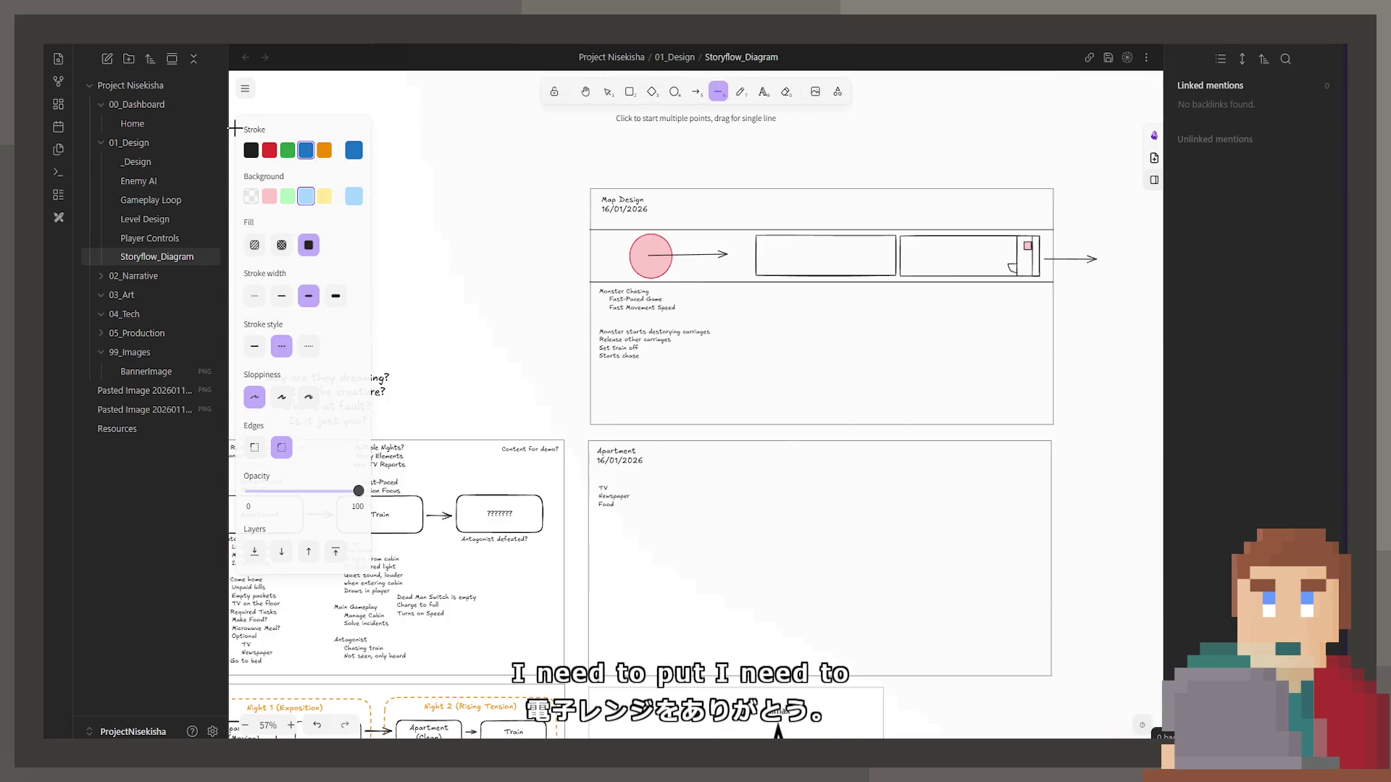
key(v)
scroll(651, 577, up, 3)
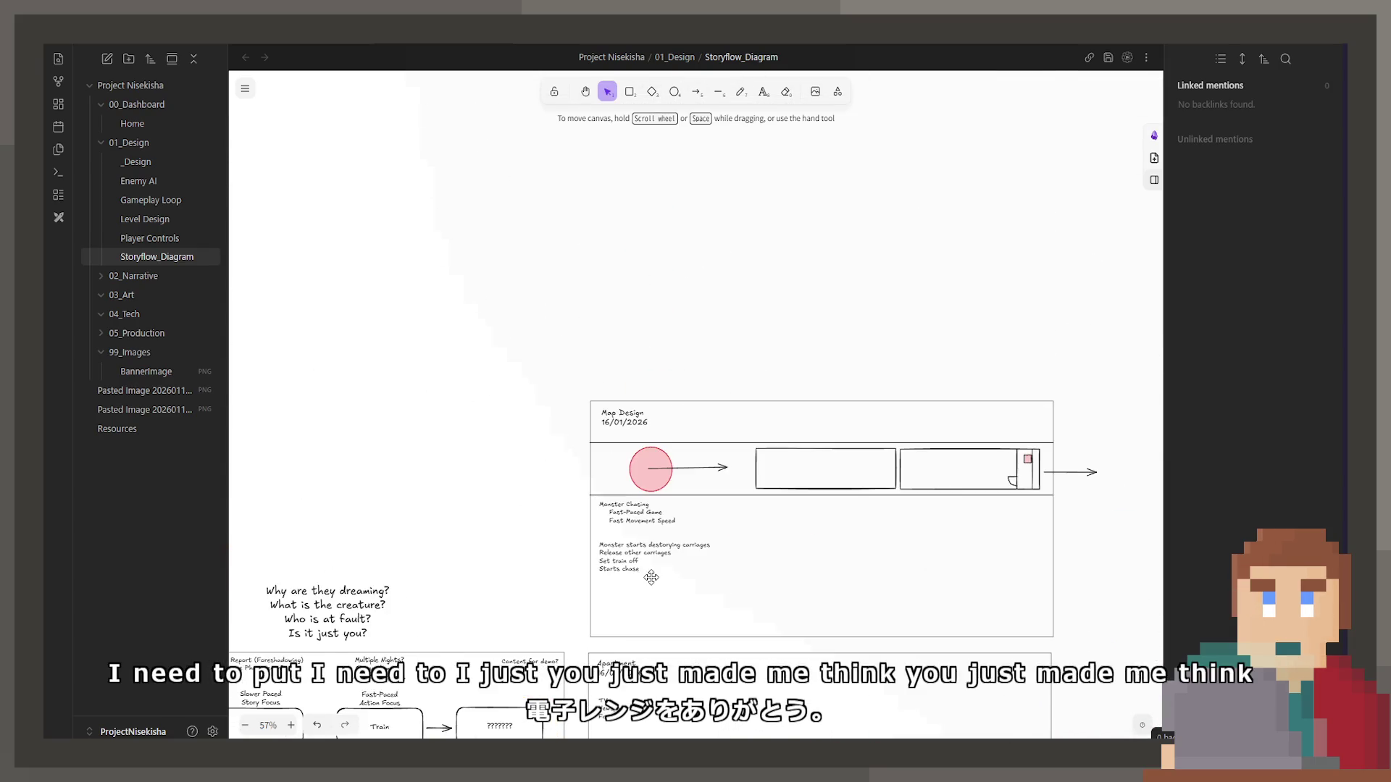
scroll(651, 577, down, 3)
ctrl+scroll(617, 554, up, 3)
Add 'Microwave!!' as a new line after Food in the Apartment item list
double_click(645, 555)
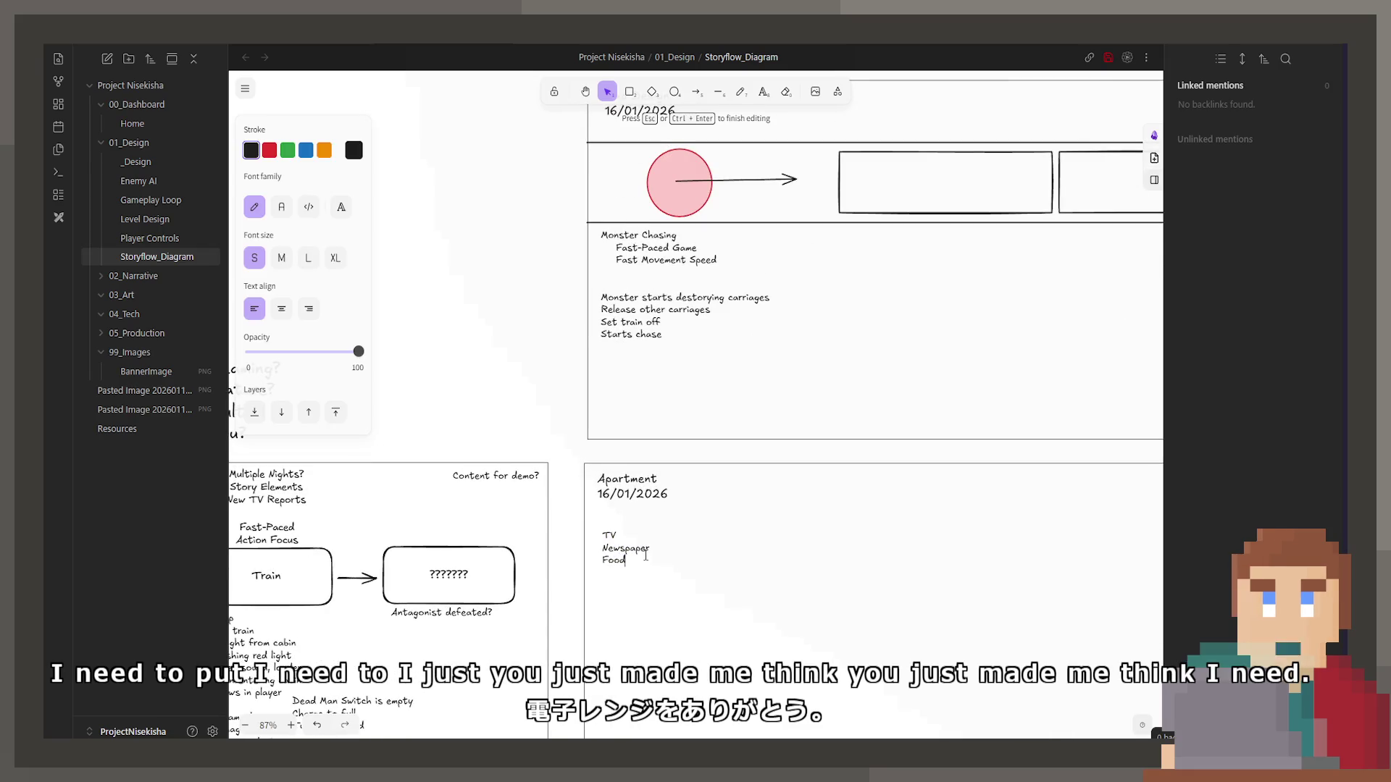
key(Return)
text(Microwave)
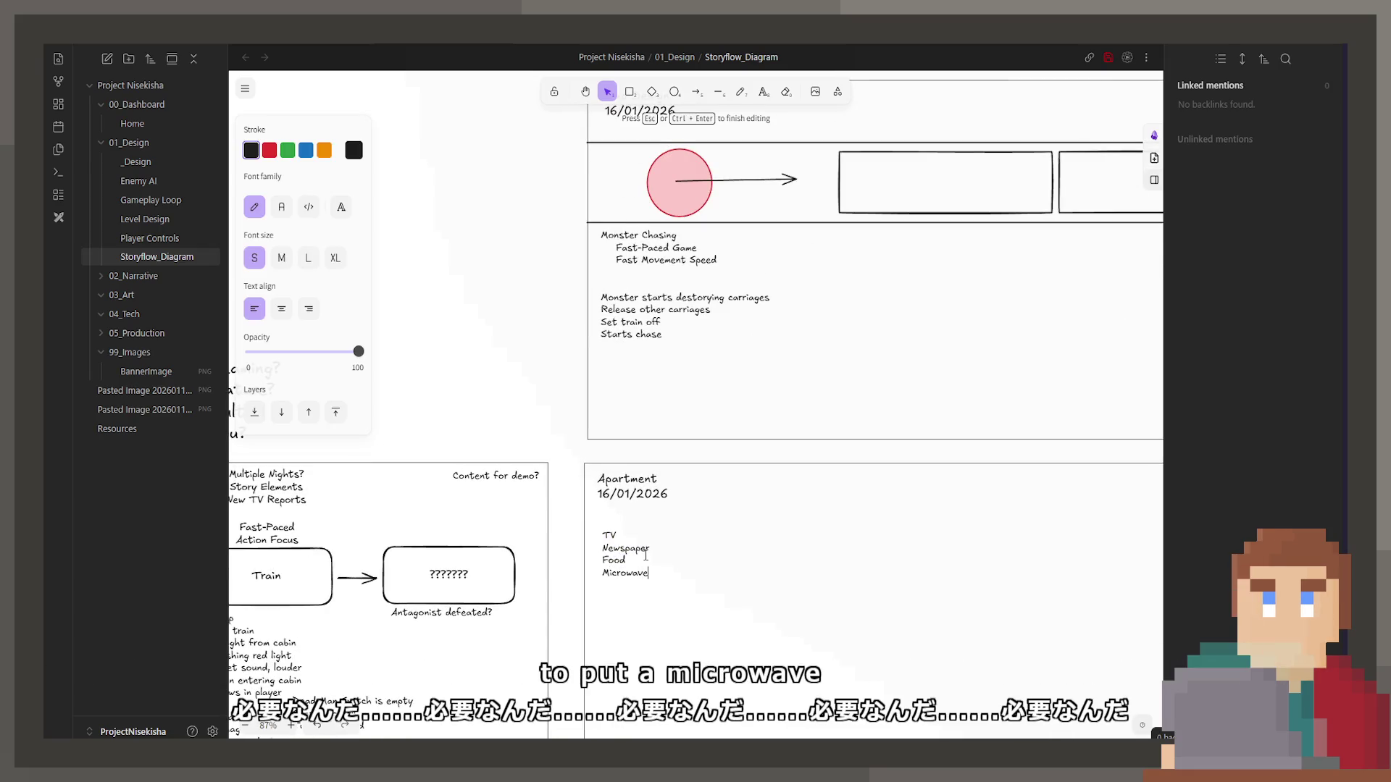
text(!!)
click(581, 437)
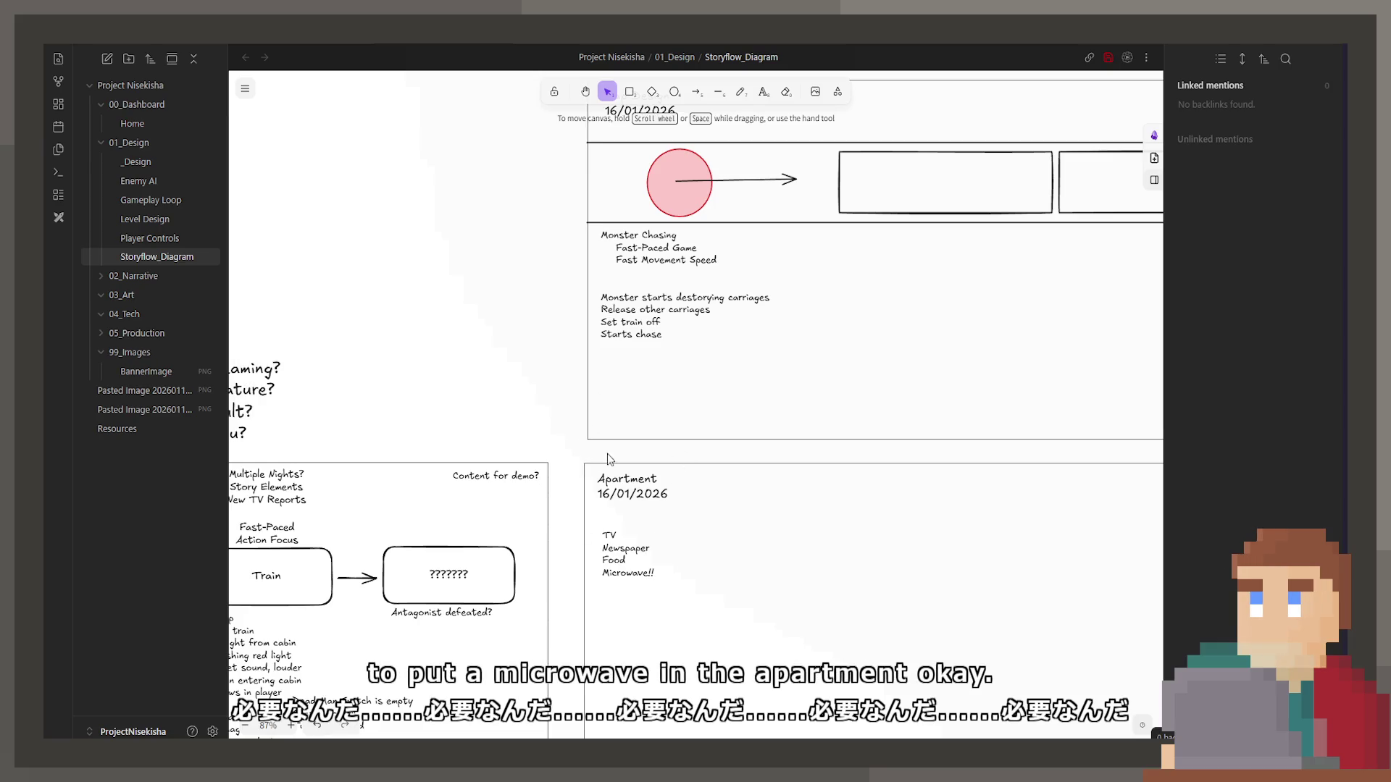
scroll(582, 437, down, 10)
scroll(837, 556, down, 3)
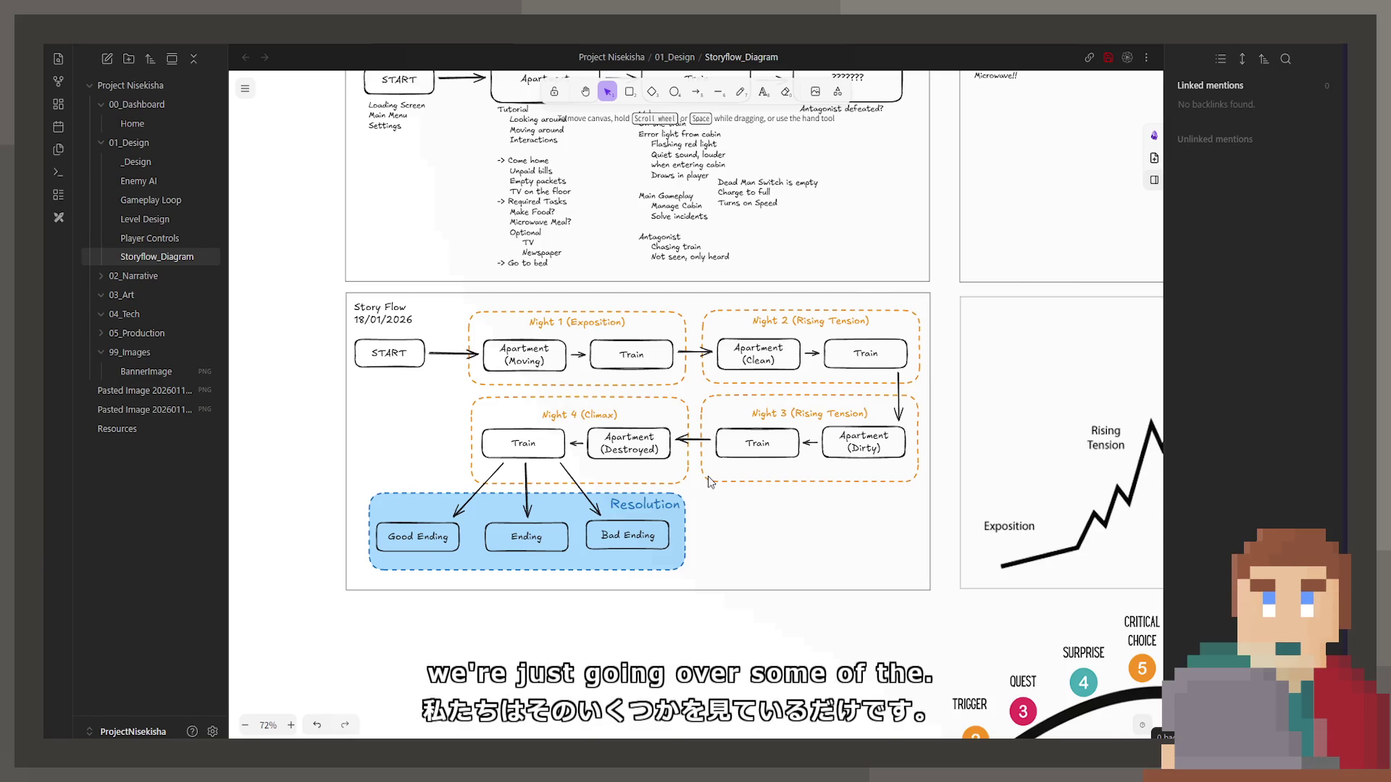
scroll(707, 476, up, 2)
scroll(730, 505, down, 1)
scroll(739, 500, right, 5)
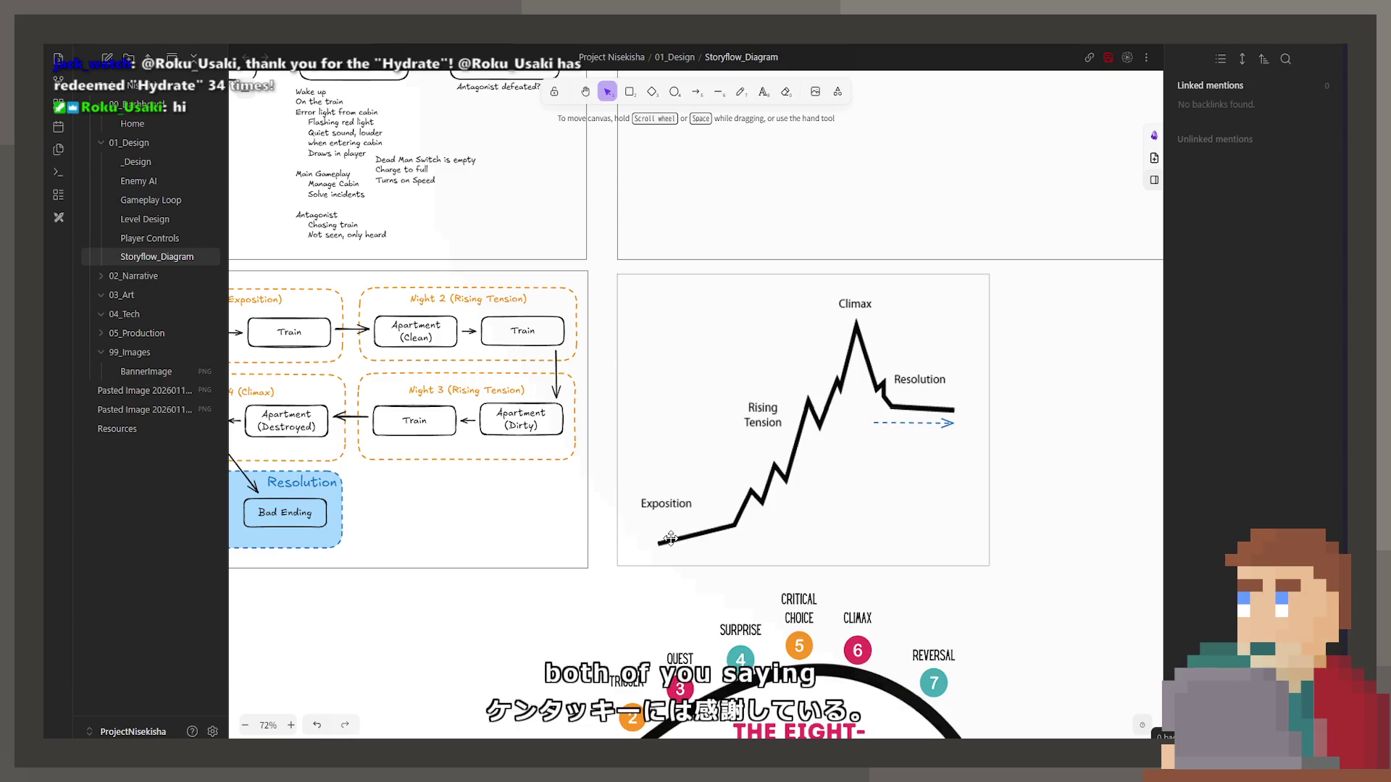
scroll(671, 544, left, 3)
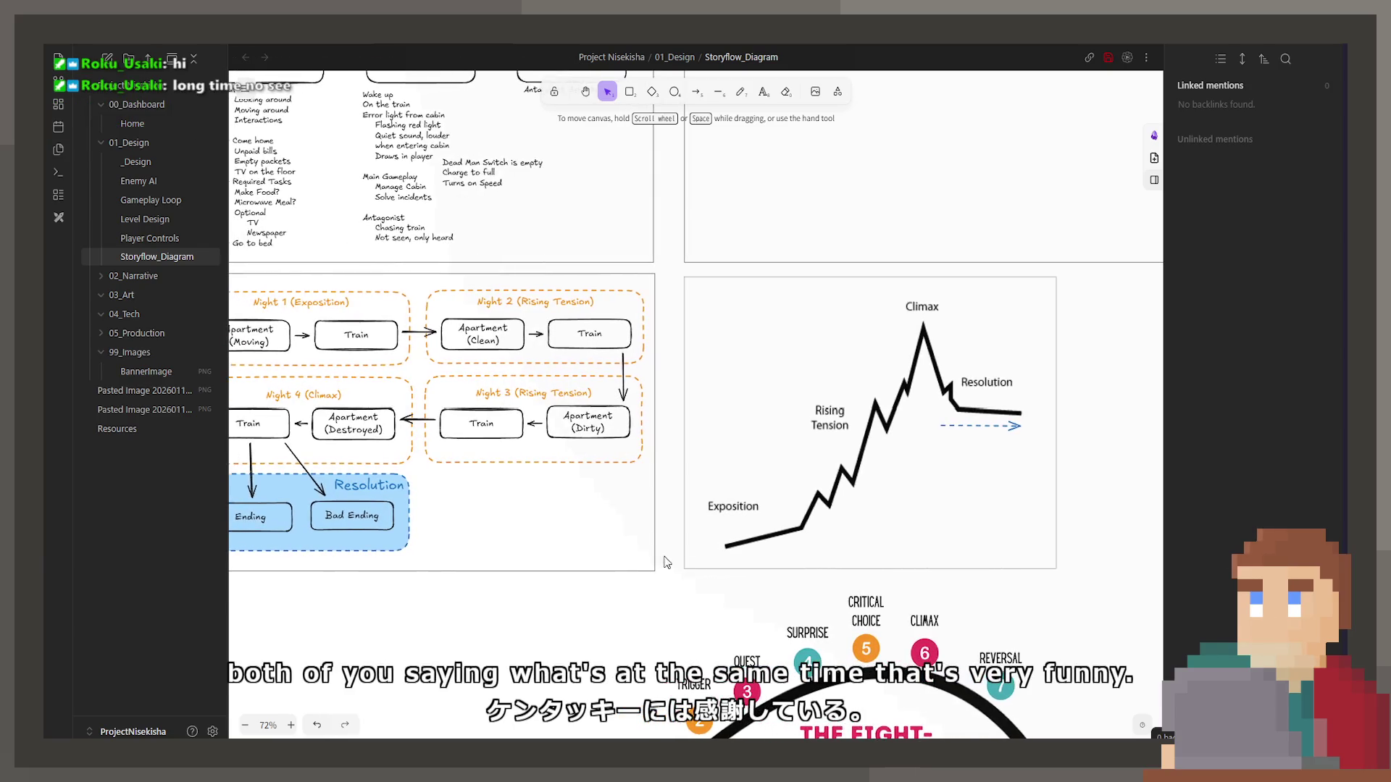
scroll(671, 550, down, 3)
scroll(671, 549, left, 3)
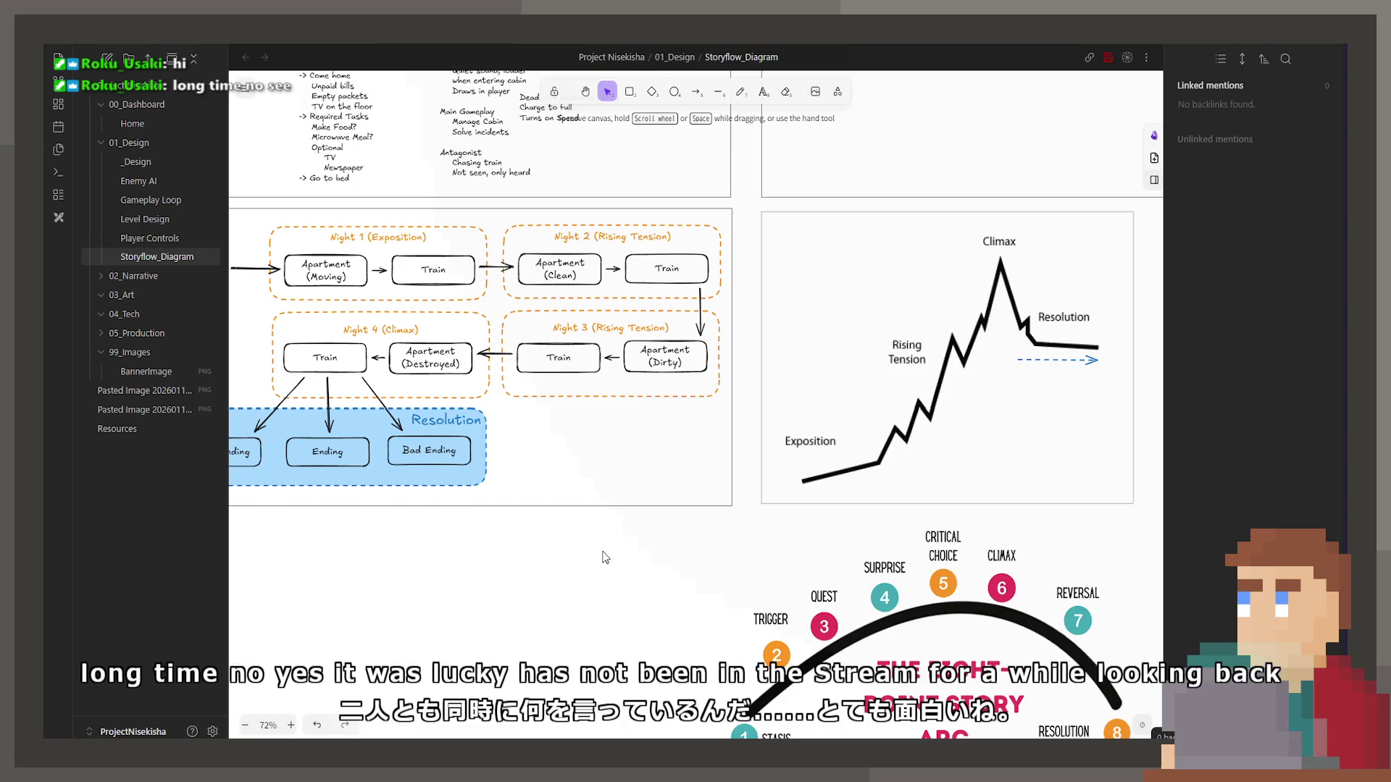
scroll(746, 429, left, 10)
scroll(746, 429, up, 1)
scroll(747, 430, up, 2)
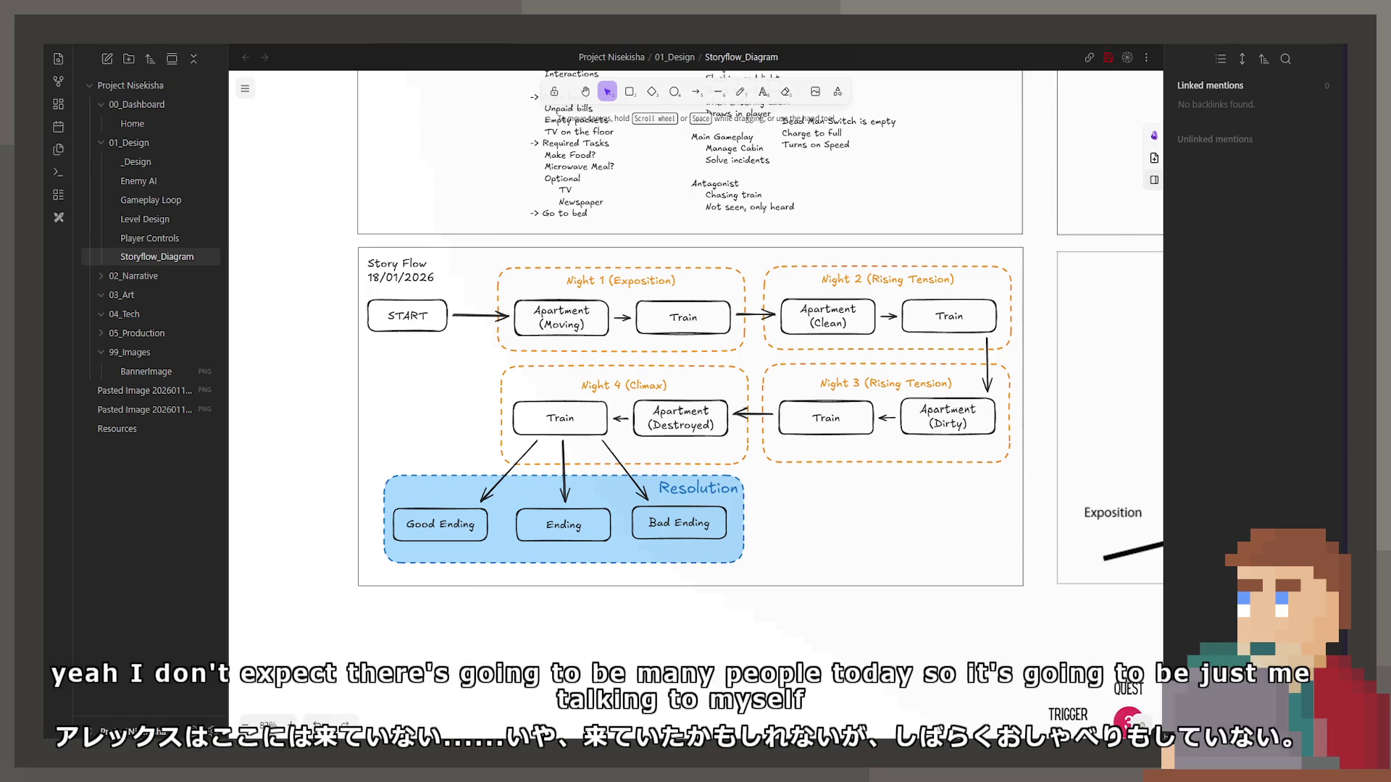
scroll(761, 410, right, 10)
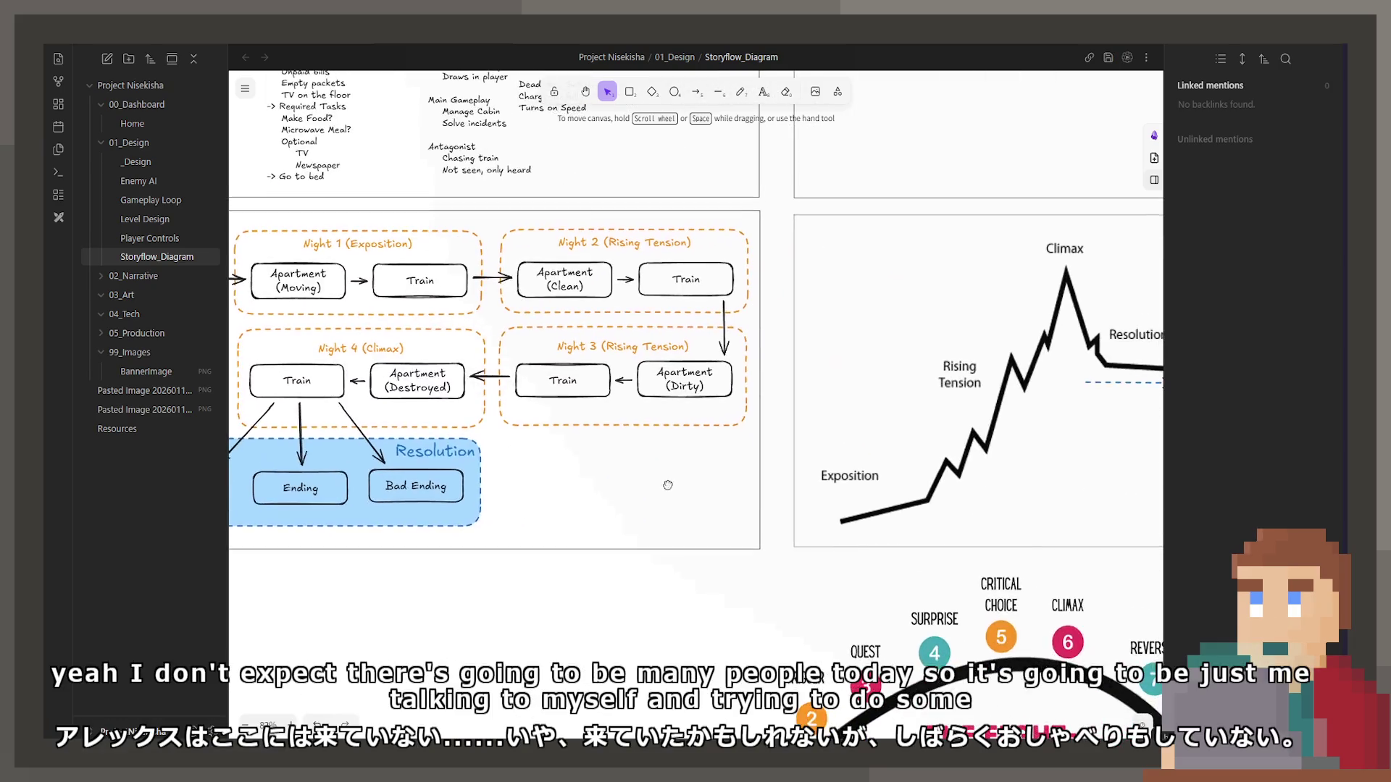
scroll(760, 411, down, 1)
scroll(761, 411, down, 4)
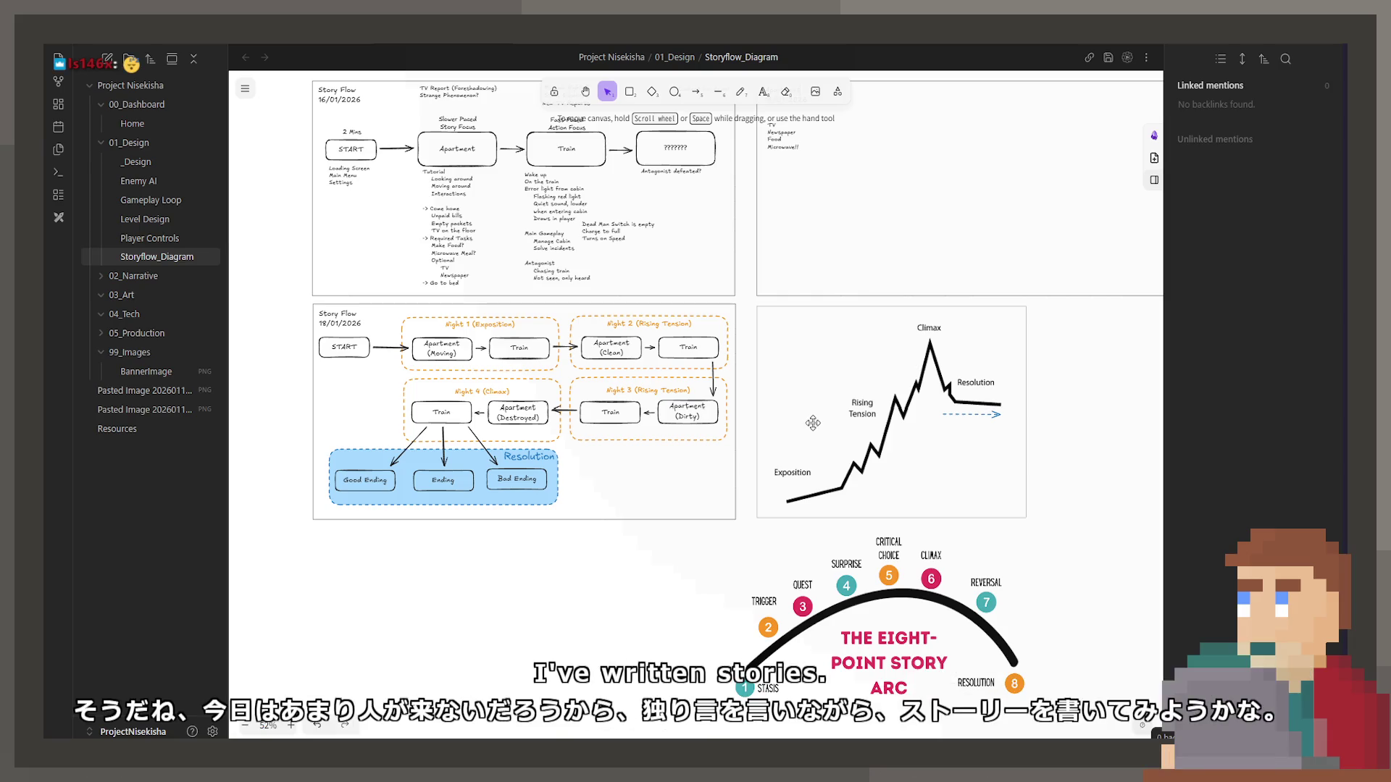
scroll(812, 424, up, 7)
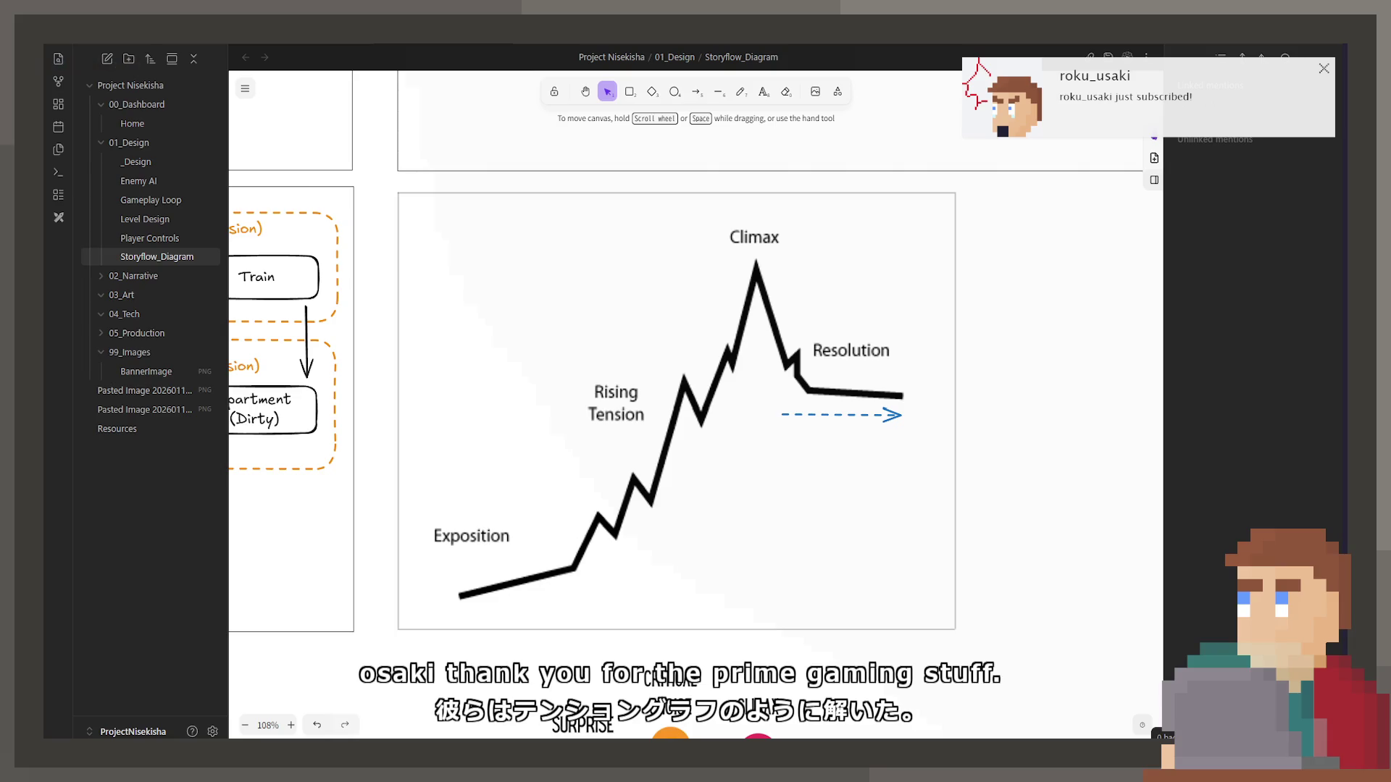
scroll(677, 406, down, 2)
scroll(752, 474, down, 6)
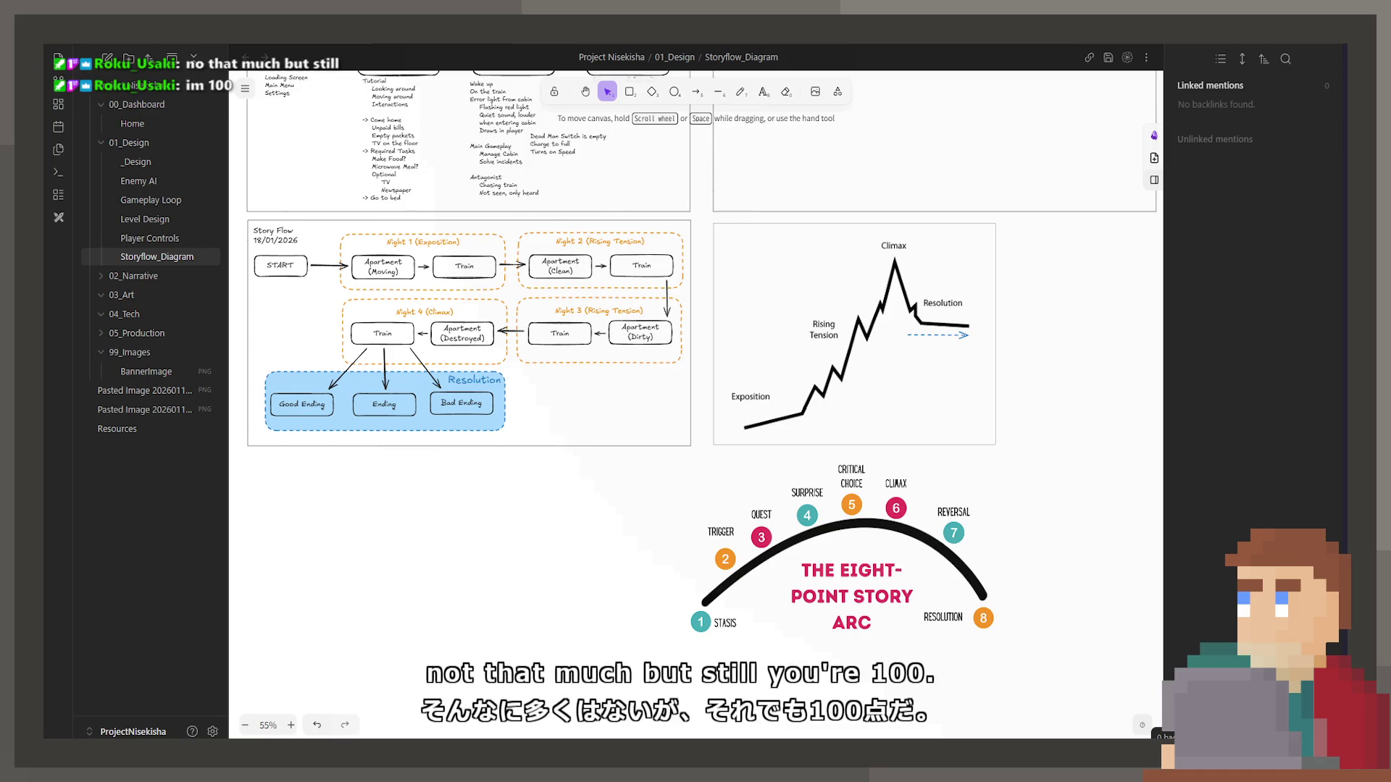
scroll(728, 430, up, 4)
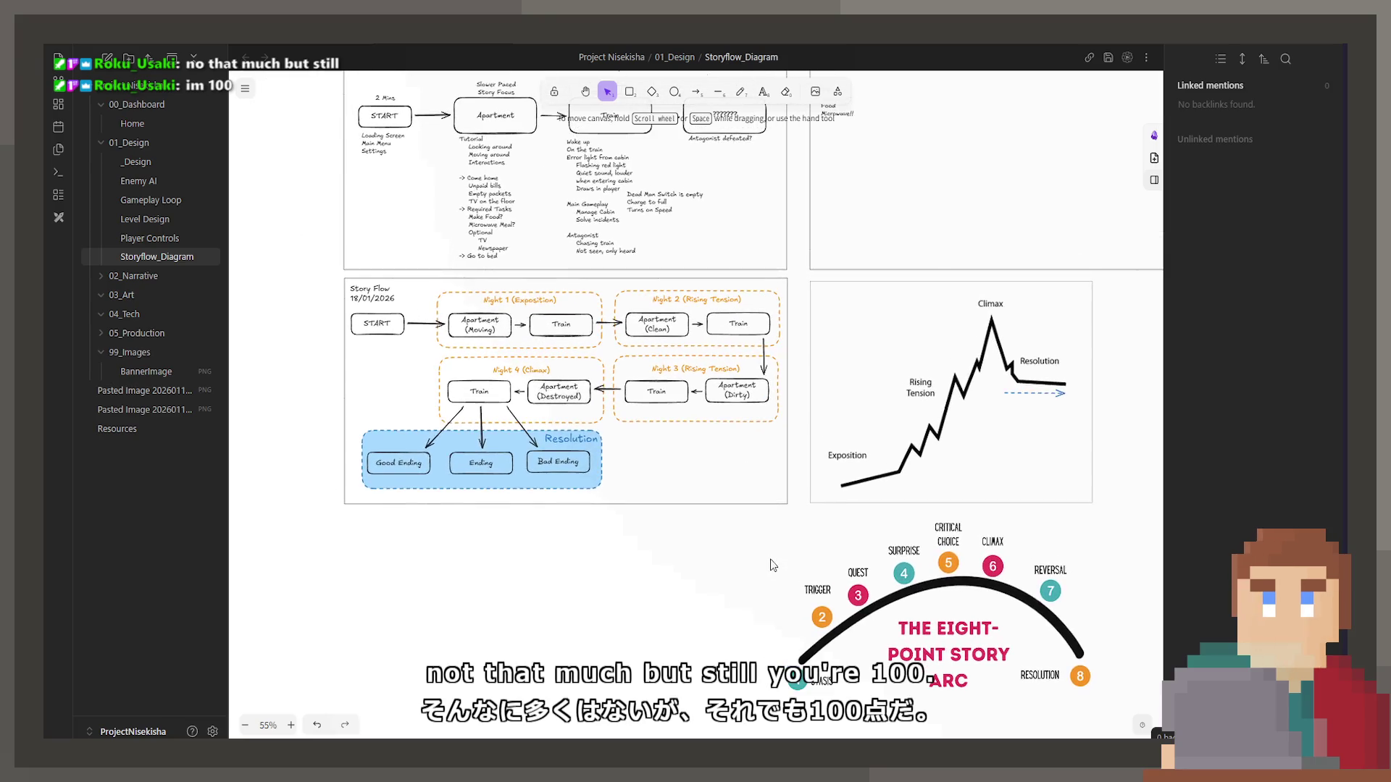
scroll(957, 488, up, 3)
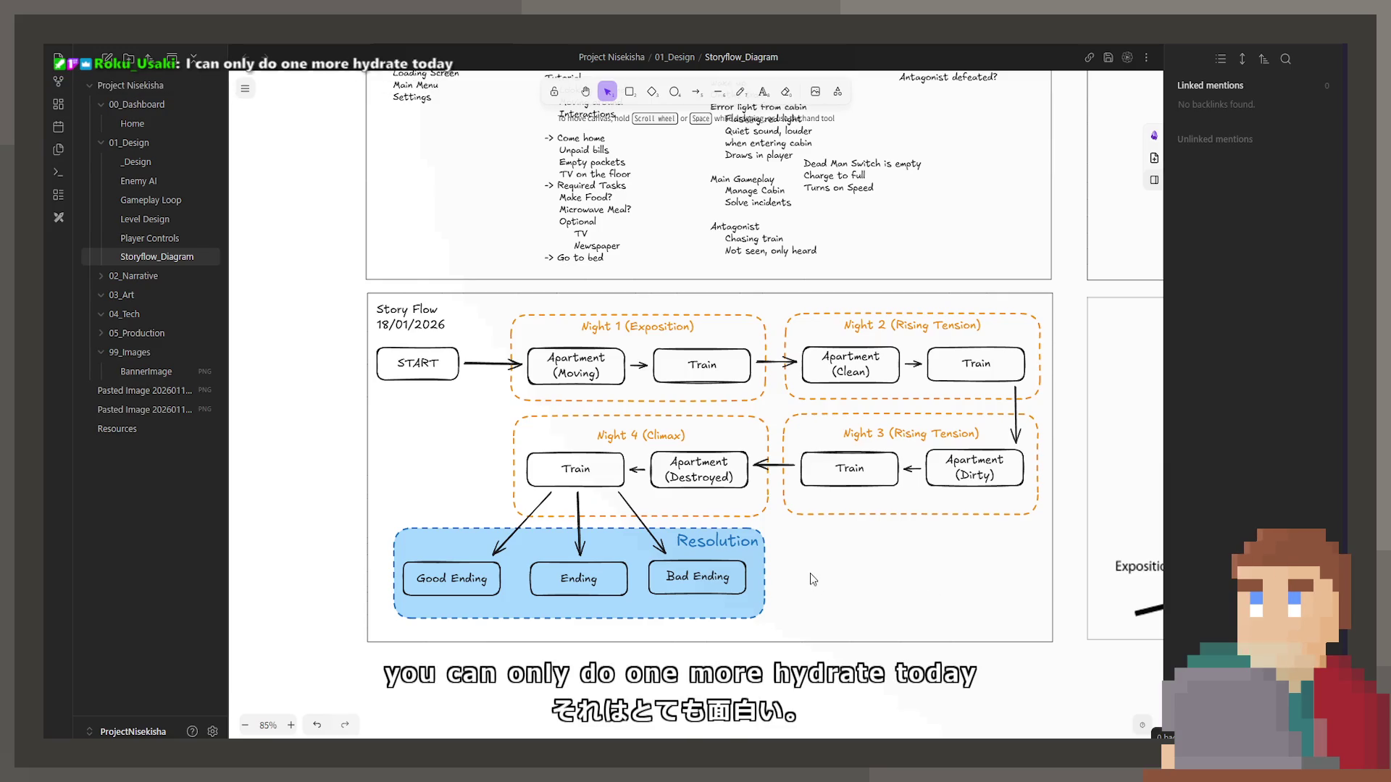
scroll(810, 572, right, 9)
scroll(763, 532, down, 1)
scroll(795, 503, left, 3)
scroll(966, 416, down, 2)
scroll(776, 328, up, 2)
scroll(1000, 507, up, 3)
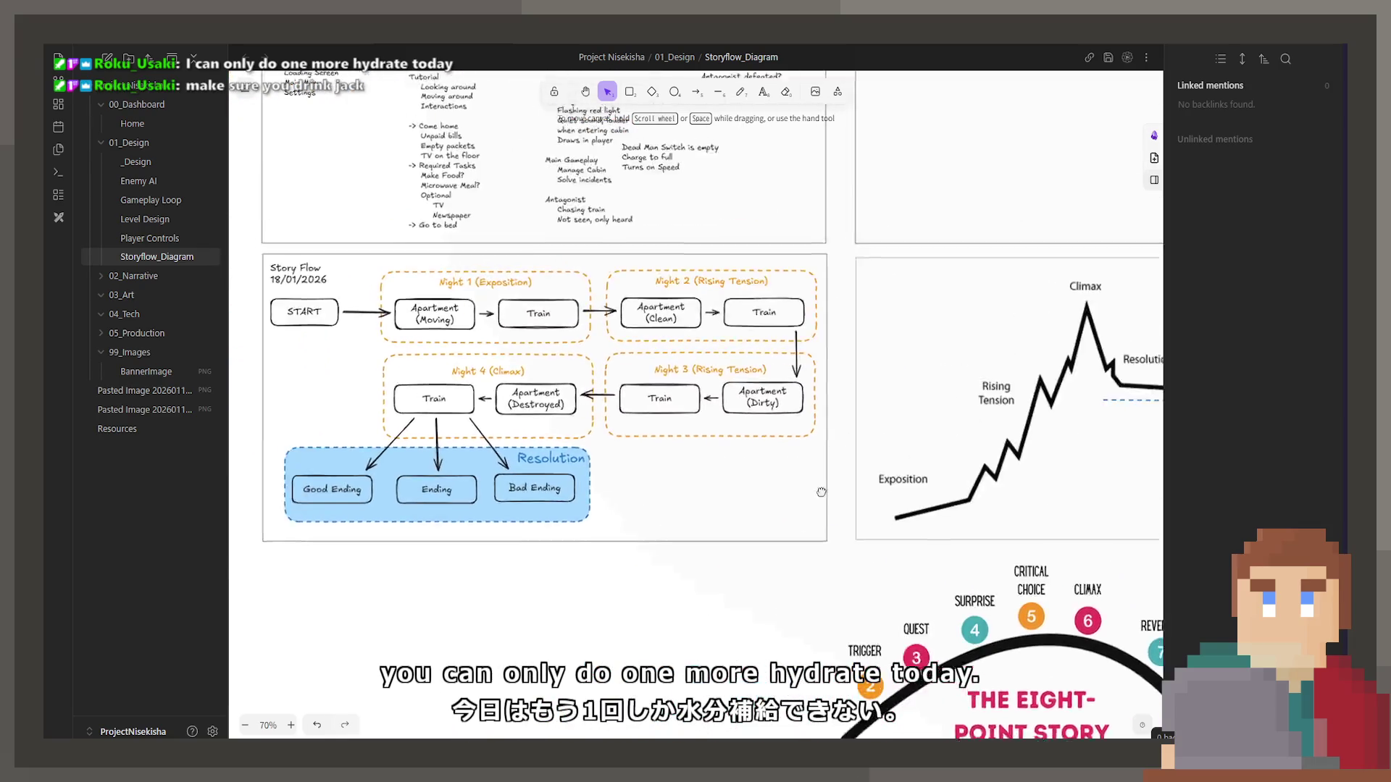
scroll(942, 543, left, 3)
scroll(898, 573, up, 1)
scroll(873, 592, up, 1)
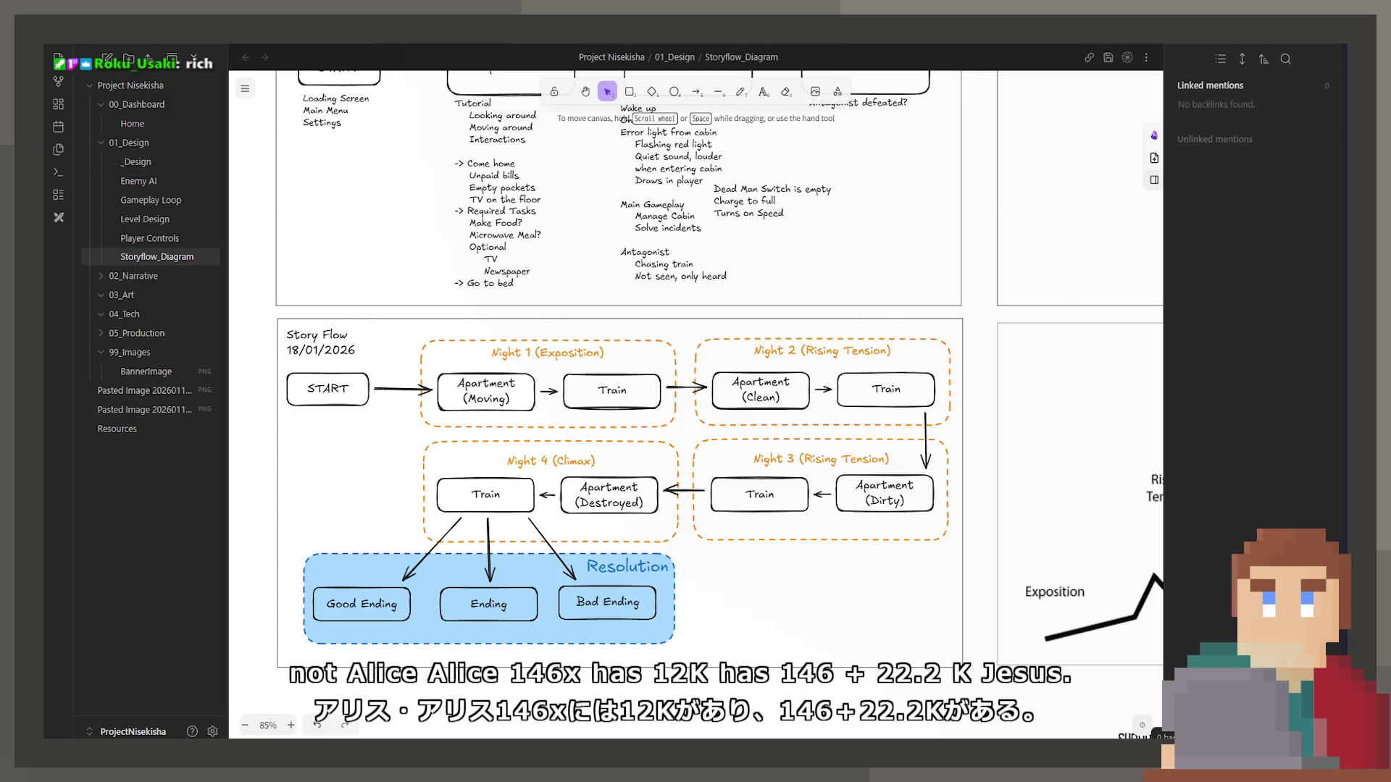
scroll(748, 448, right, 10)
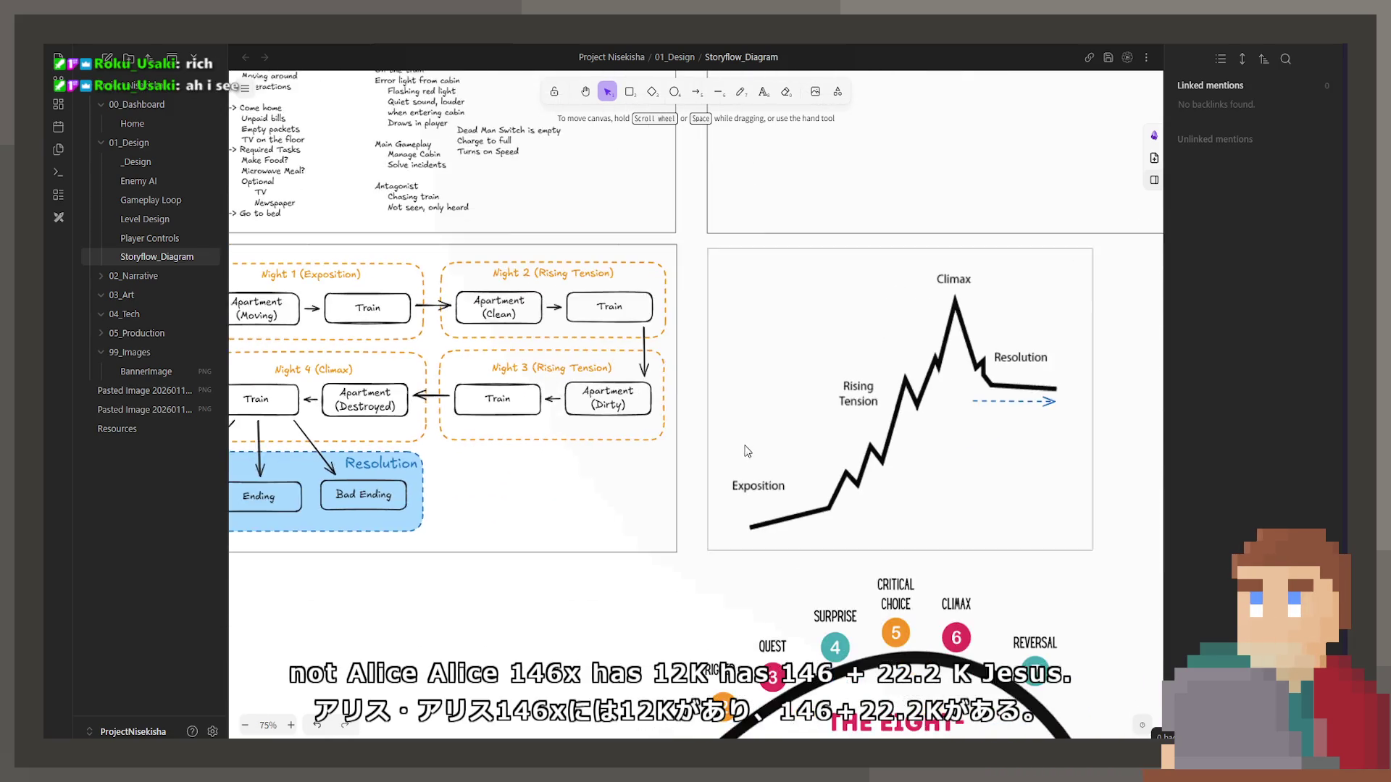
scroll(748, 447, left, 2)
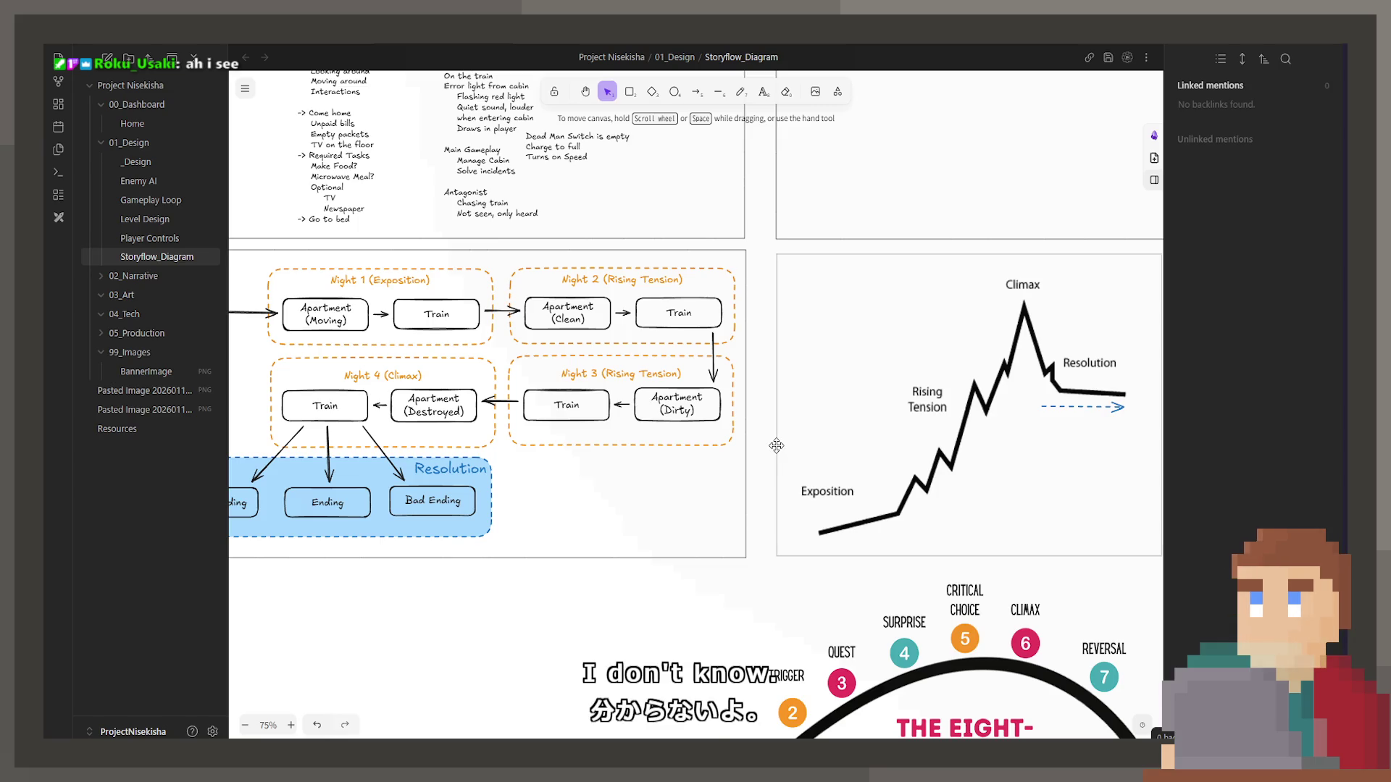
scroll(777, 446, up, 2)
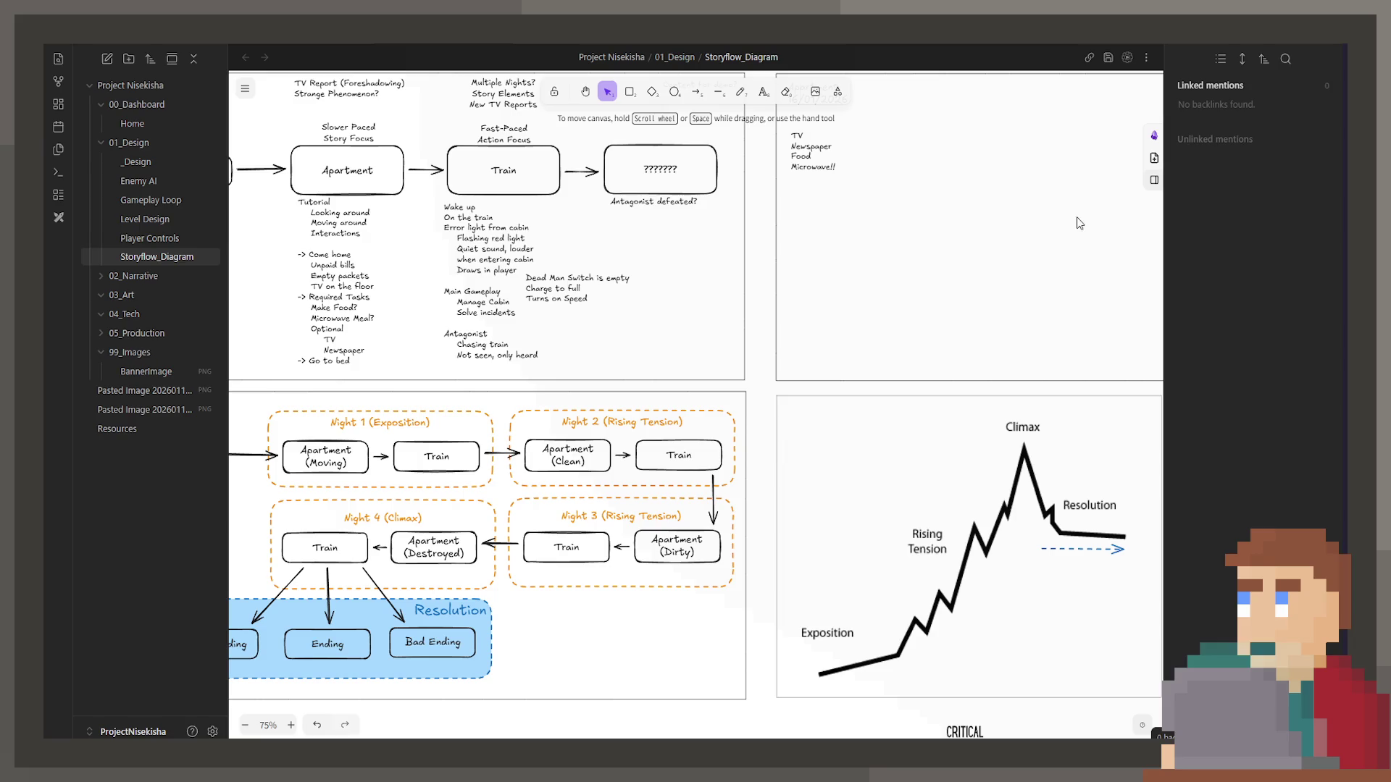
scroll(850, 437, up, 3)
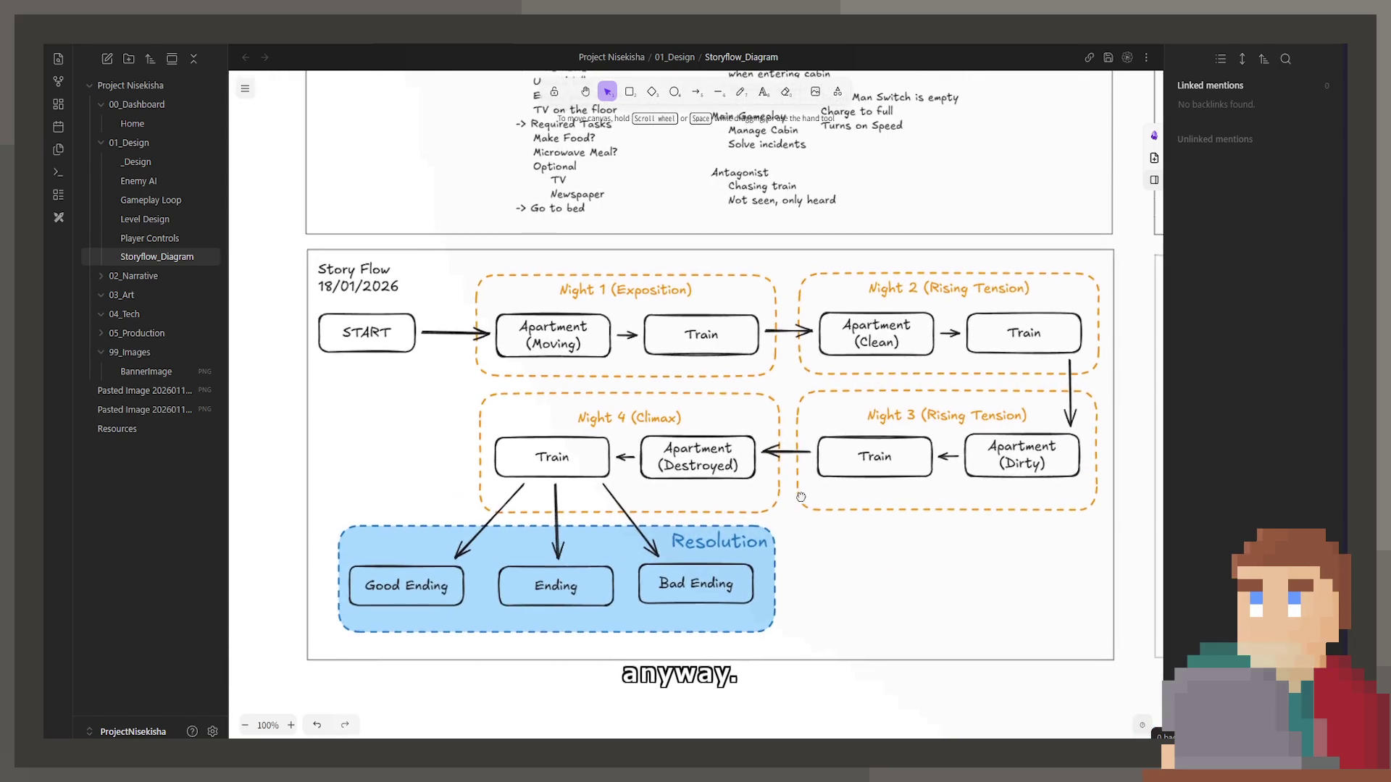
click(580, 293)
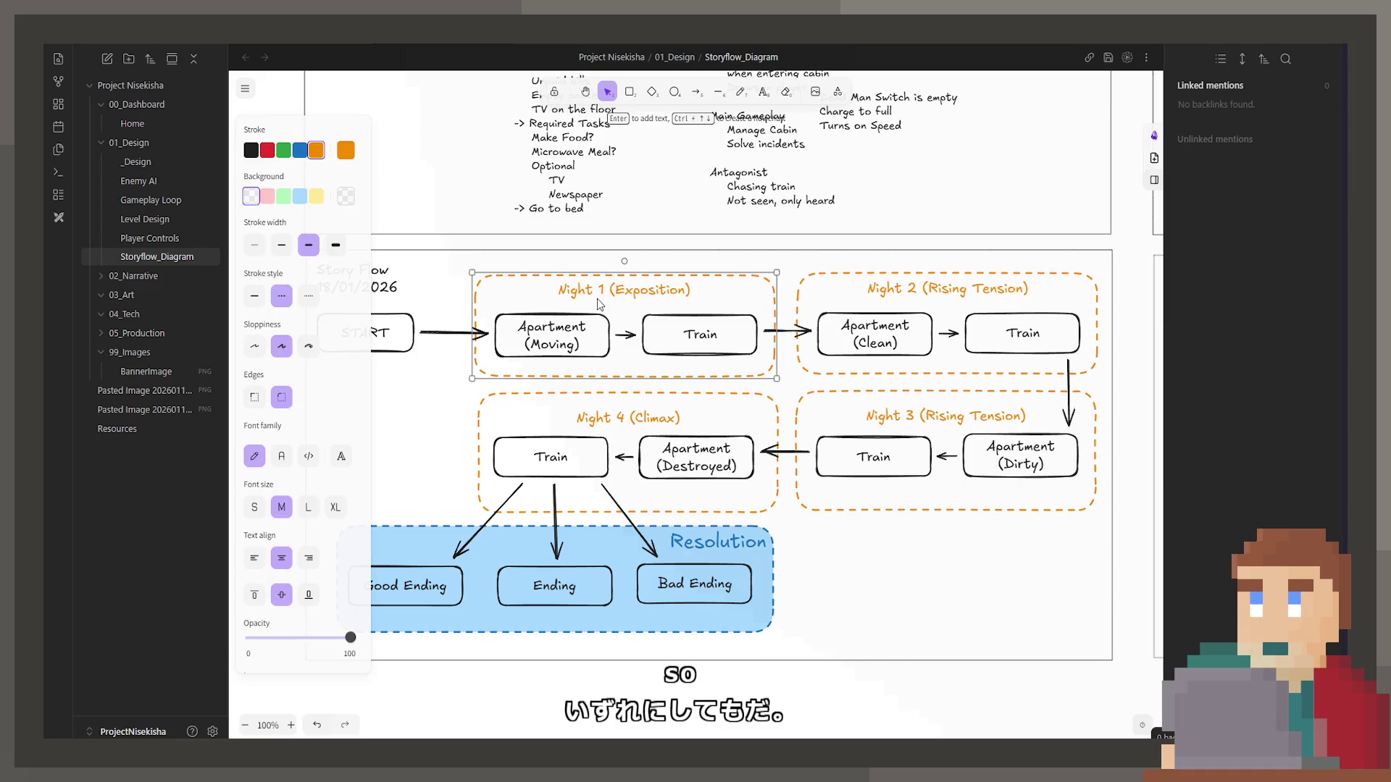
scroll(644, 416, left, 3)
click(656, 334)
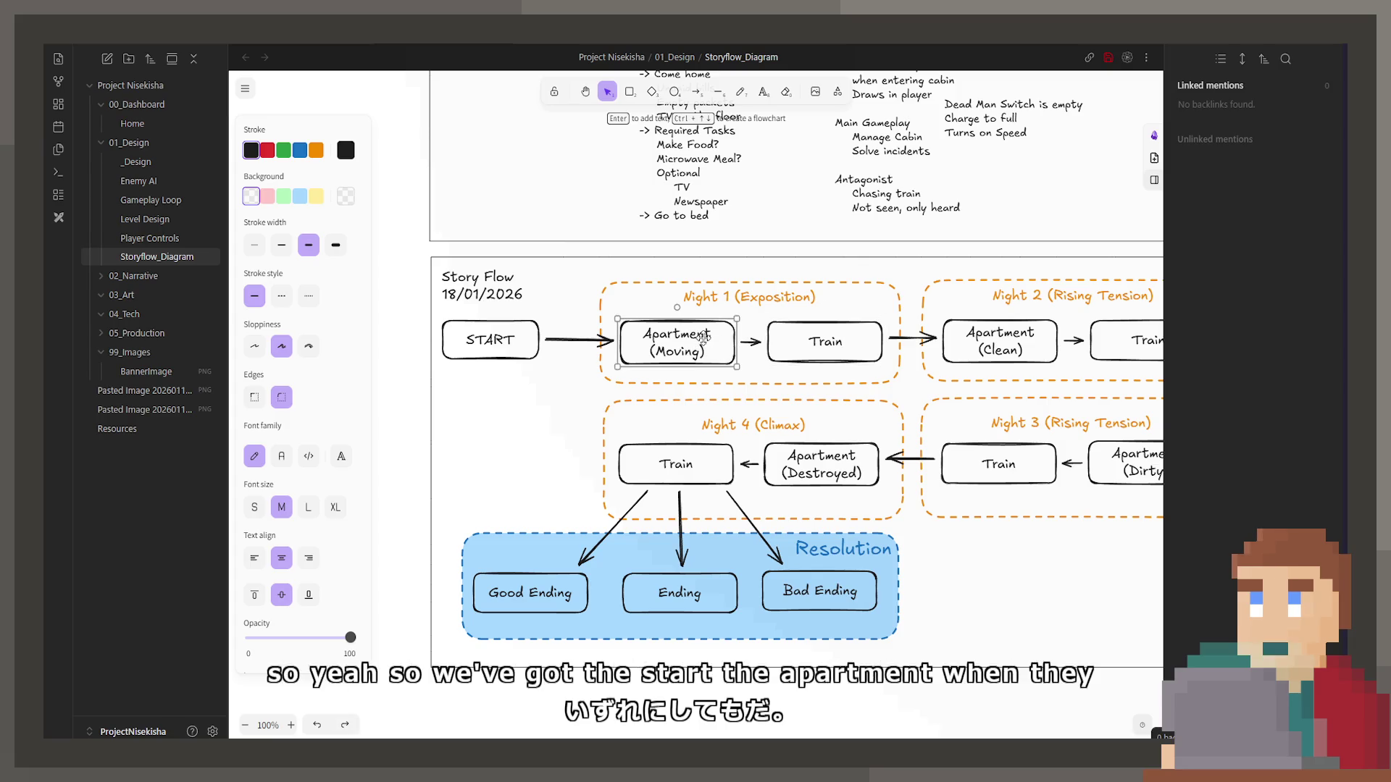
click(862, 354)
scroll(869, 355, right, 2)
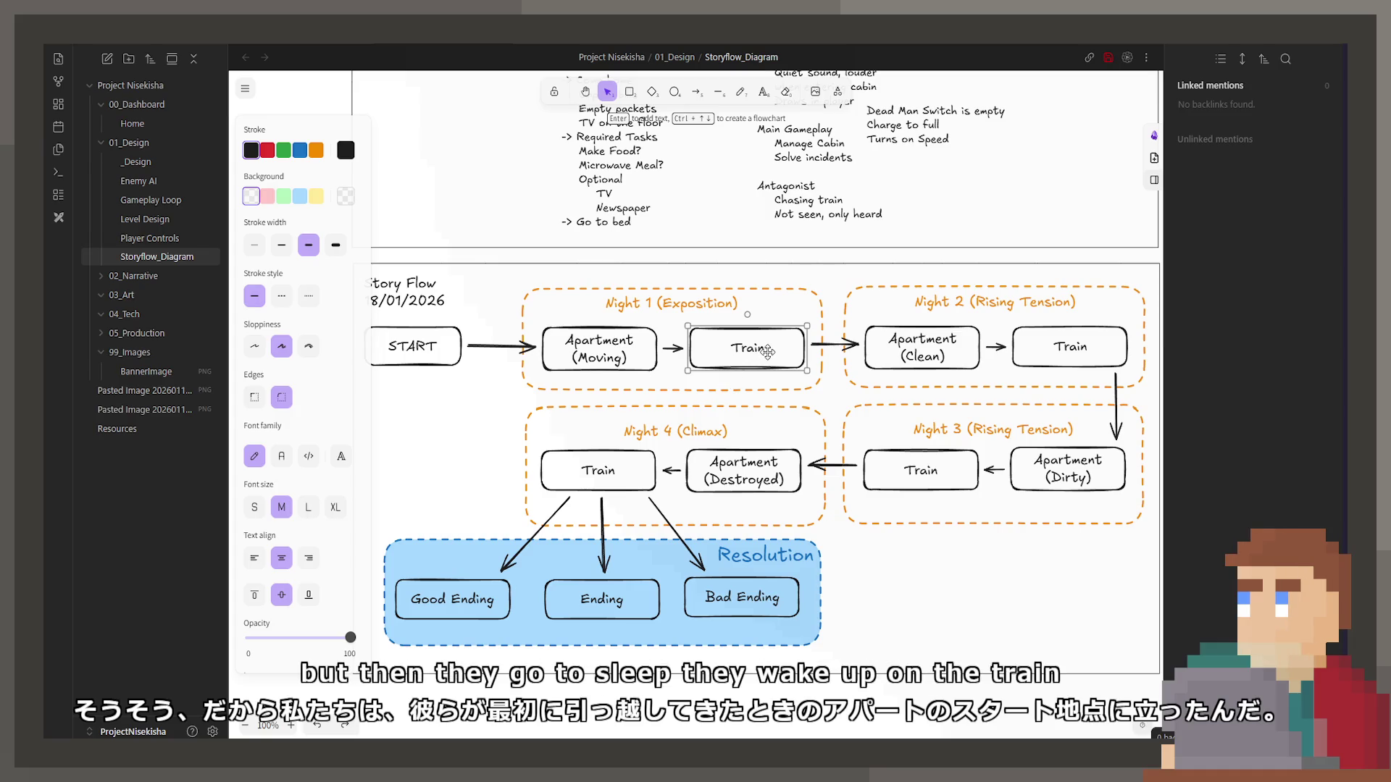
click(638, 359)
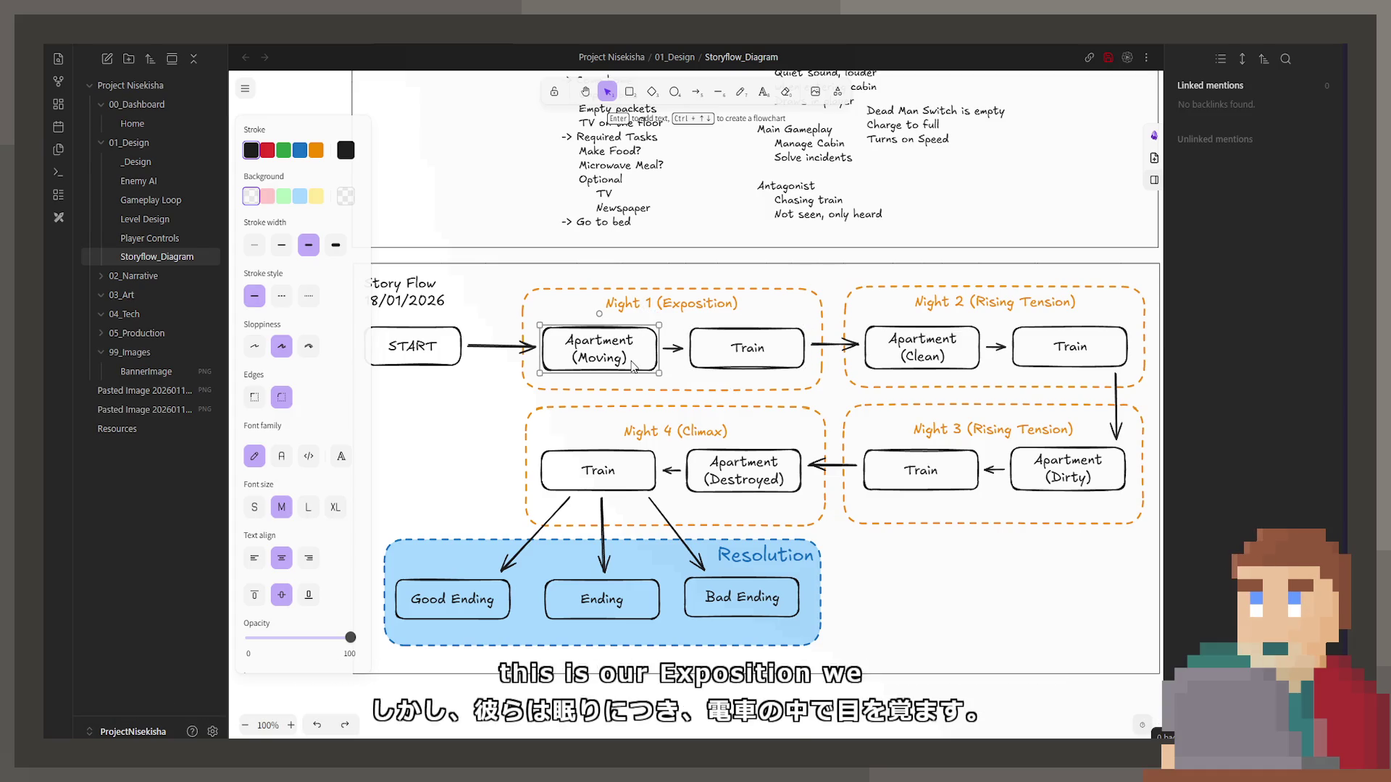
click(762, 343)
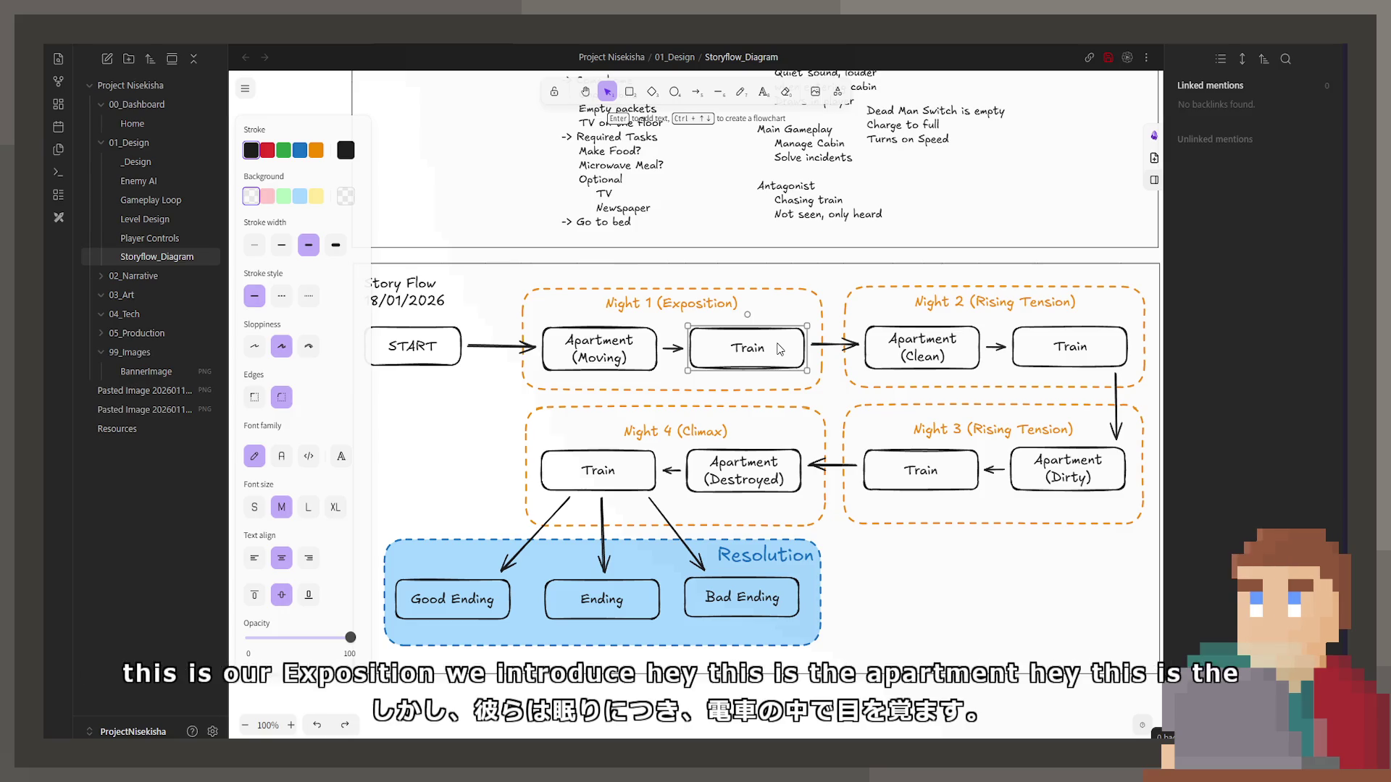
scroll(765, 344, right, 5)
click(767, 368)
scroll(752, 415, up, 1)
click(613, 386)
click(795, 401)
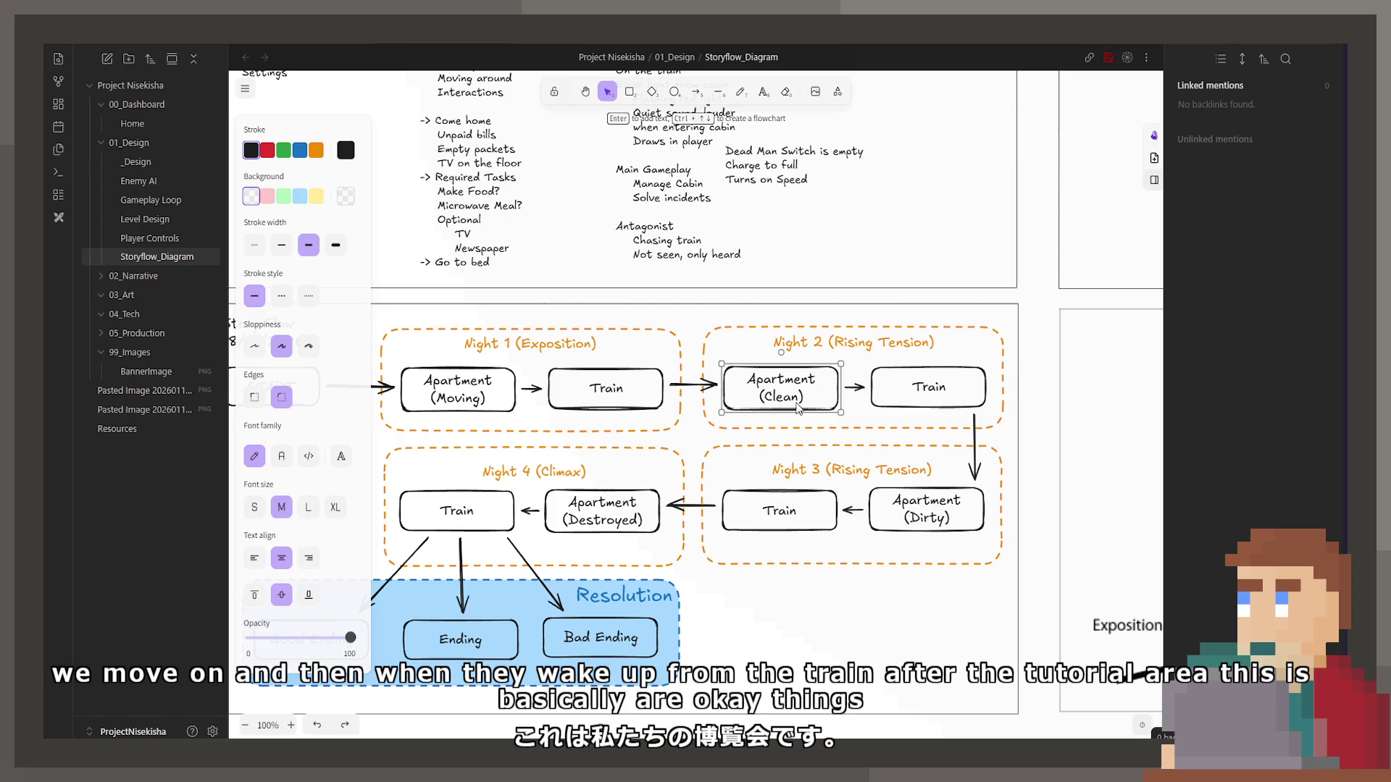
drag(797, 408, 726, 404)
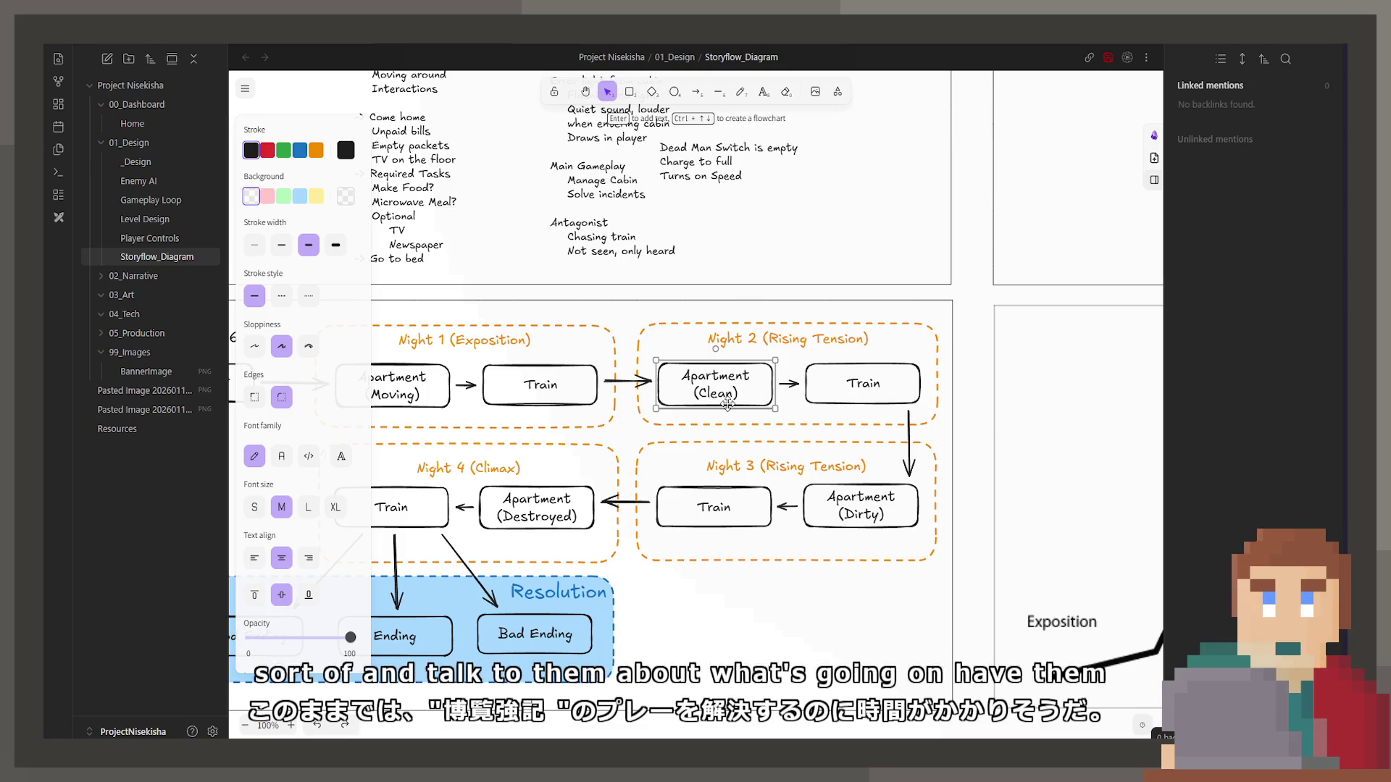
click(836, 396)
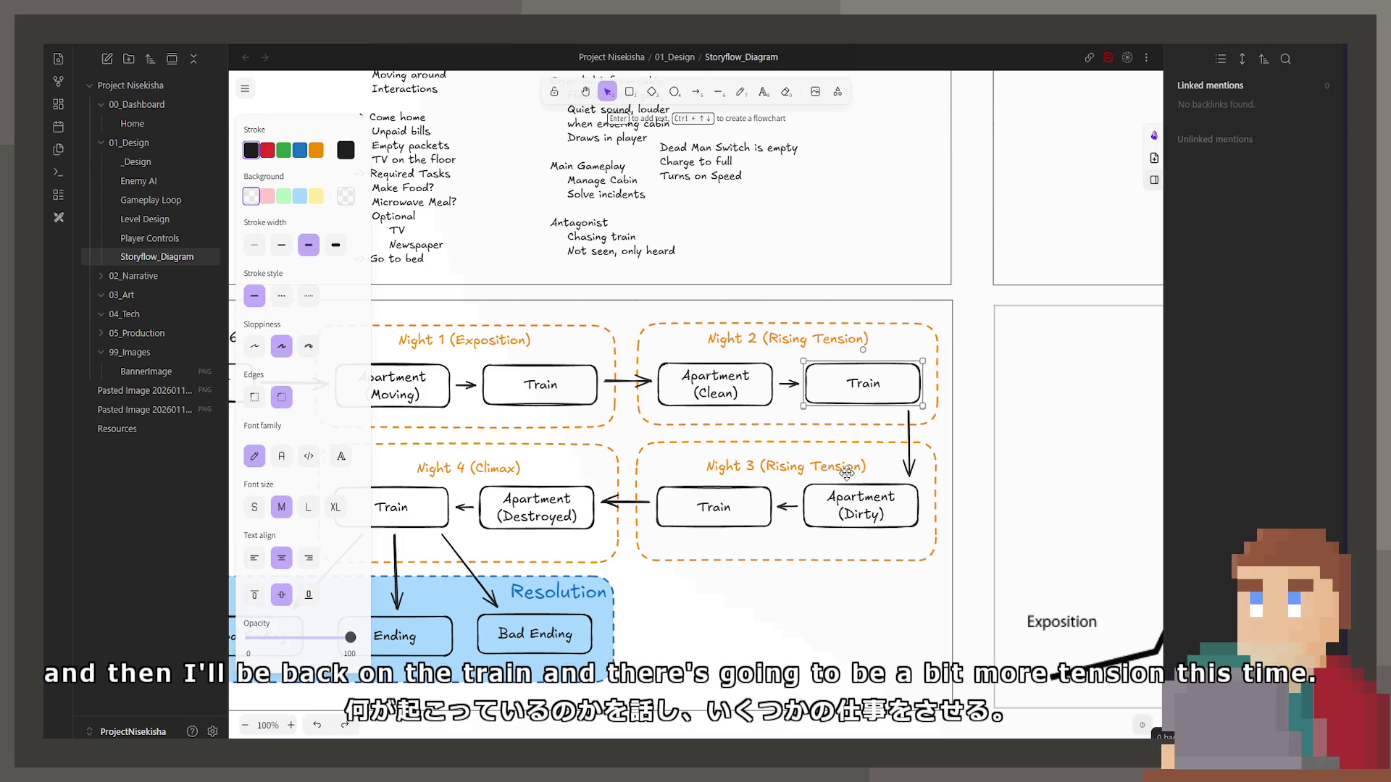
click(861, 499)
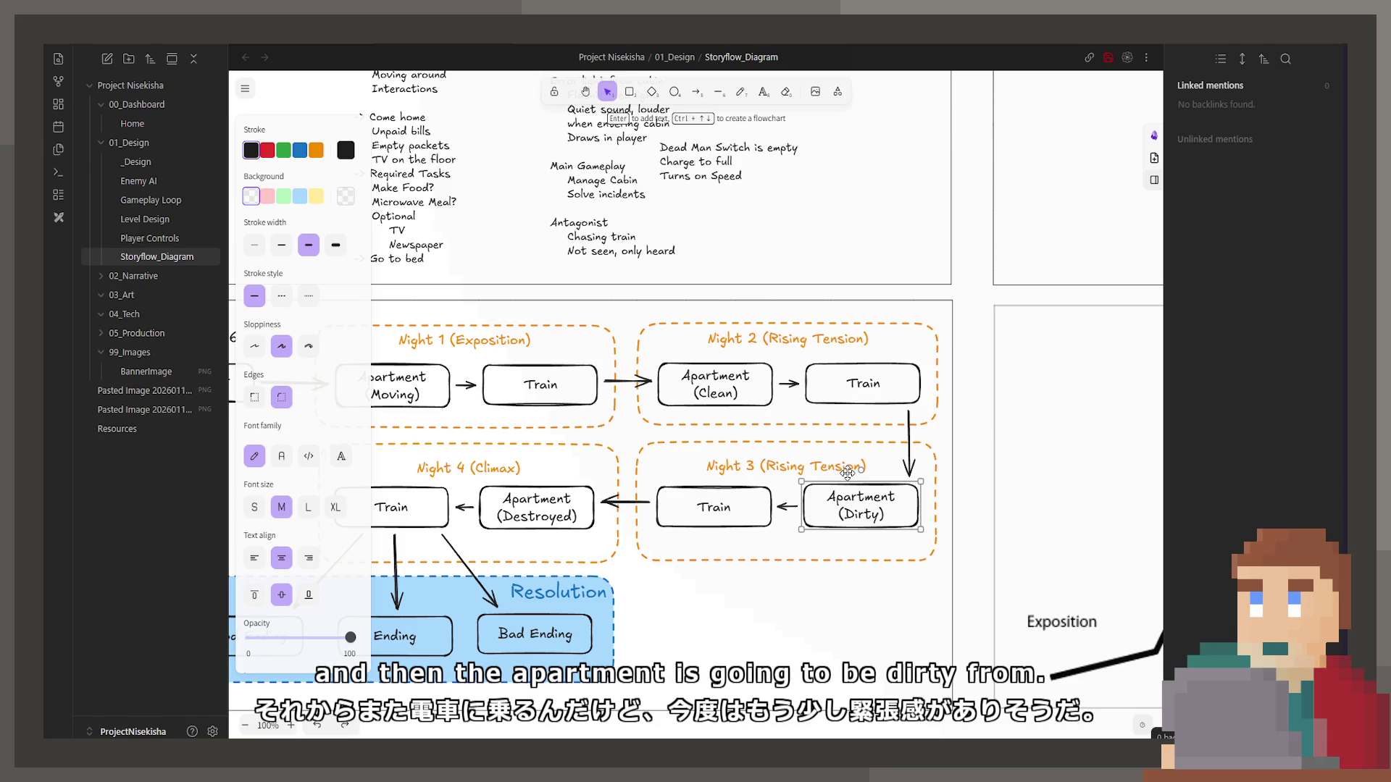
click(725, 384)
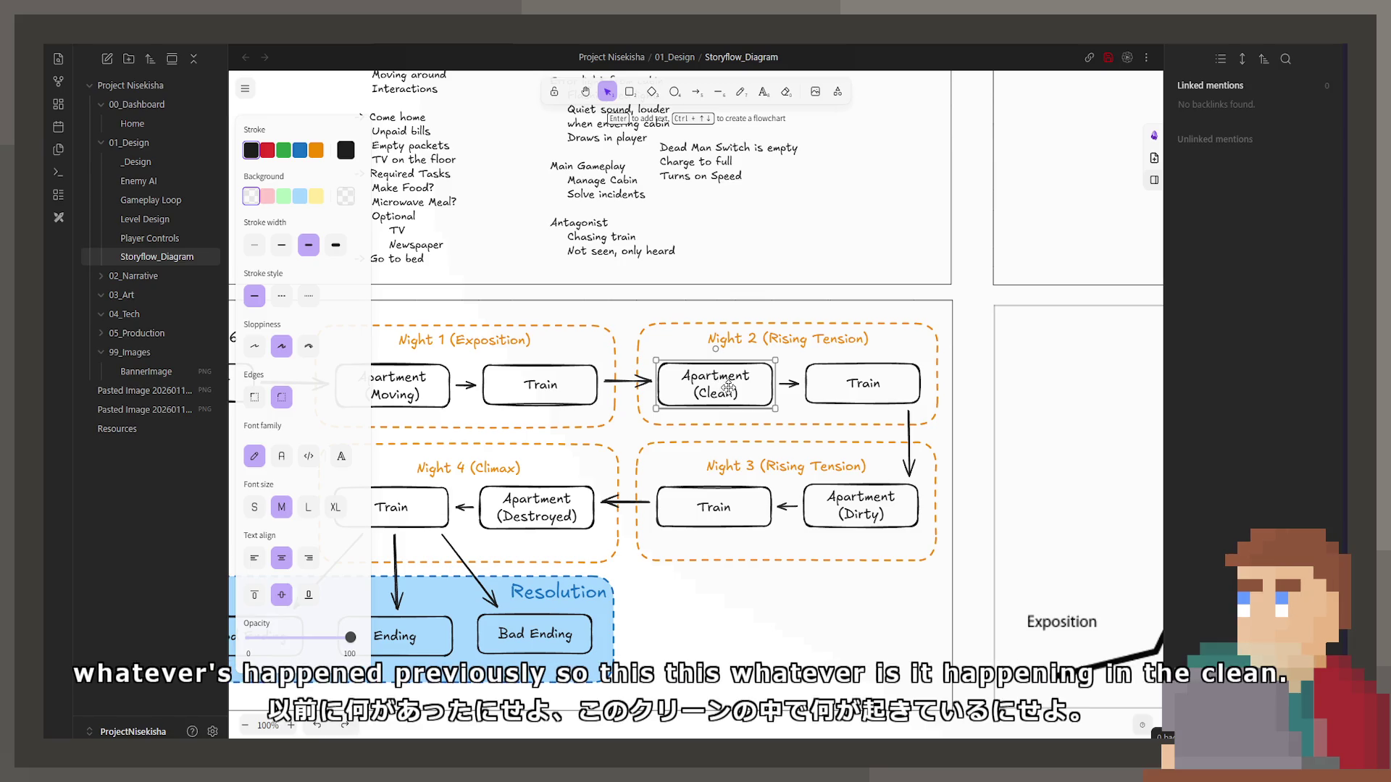
click(855, 492)
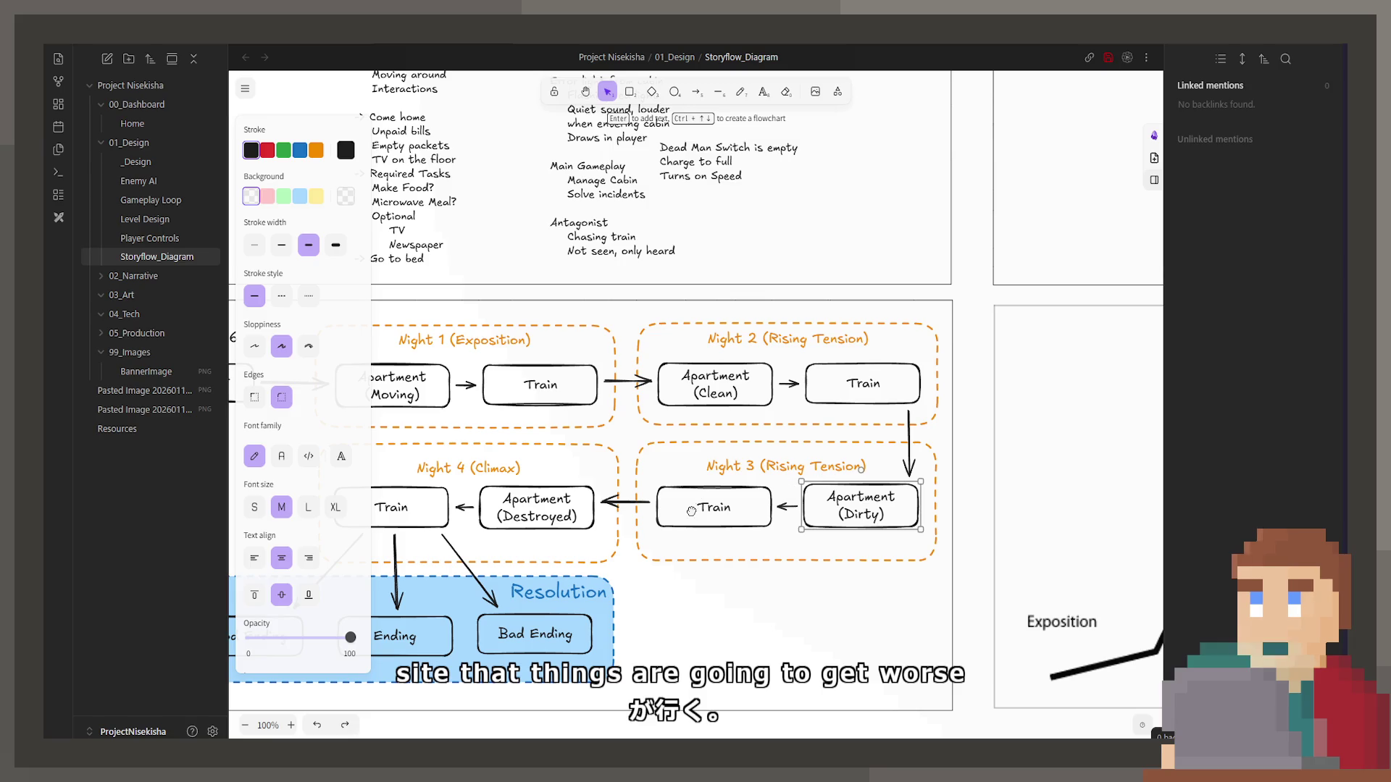
scroll(711, 502, left, 1)
click(727, 505)
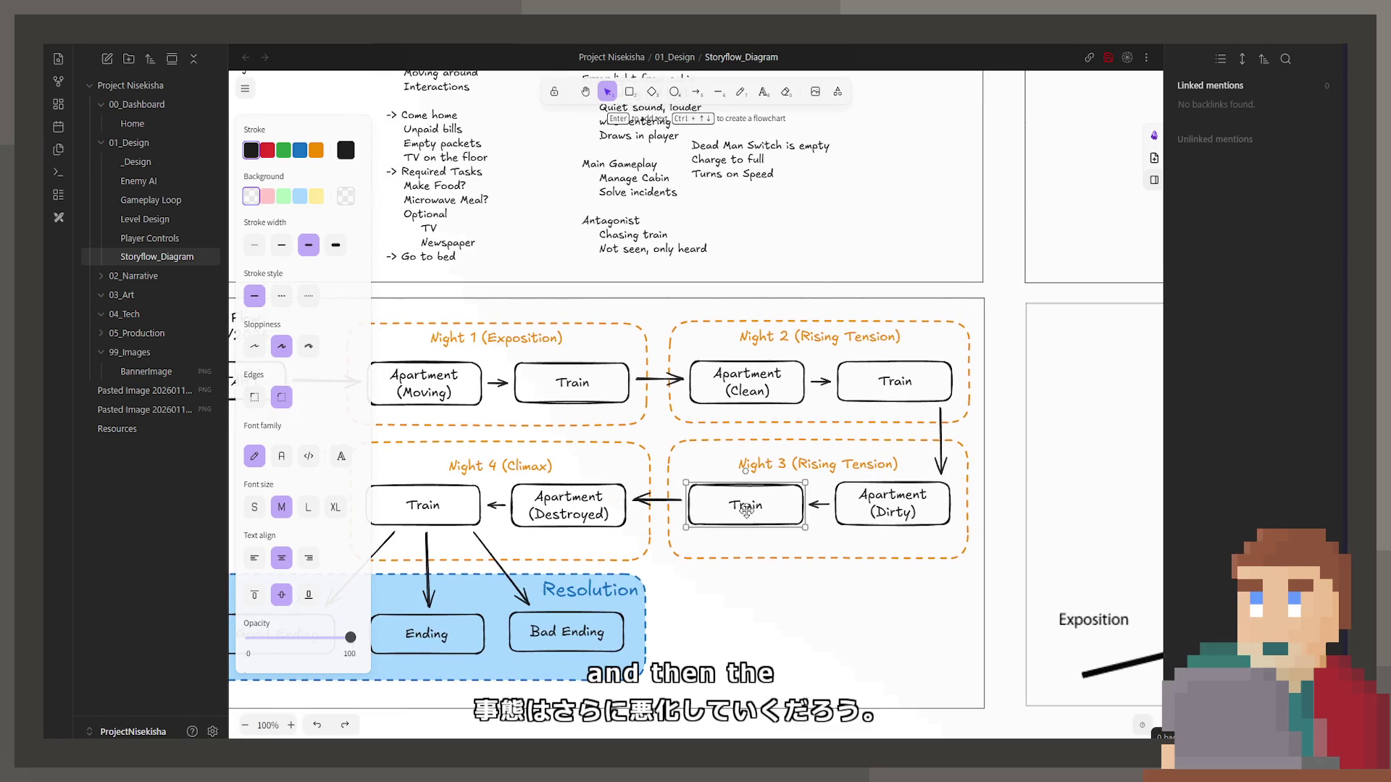
double_click(605, 384)
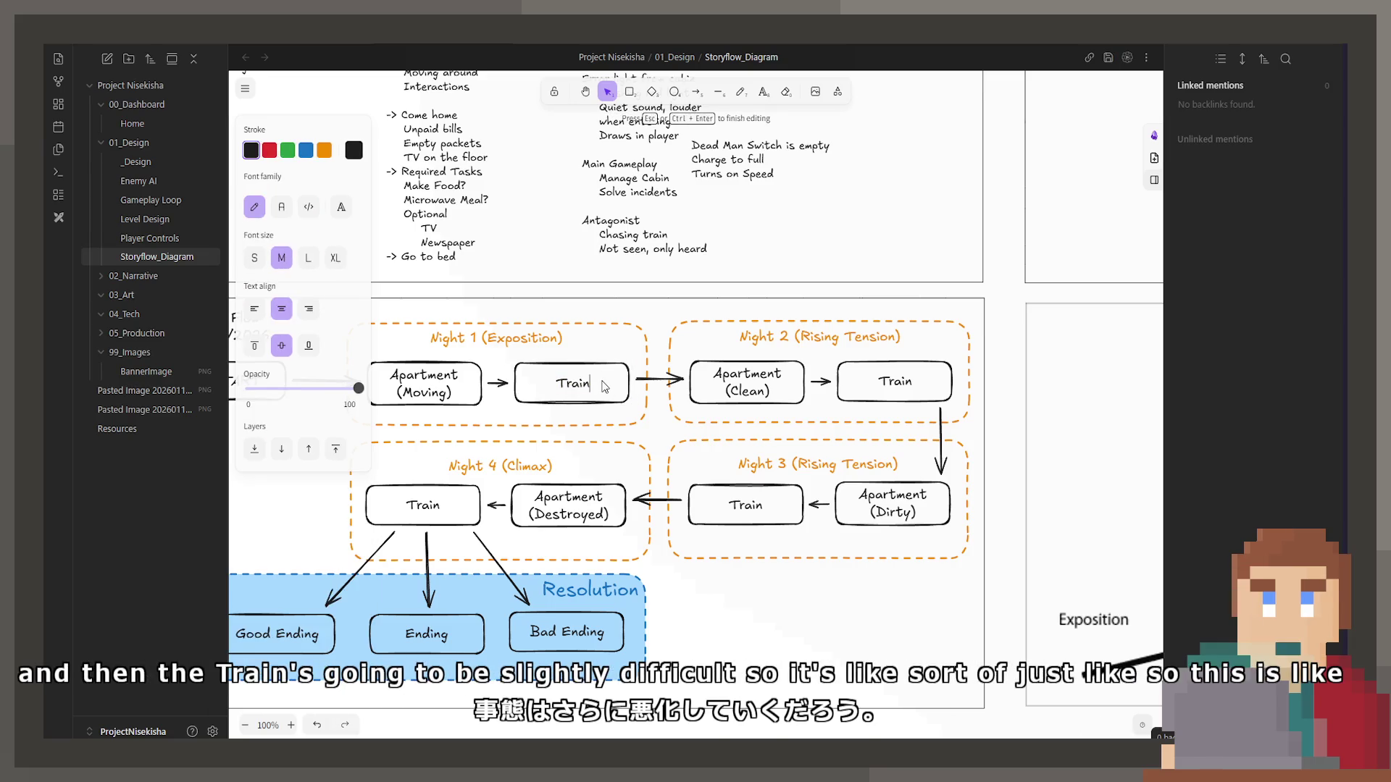
text(\)
Label the Night 1 and Night 2 boxes 'Train Tutorial' and 'Train Easy'
key(Return)
text(rial)
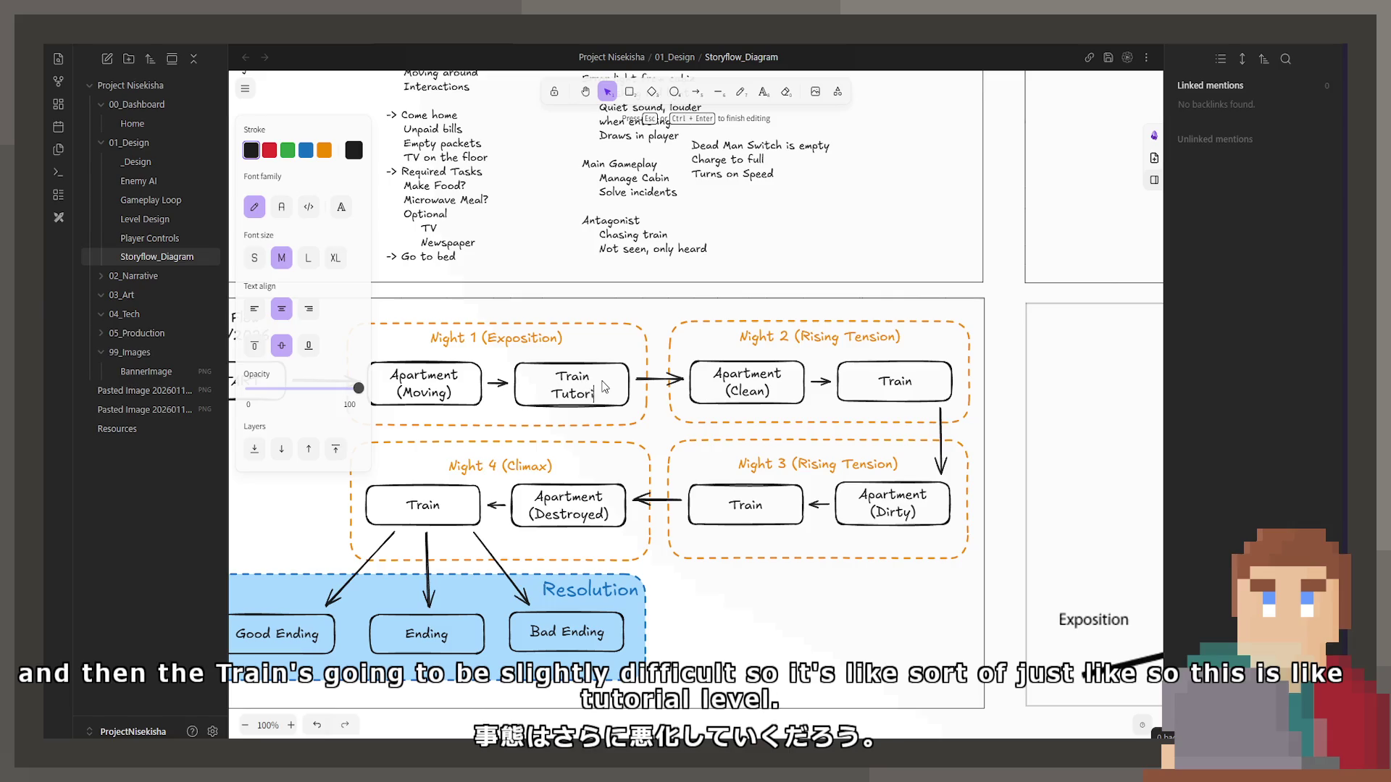
key(Escape)
double_click(908, 389)
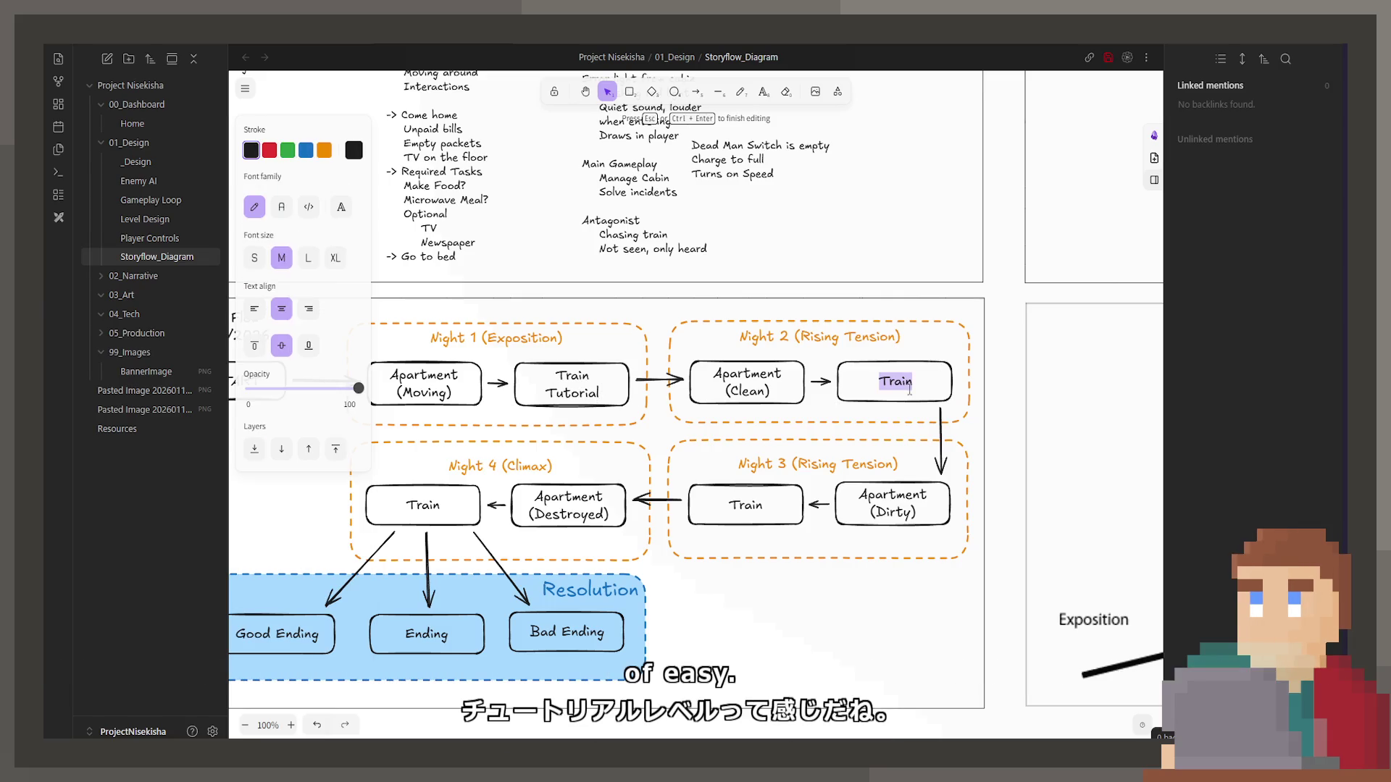
text(Esy)
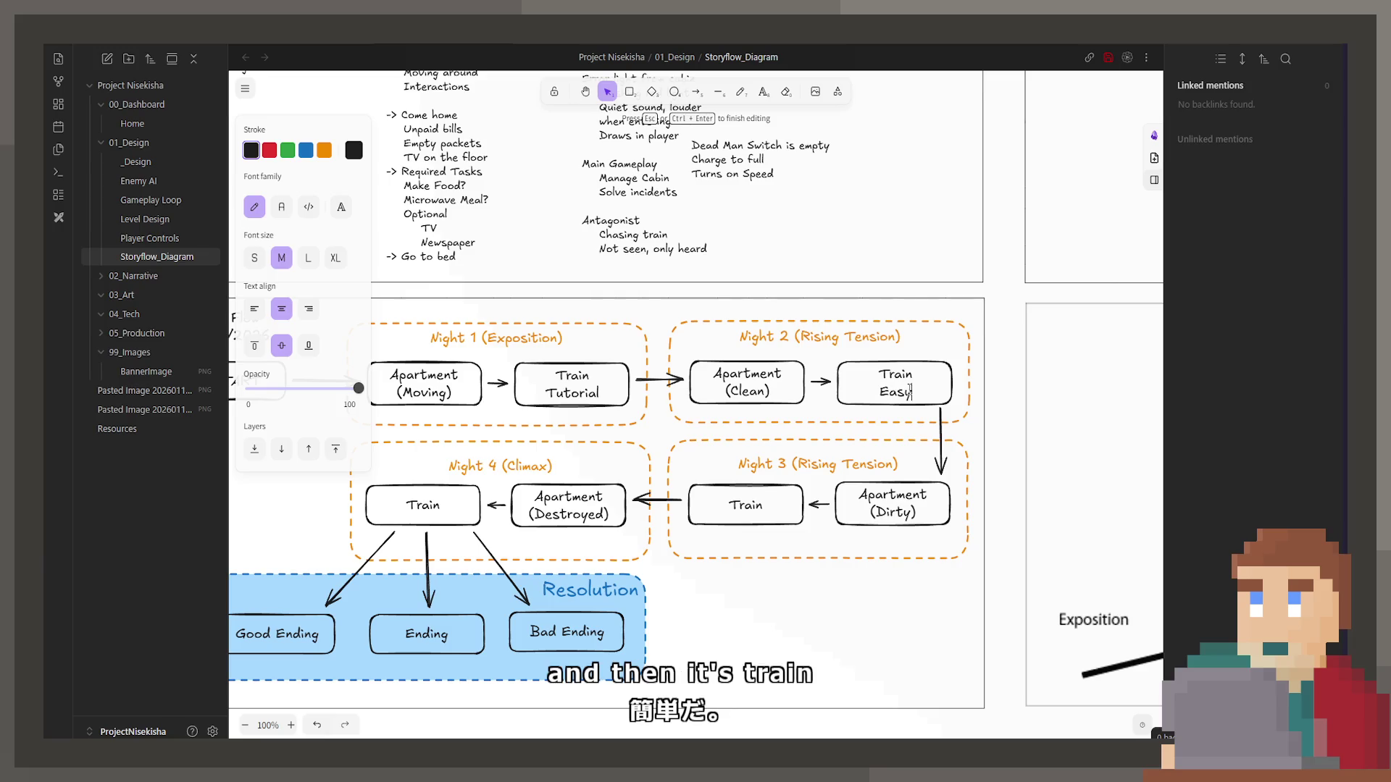
key(BackSpace)
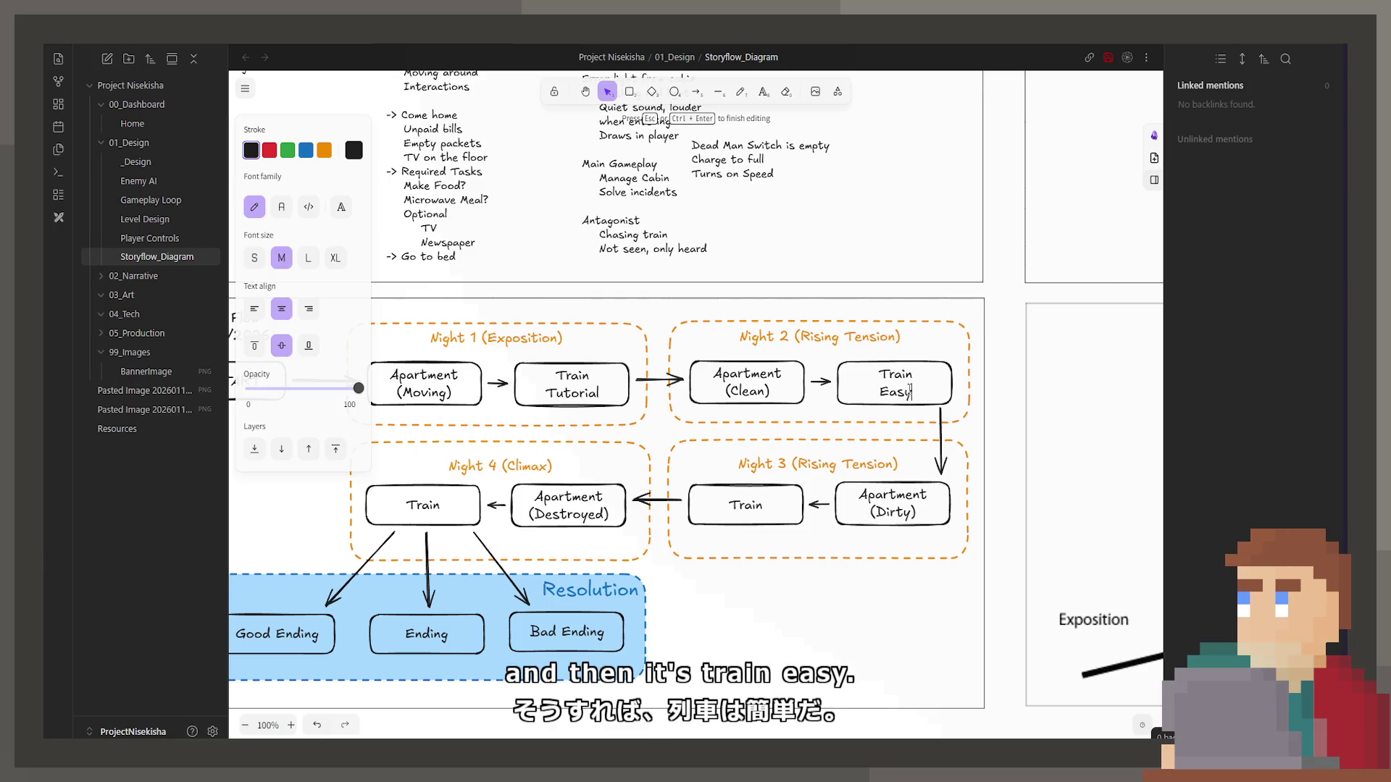
Label the Night 3 and Night 4 boxes 'Train Medium' and 'Train Hard'
double_click(757, 505)
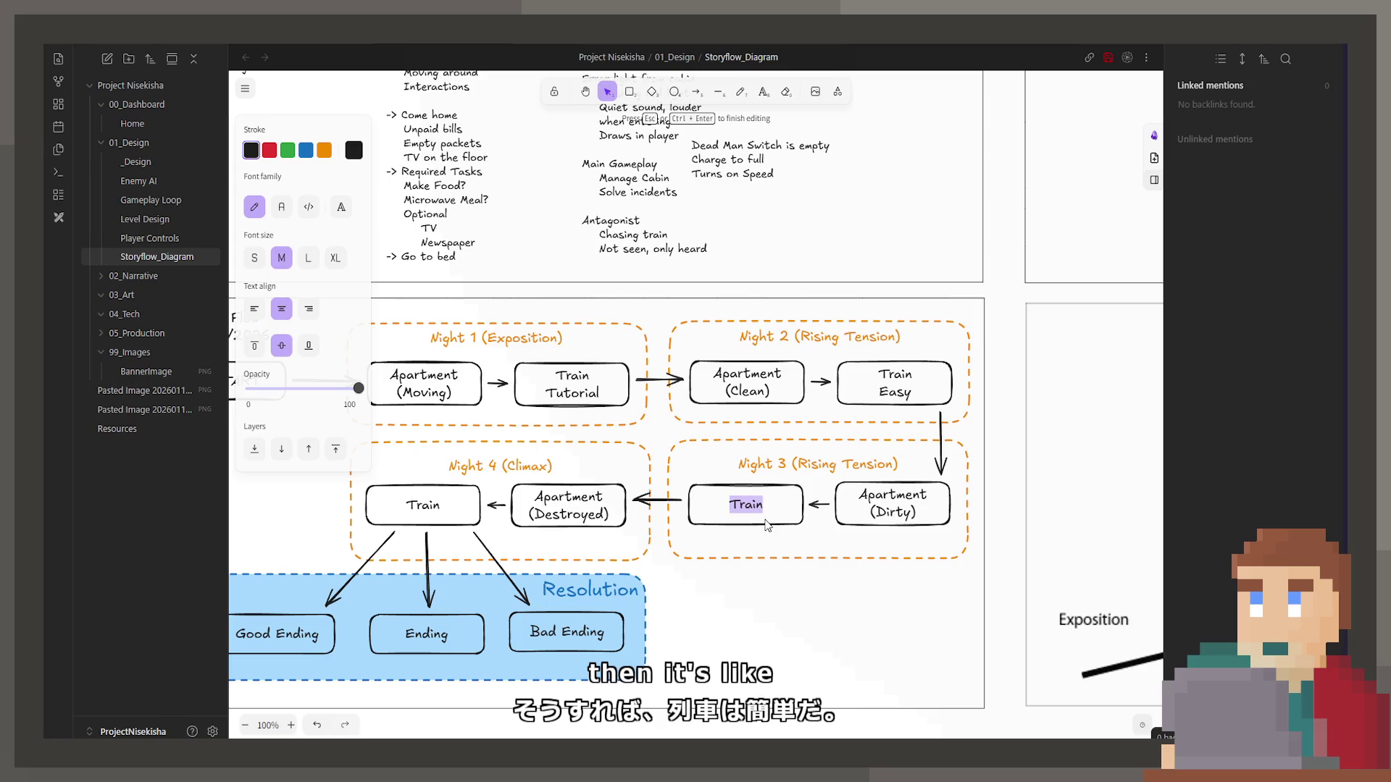
key(End)
key(Return)
text(dium)
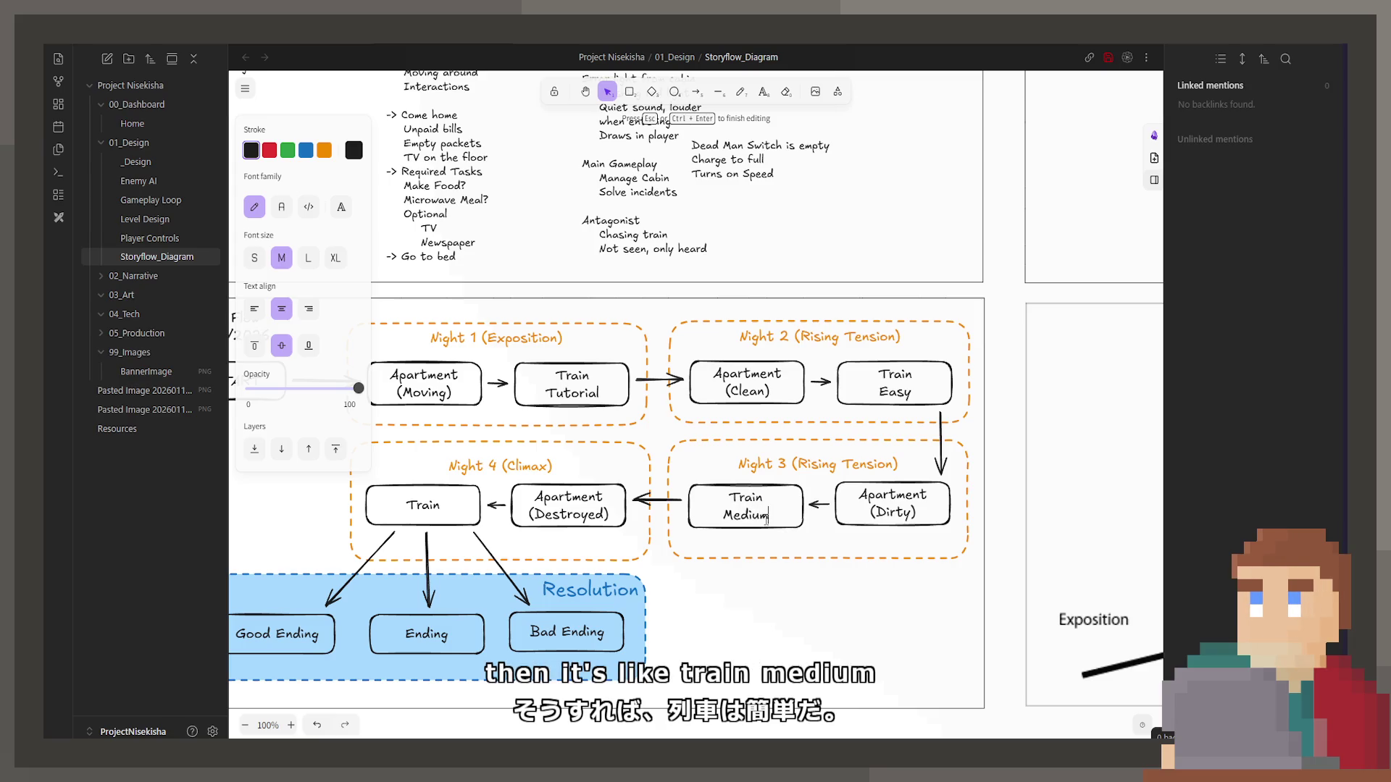
click(457, 511)
double_click(456, 511)
key(End)
key(Return)
text(Hard)
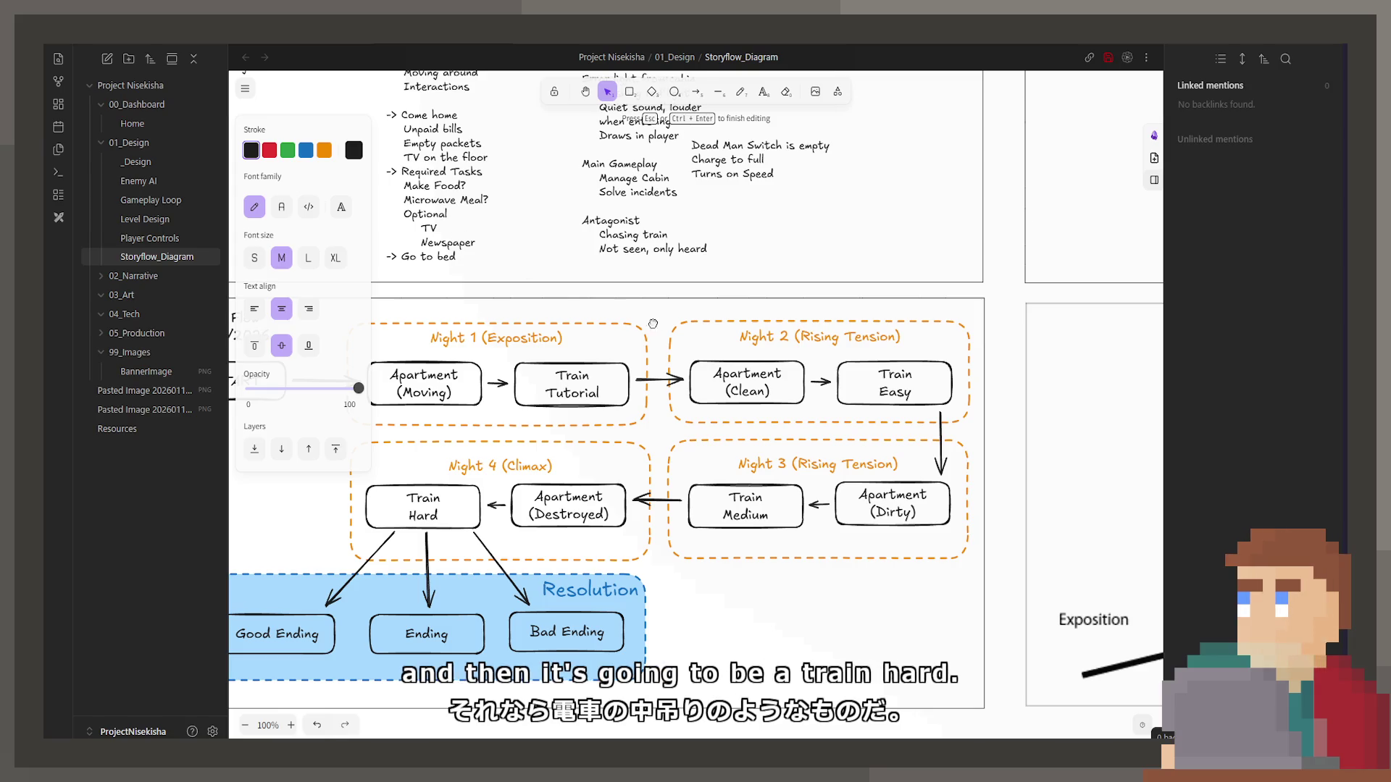
click(957, 616)
scroll(956, 616, left, 3)
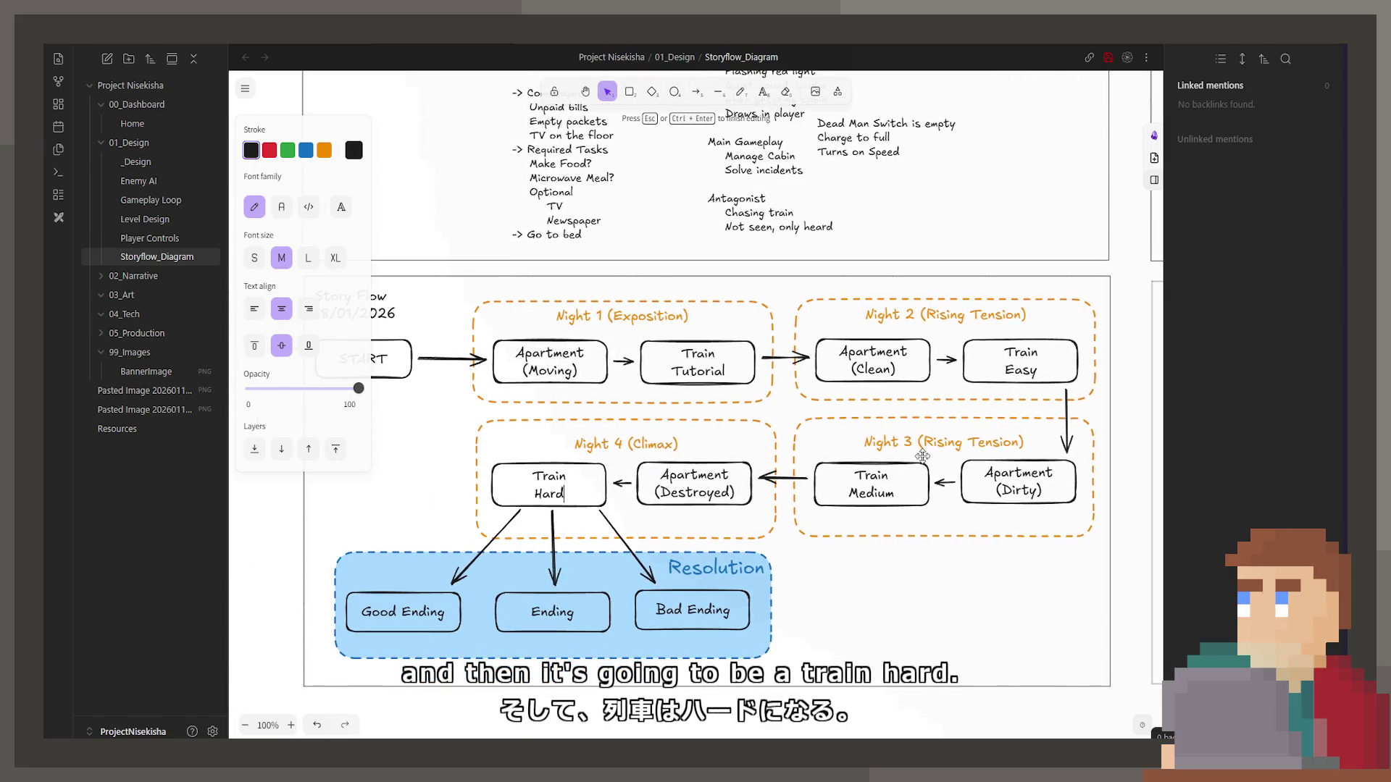
click(727, 350)
click(1021, 361)
click(892, 478)
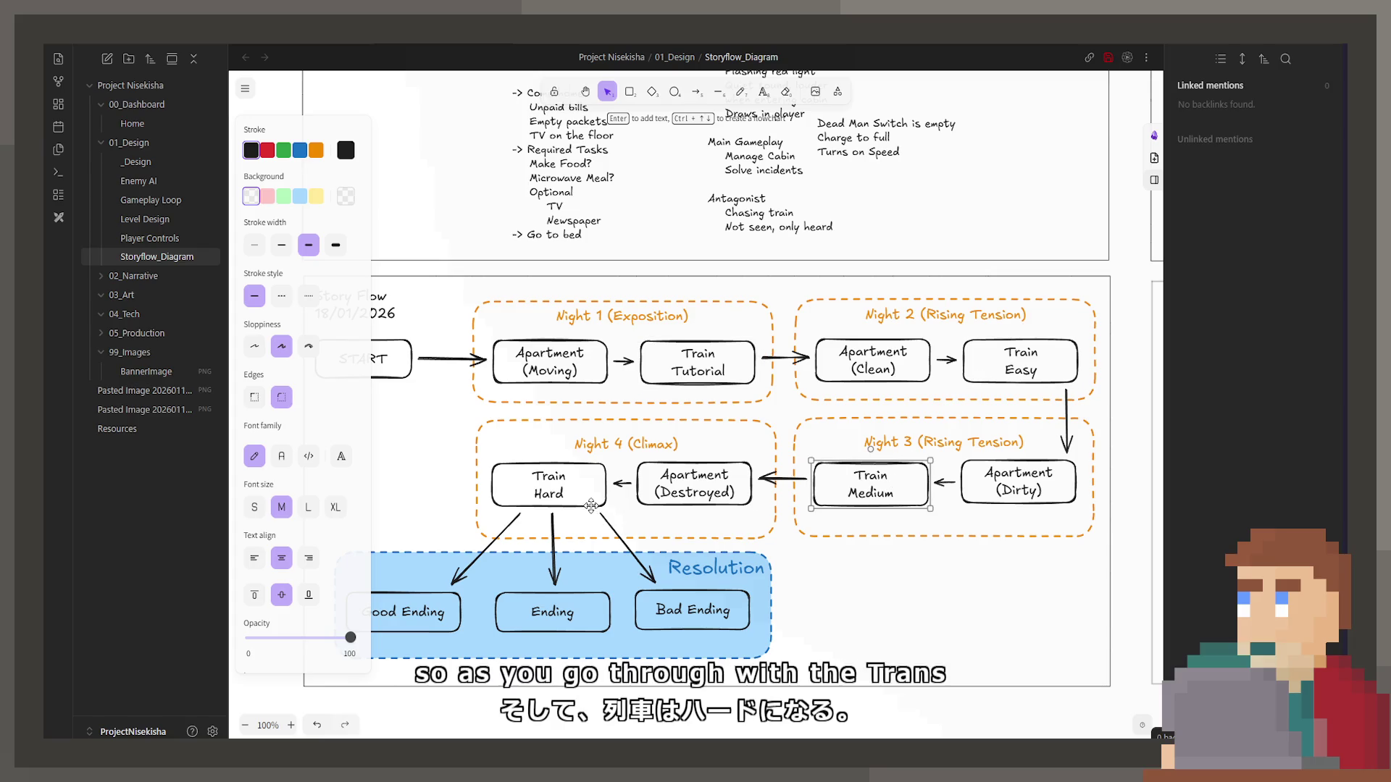
click(1027, 620)
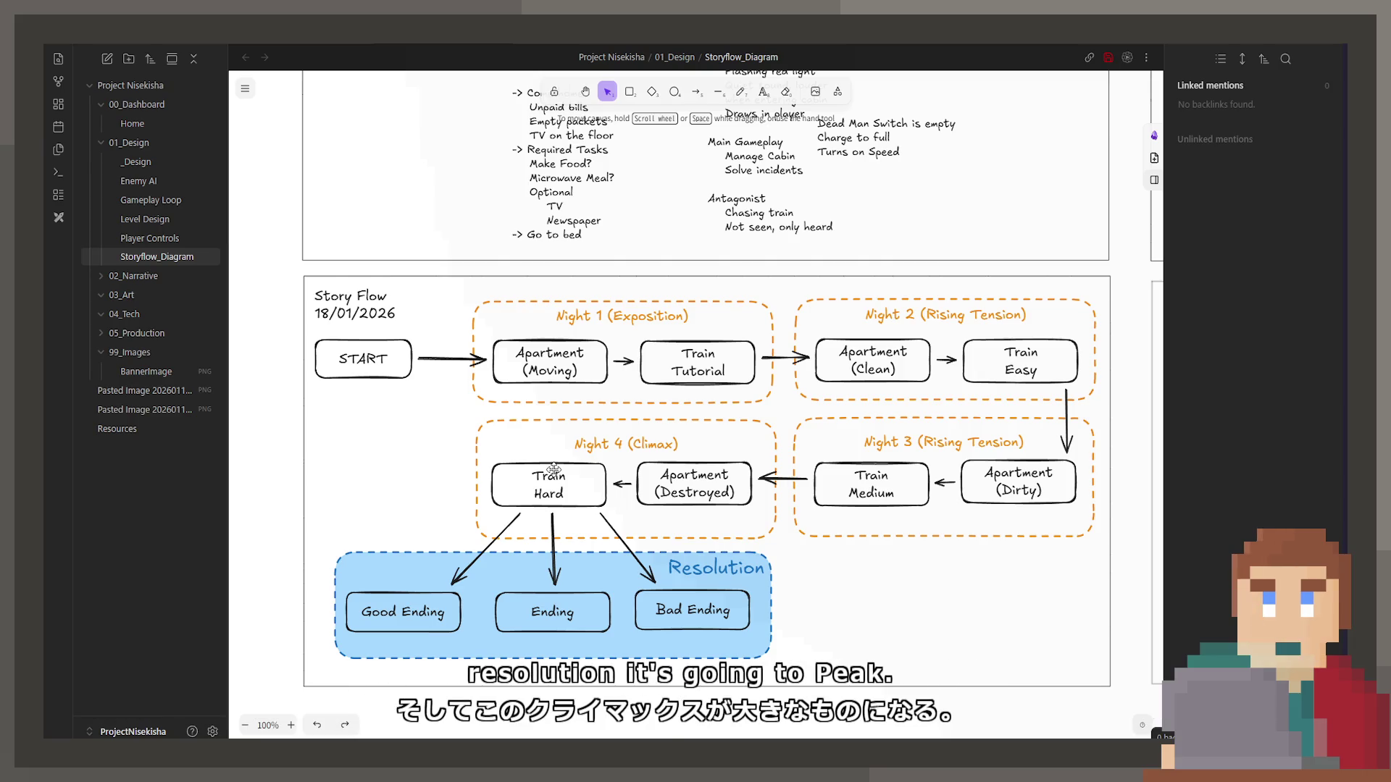
scroll(904, 497, right, 10)
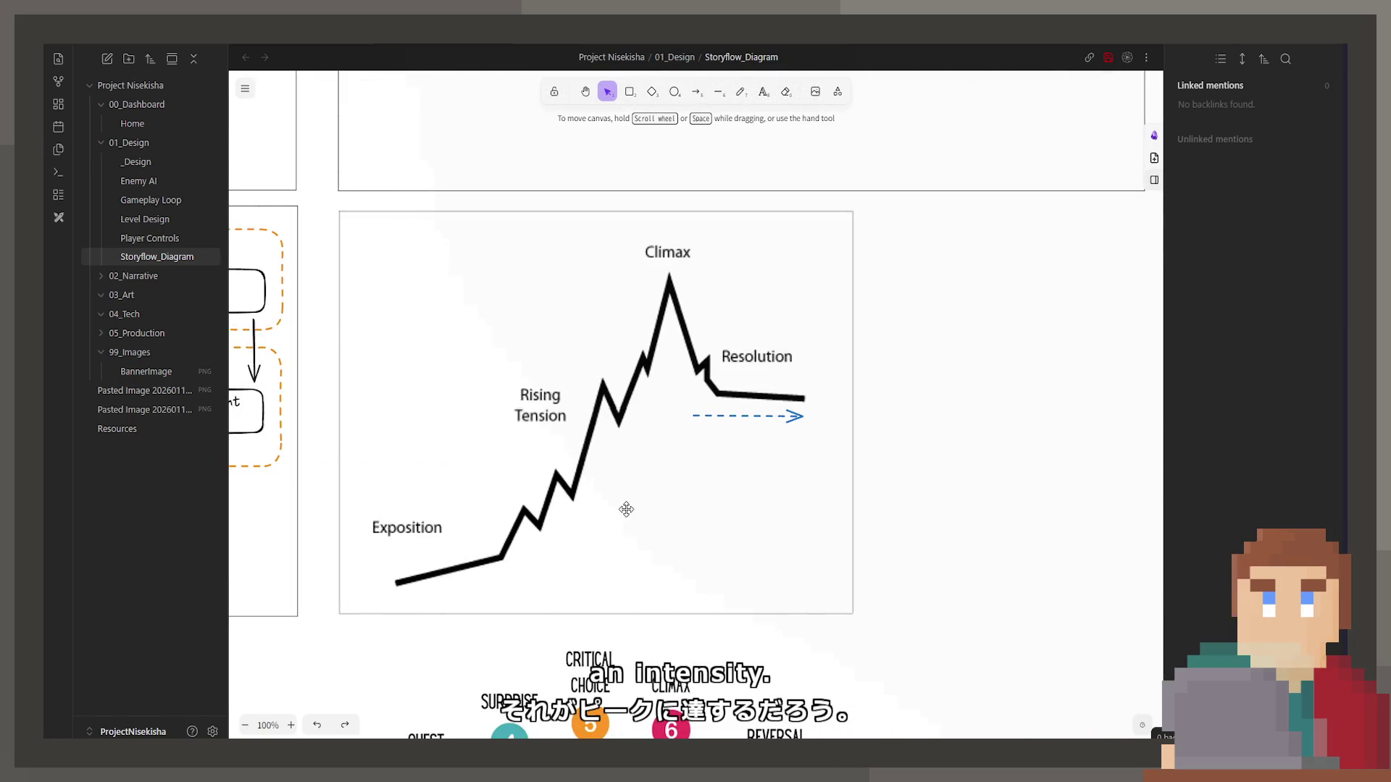
scroll(688, 441, left, 10)
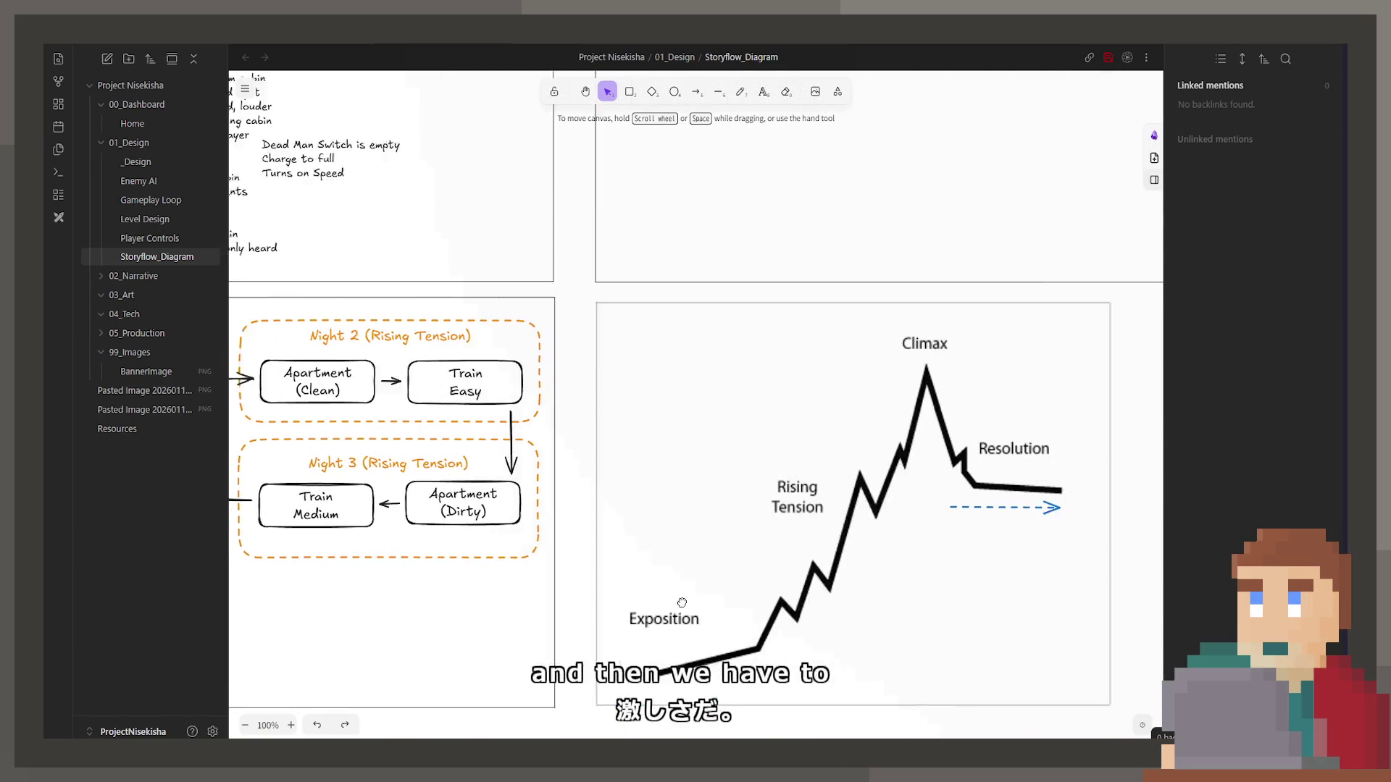
scroll(881, 588, left, 5)
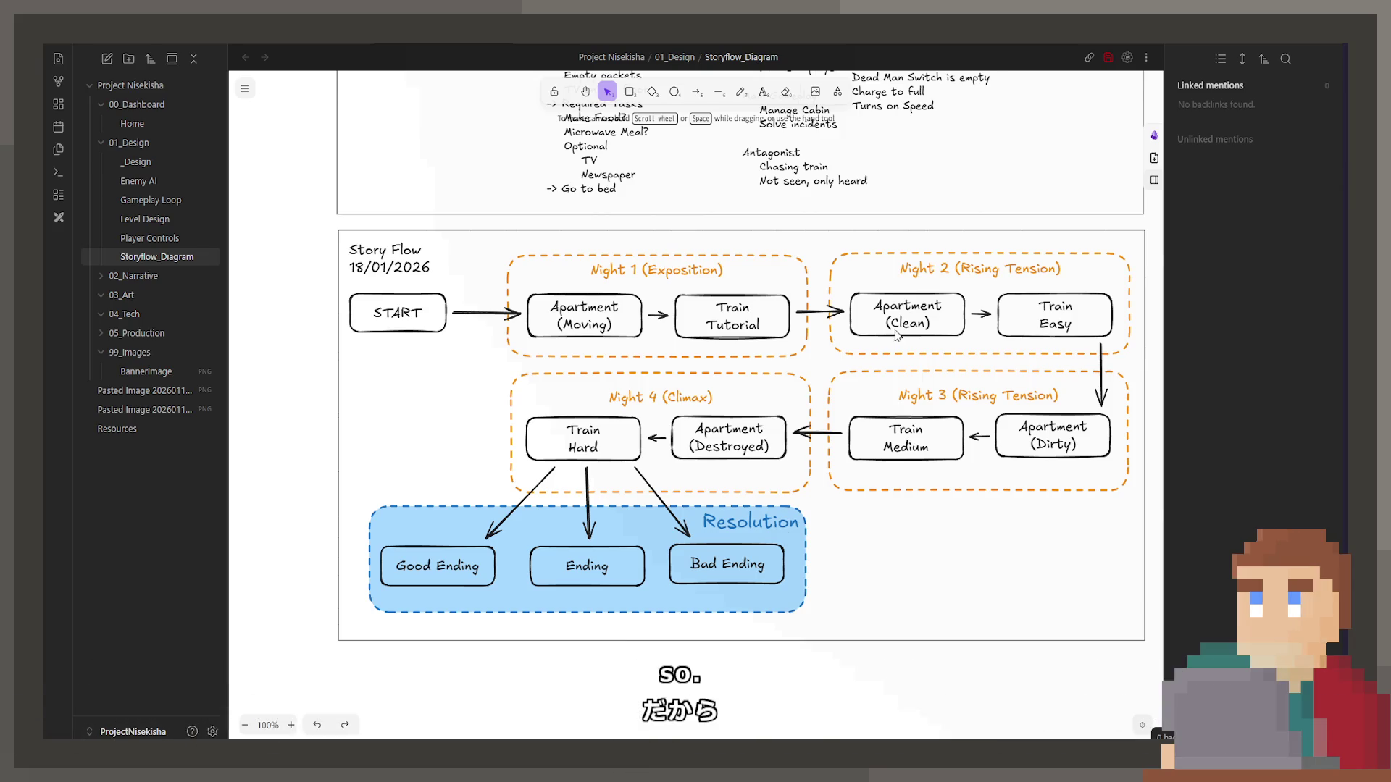
scroll(897, 335, down, 6)
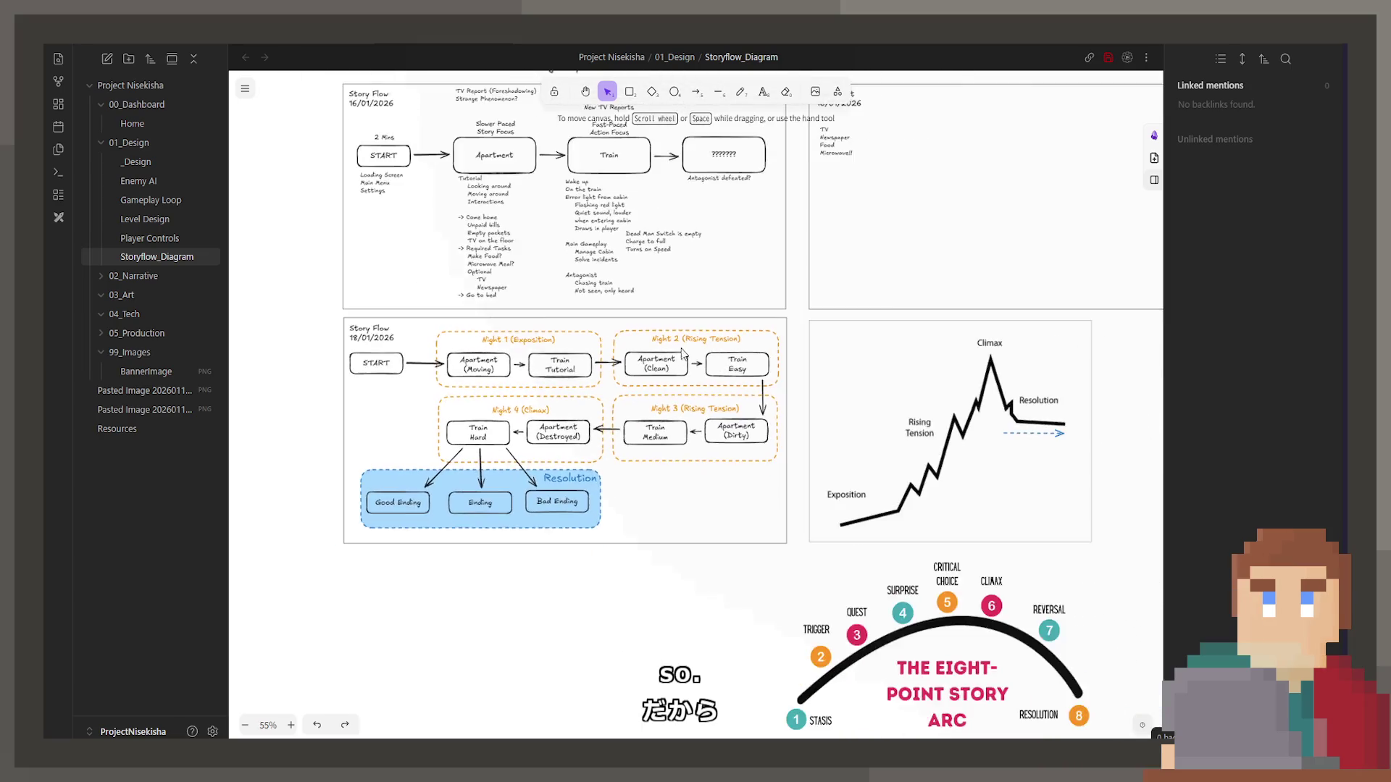
Delete the story-arc chart image from the canvas
scroll(681, 356, right, 5)
click(857, 428)
key(Delete)
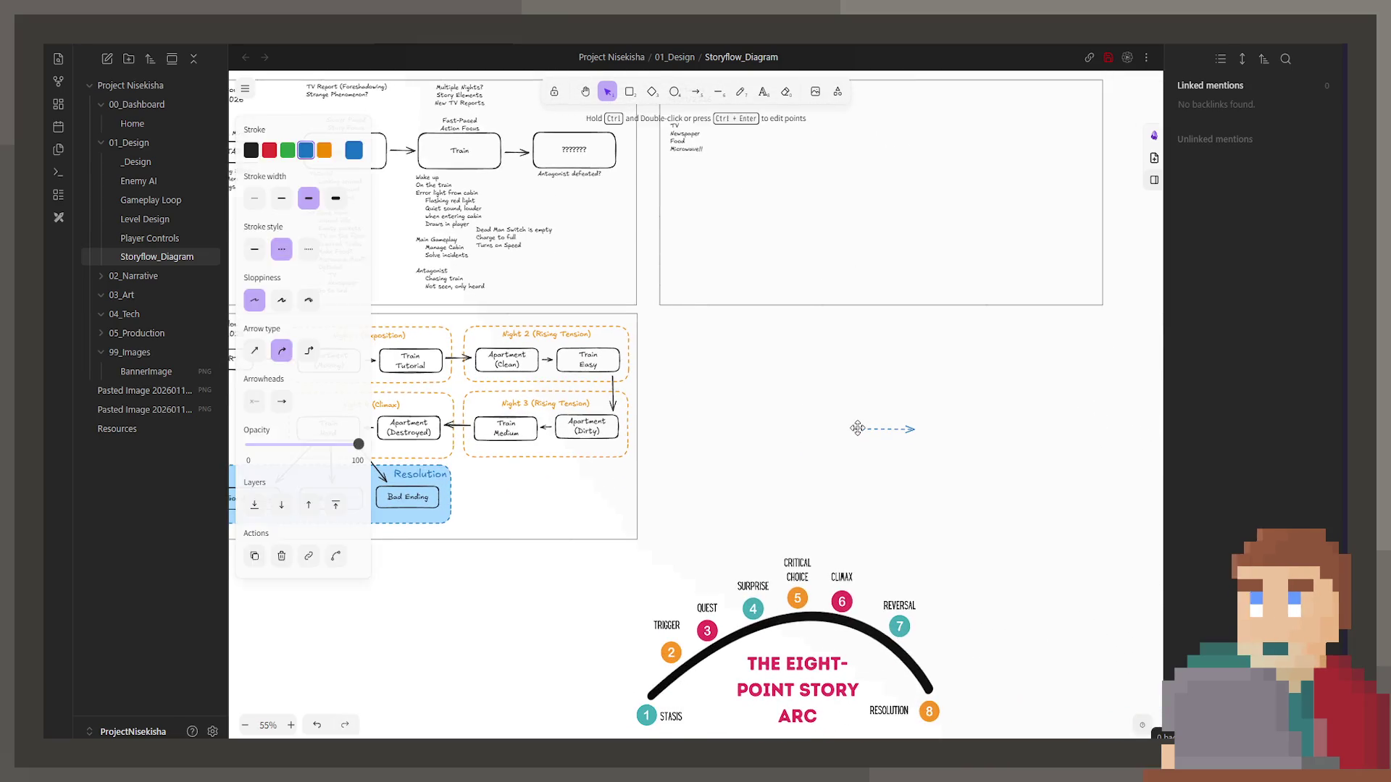
Delete both pasted chart PNG files from the vault
click(145, 389)
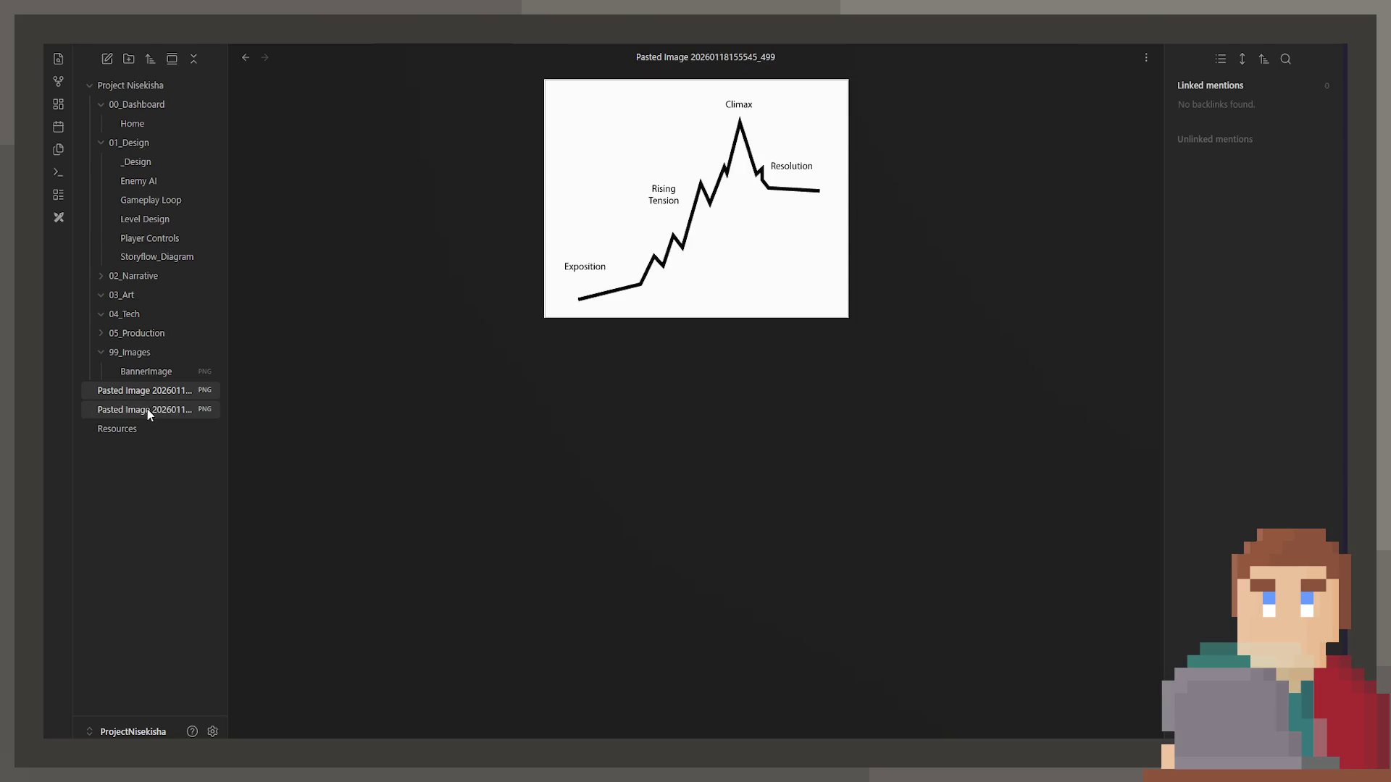
key(Delete)
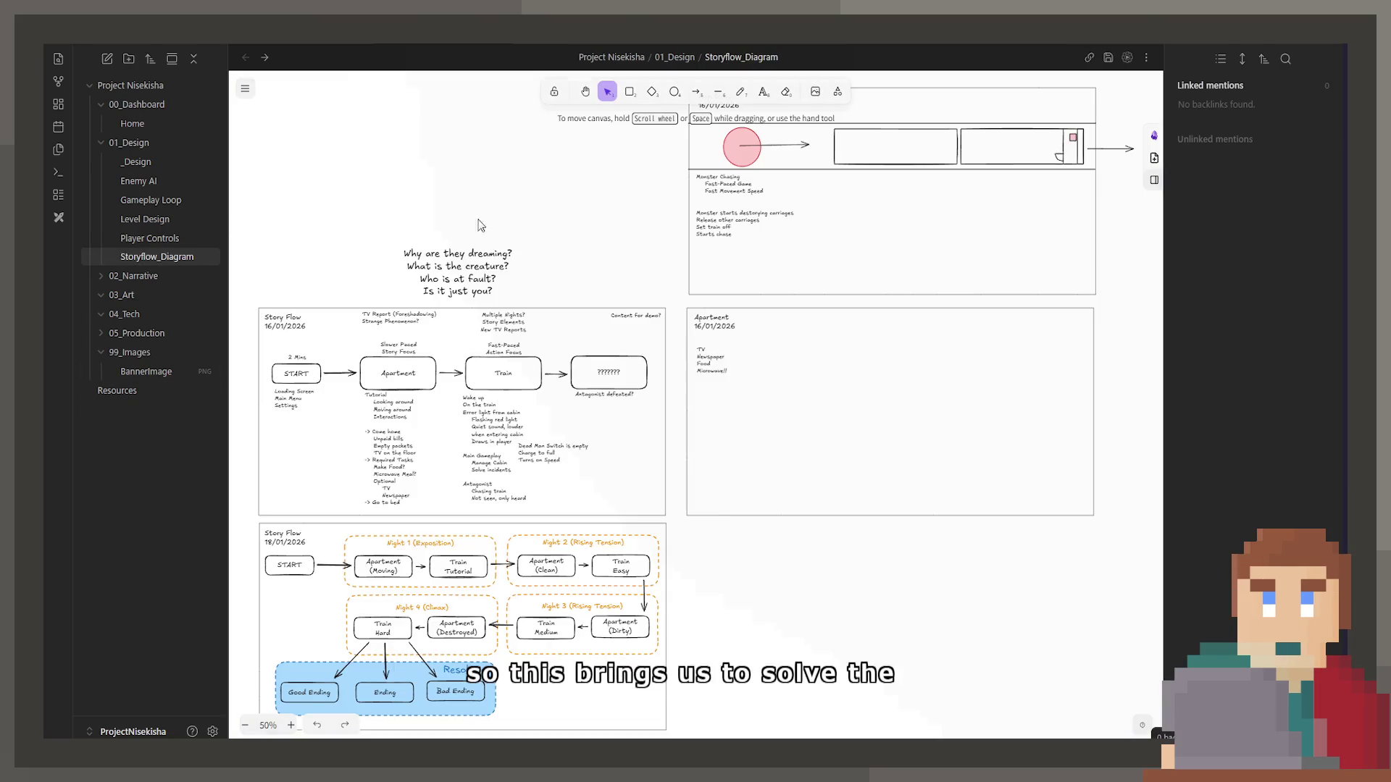
scroll(623, 327, left, 2)
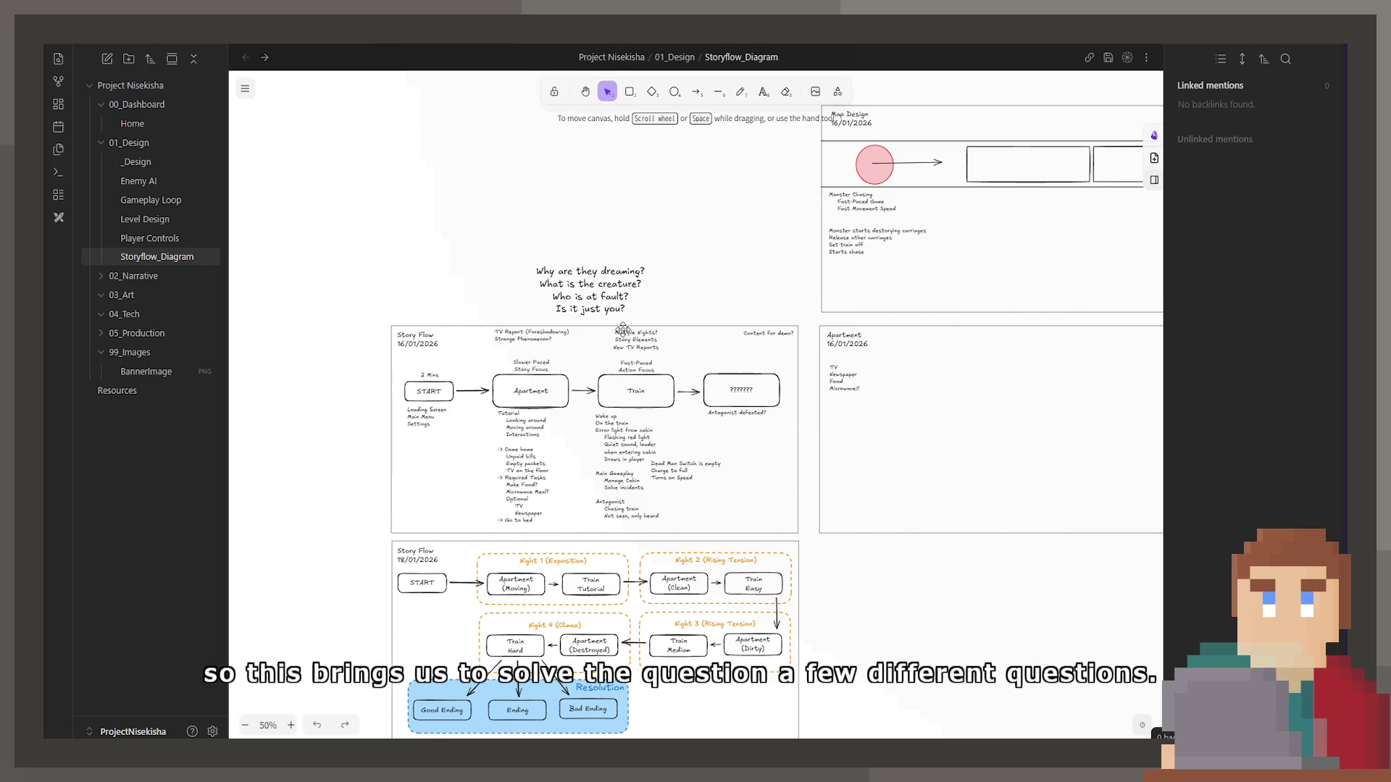
scroll(532, 478, down, 3)
scroll(581, 509, left, 2)
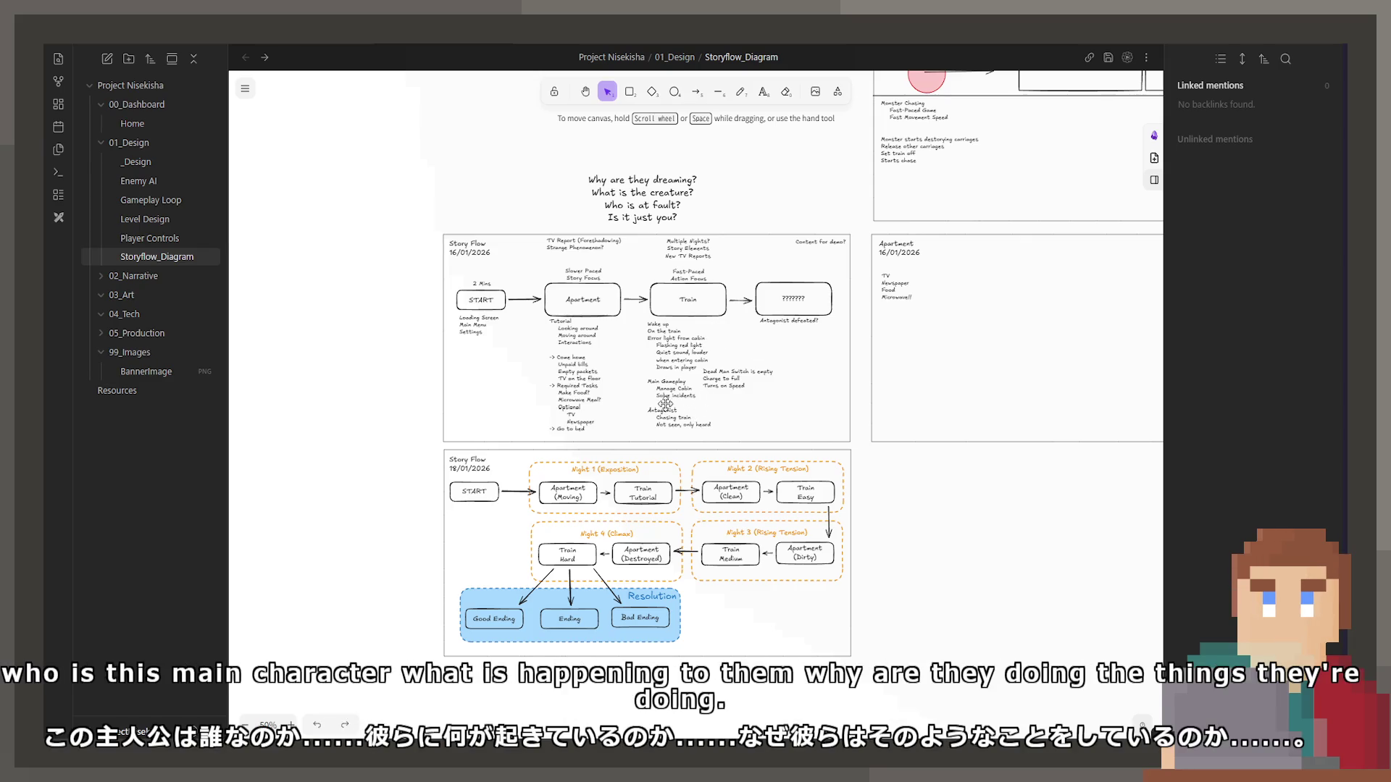
scroll(645, 547, up, 2)
scroll(645, 547, down, 2)
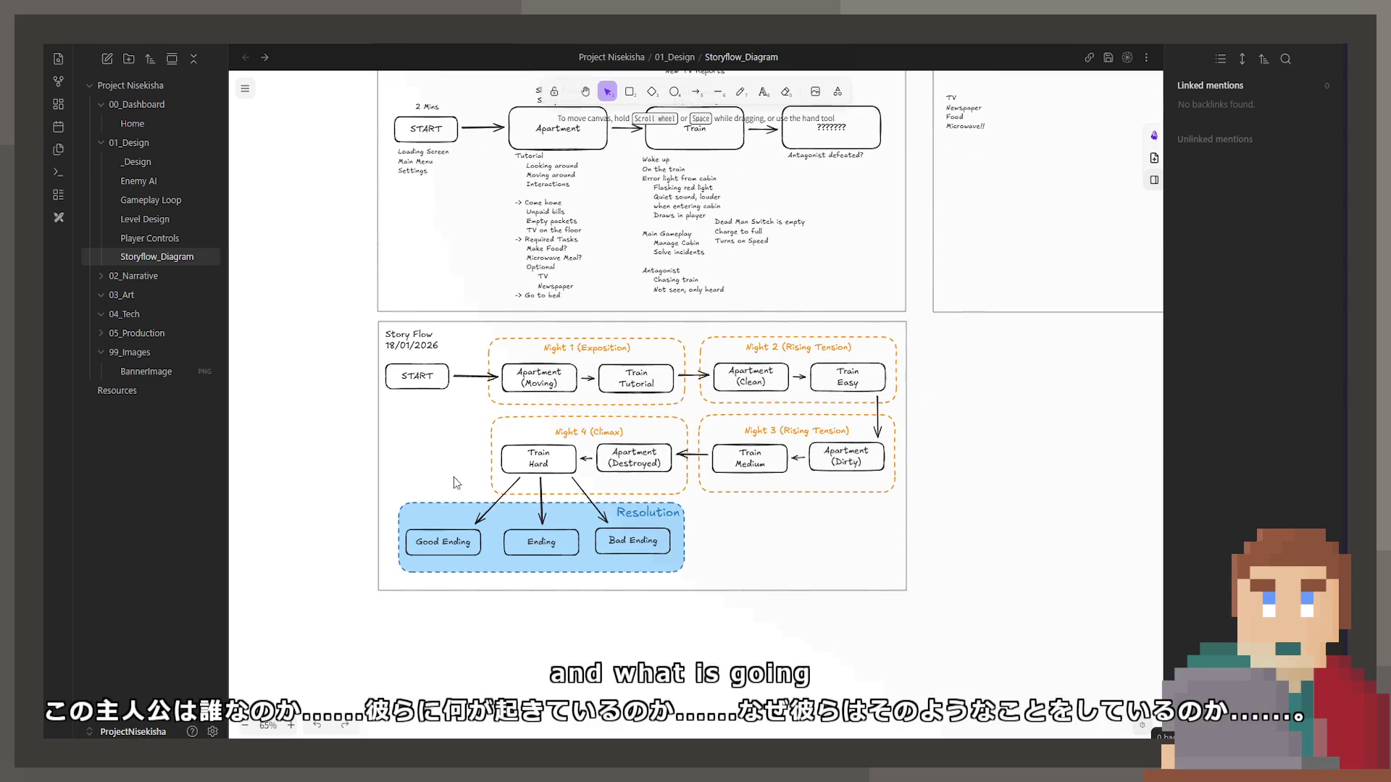
click(408, 338)
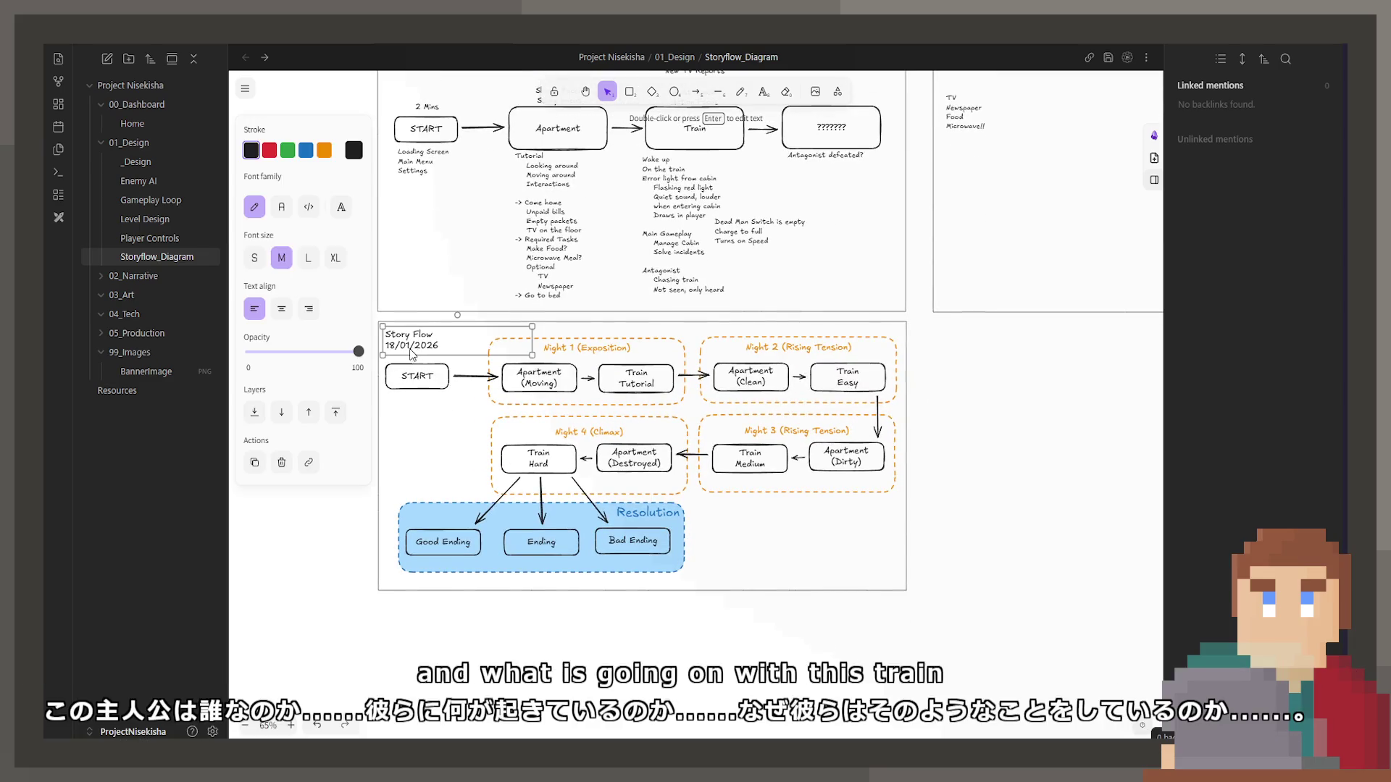
Duplicate the 18/01/2026 Story Flow frame and retitle the copy 'Characters'
click(374, 417)
scroll(384, 424, down, 1)
mouse_move(806, 286)
mouse_down()
mouse_move(743, 292)
mouse_move(834, 555)
mouse_move(478, 252)
mouse_move(785, 398)
mouse_move(858, 394)
mouse_up()
scroll(834, 555, down, 5)
double_click(763, 403)
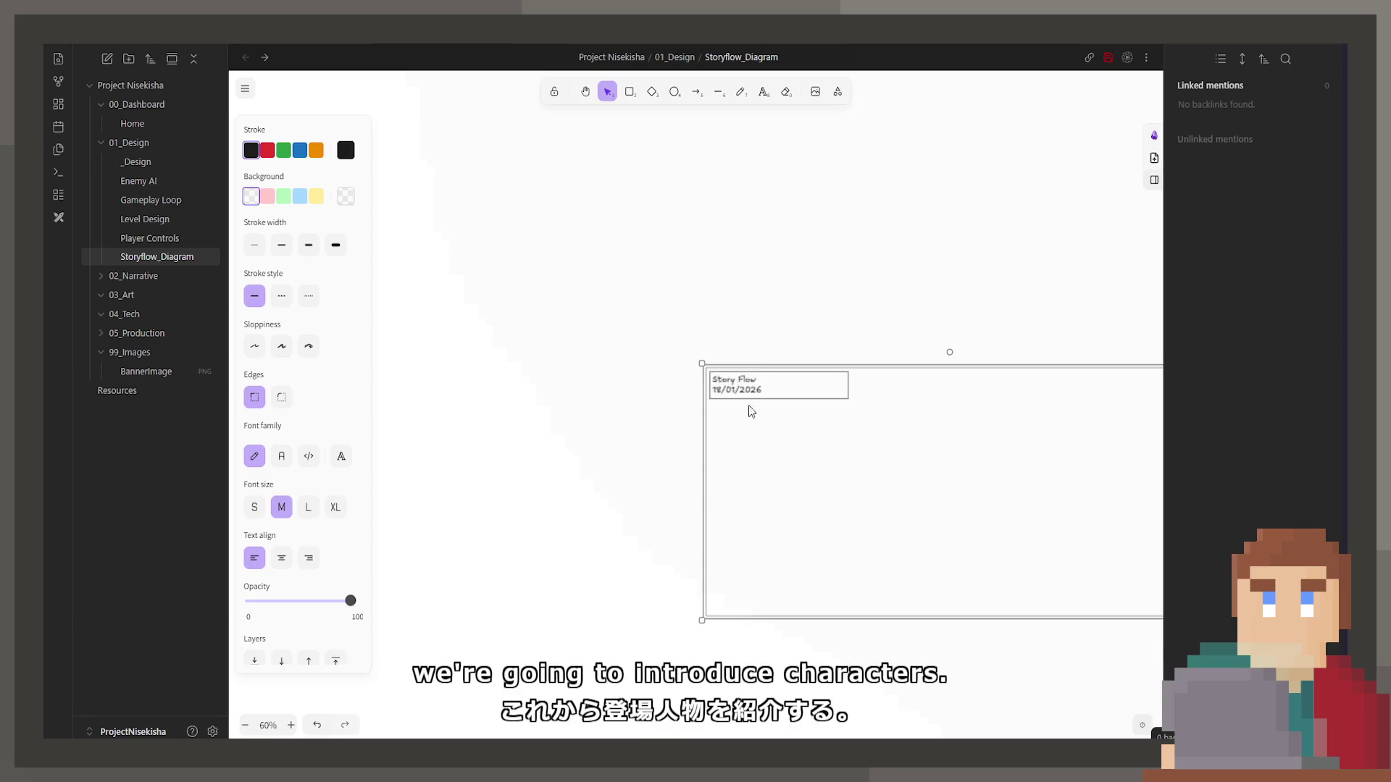
drag(759, 381, 707, 383)
text(Characters)
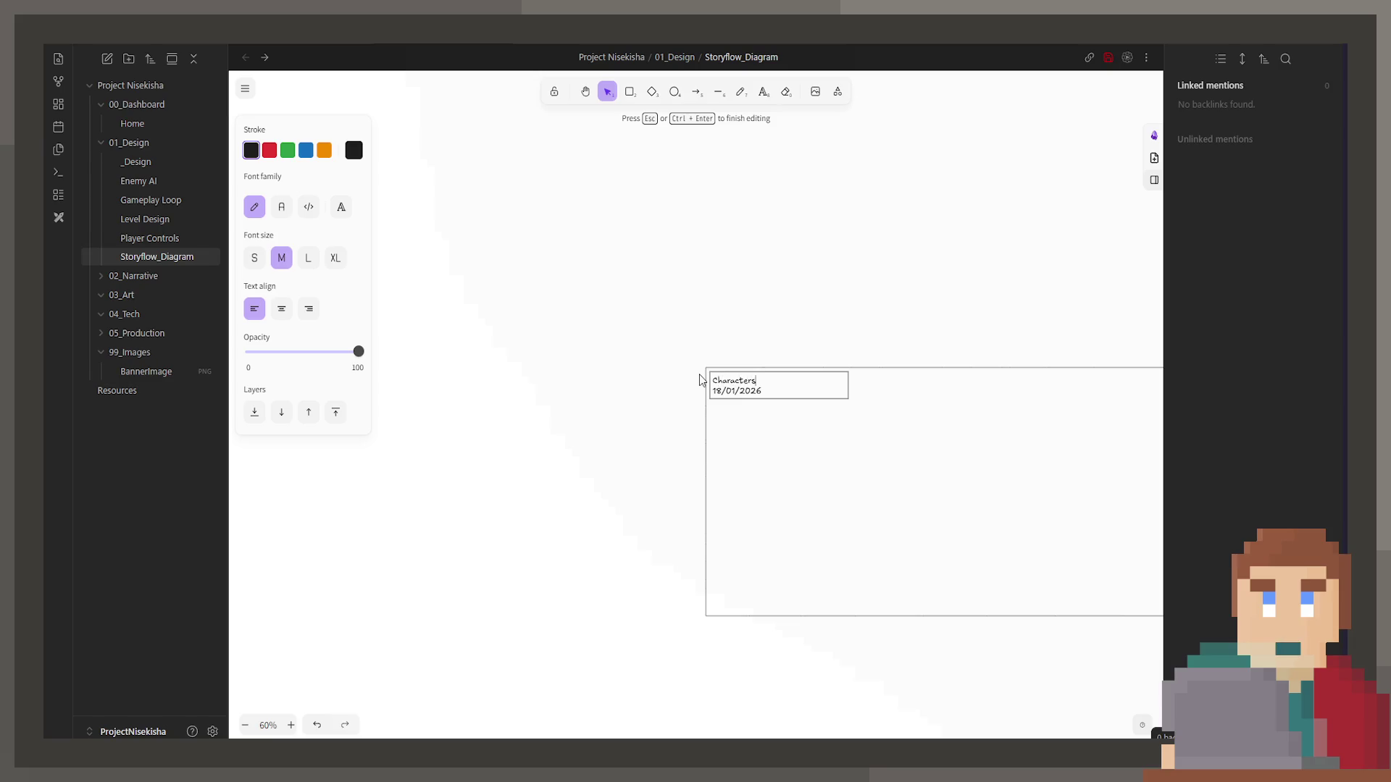
click(425, 234)
scroll(426, 234, right, 5)
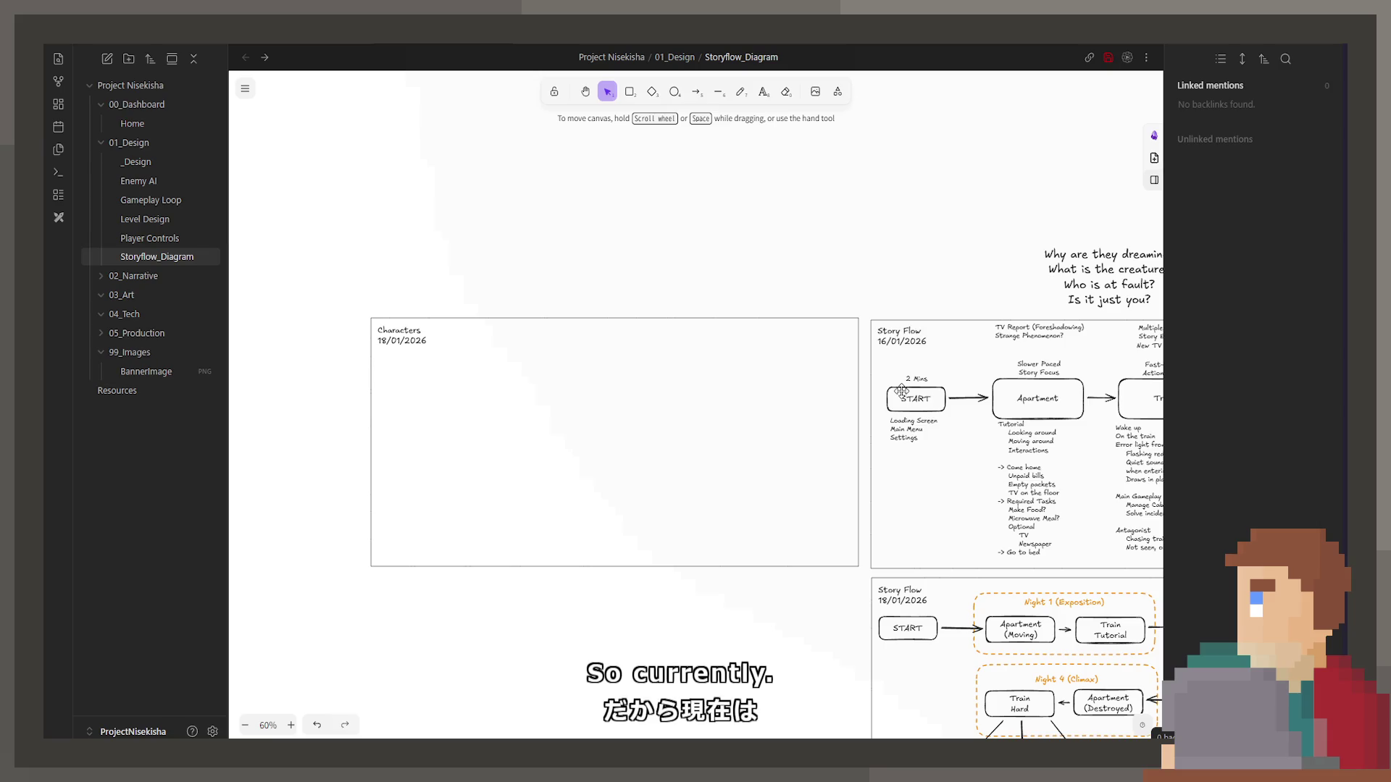
Copy the START box into the Characters frame, then clear and delete the copy
mouse_move(902, 392)
mouse_down()
mouse_move(367, 382)
mouse_move(435, 384)
mouse_up()
double_click(421, 371)
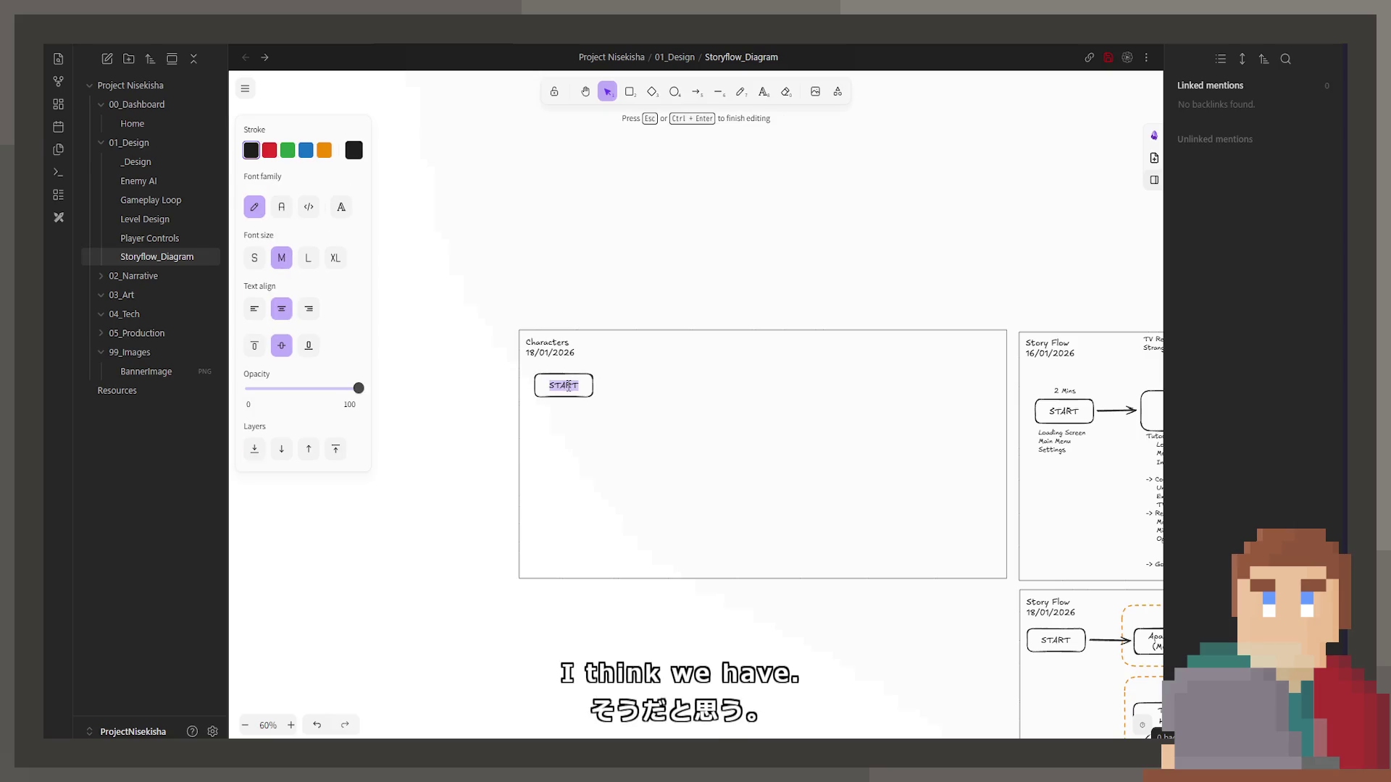
key(BackSpace)
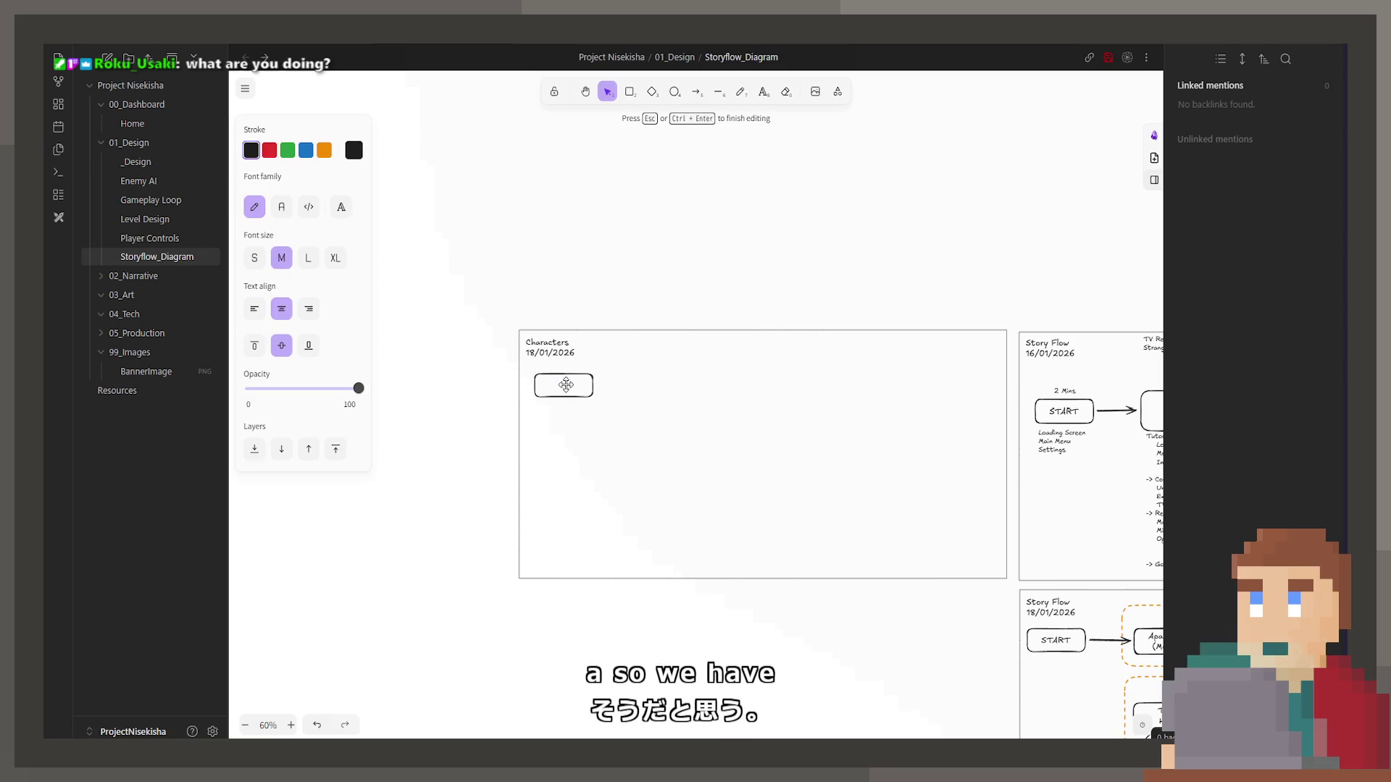
click(607, 392)
click(564, 385)
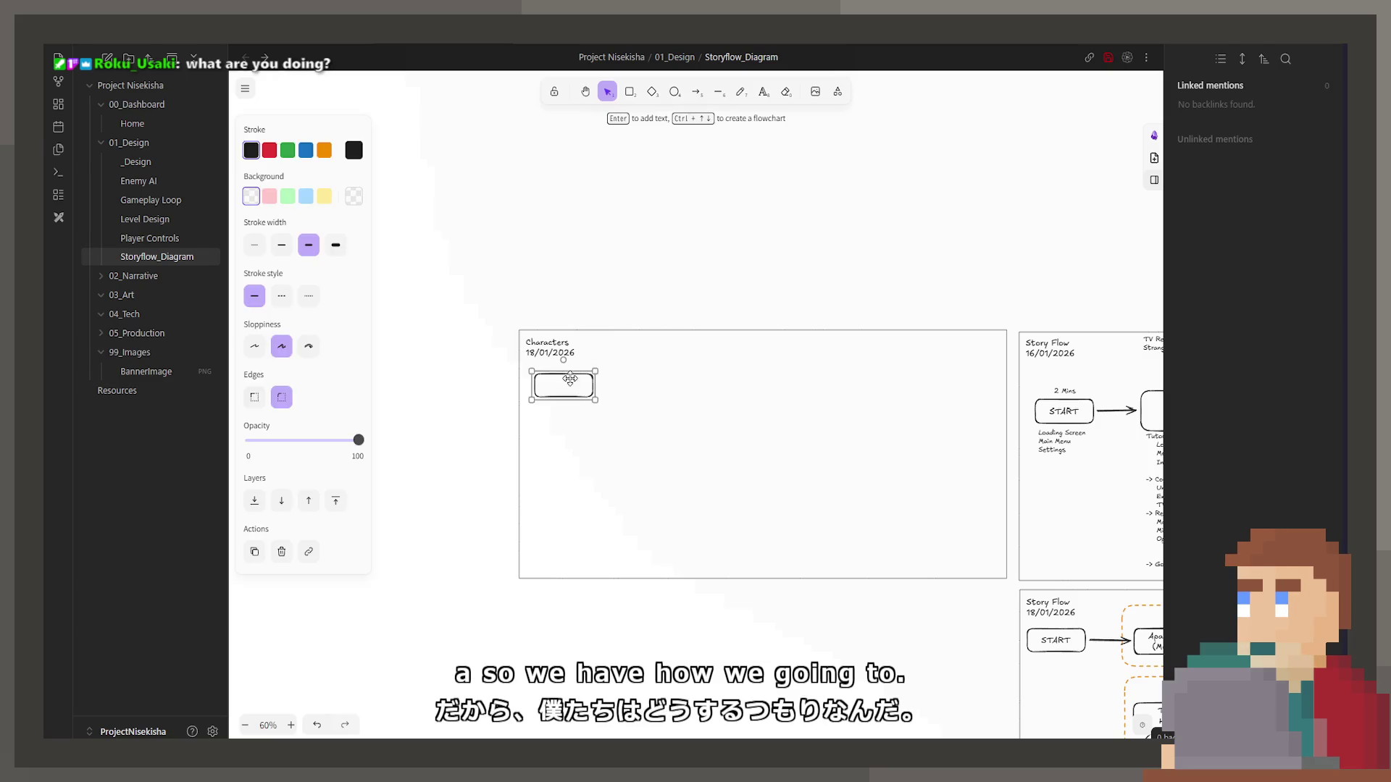
key(Delete)
Select the Characters frame and its title to check their placement
scroll(754, 364, right, 3)
scroll(651, 342, right, 2)
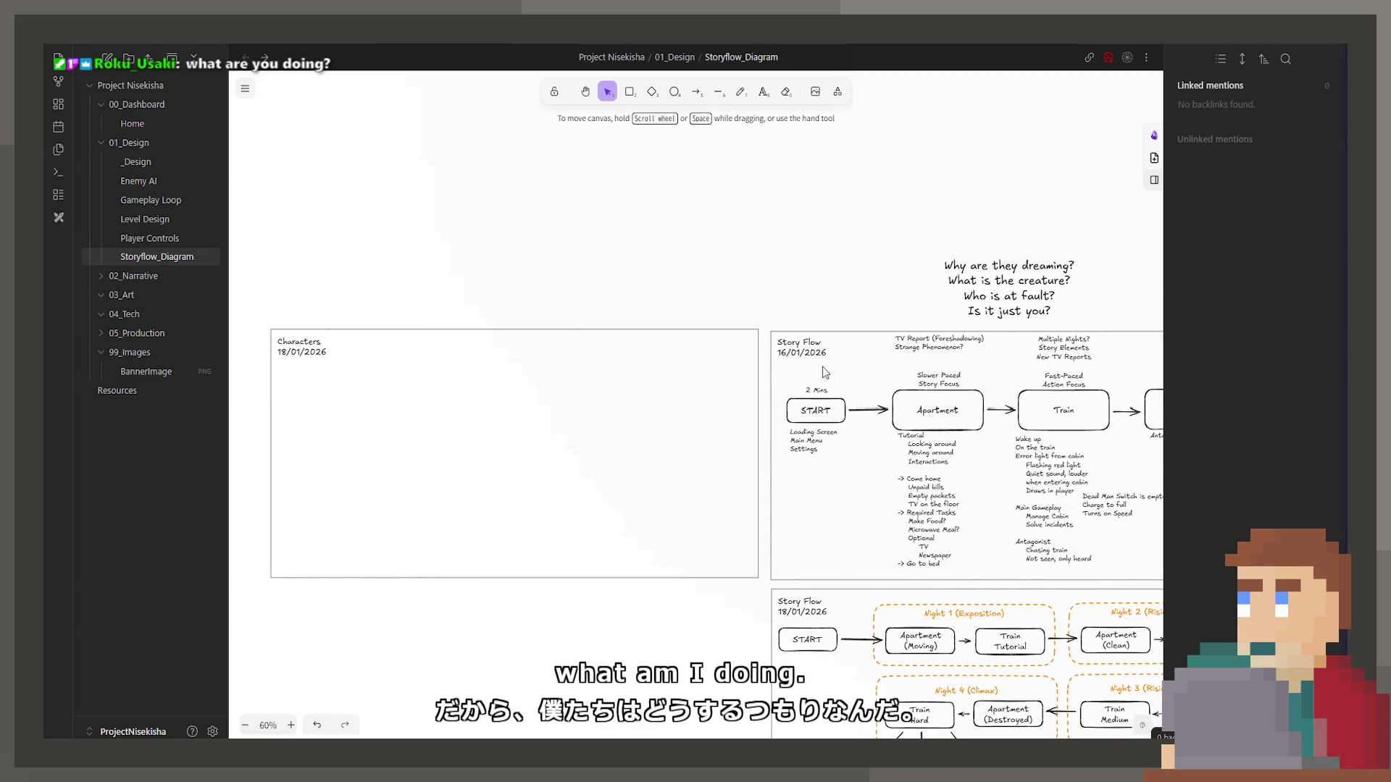
click(716, 334)
scroll(716, 337, left, 4)
scroll(572, 322, up, 3)
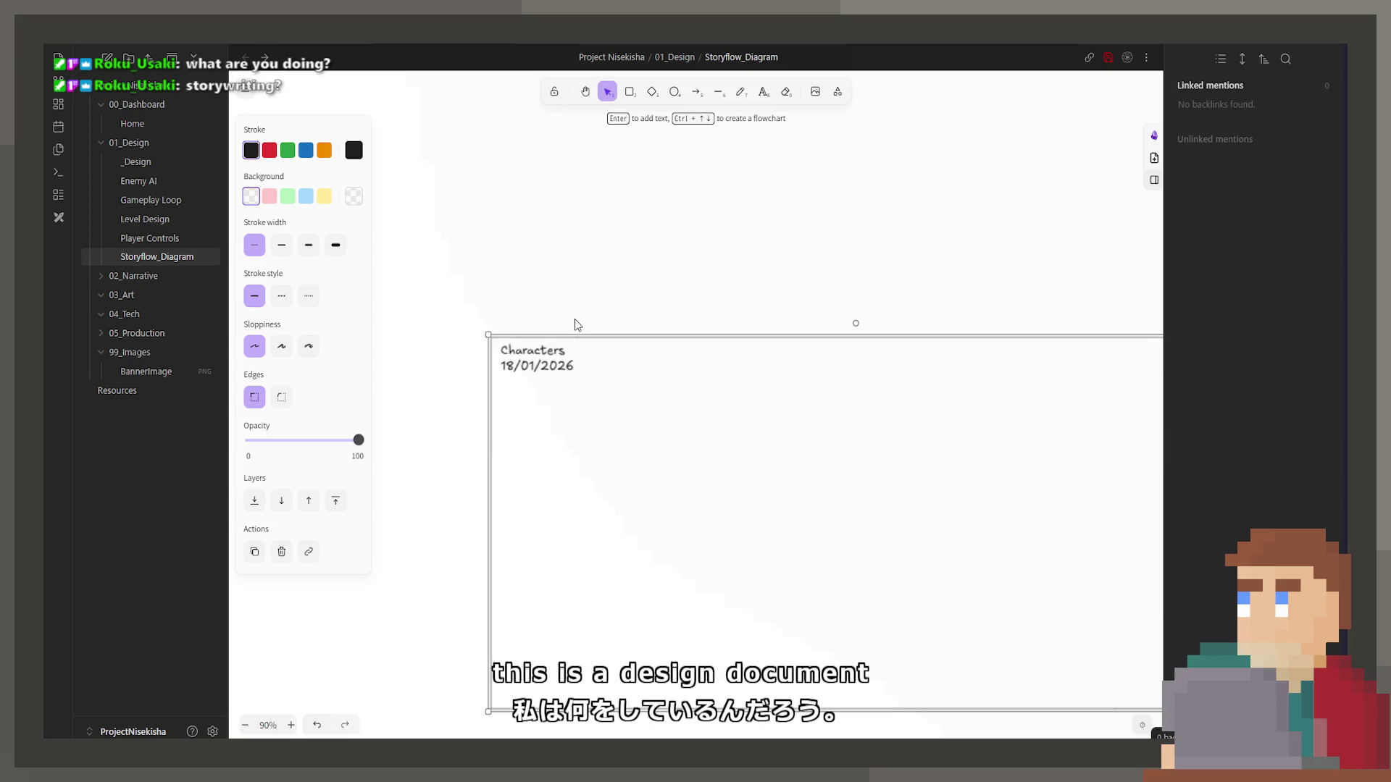
click(552, 350)
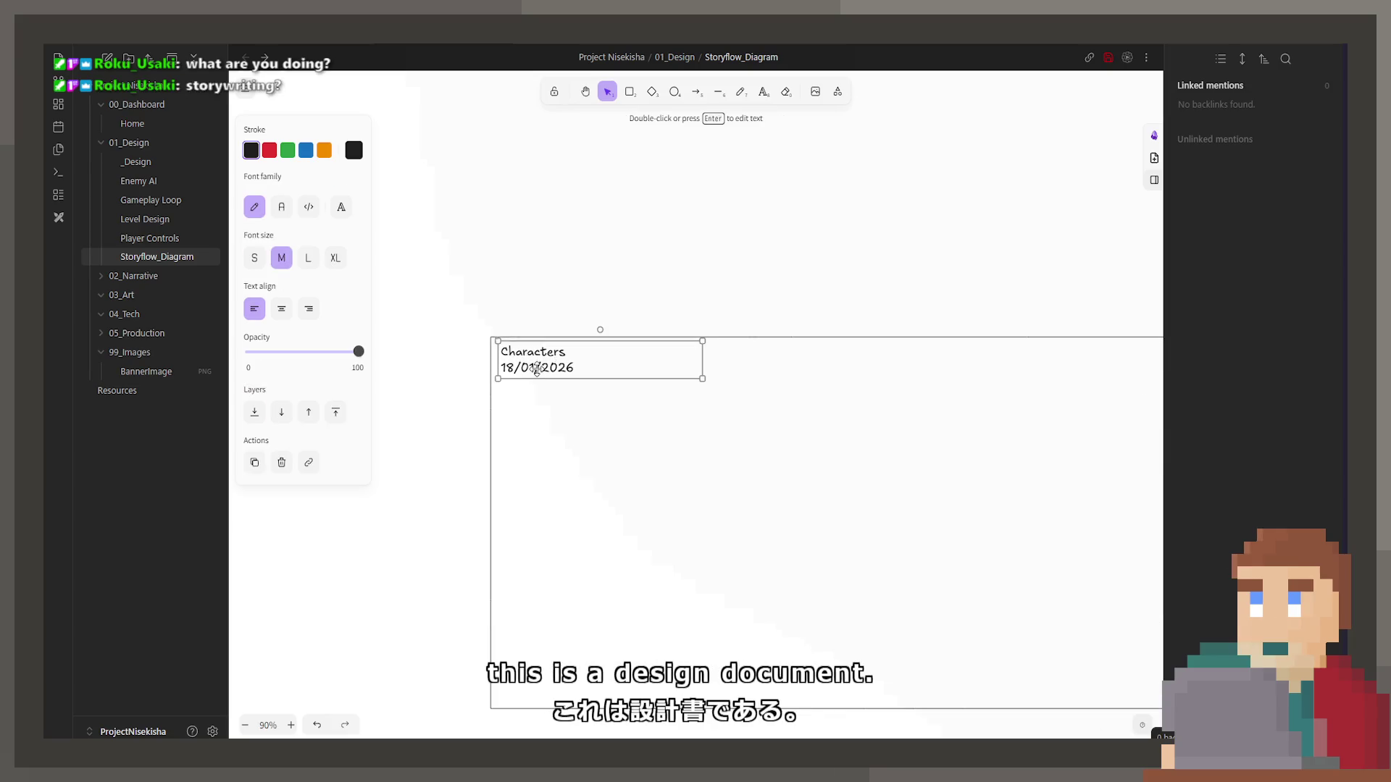
click(654, 414)
Pan to the Map Design box and back to the Characters and Story Flow frames
scroll(655, 414, down, 3)
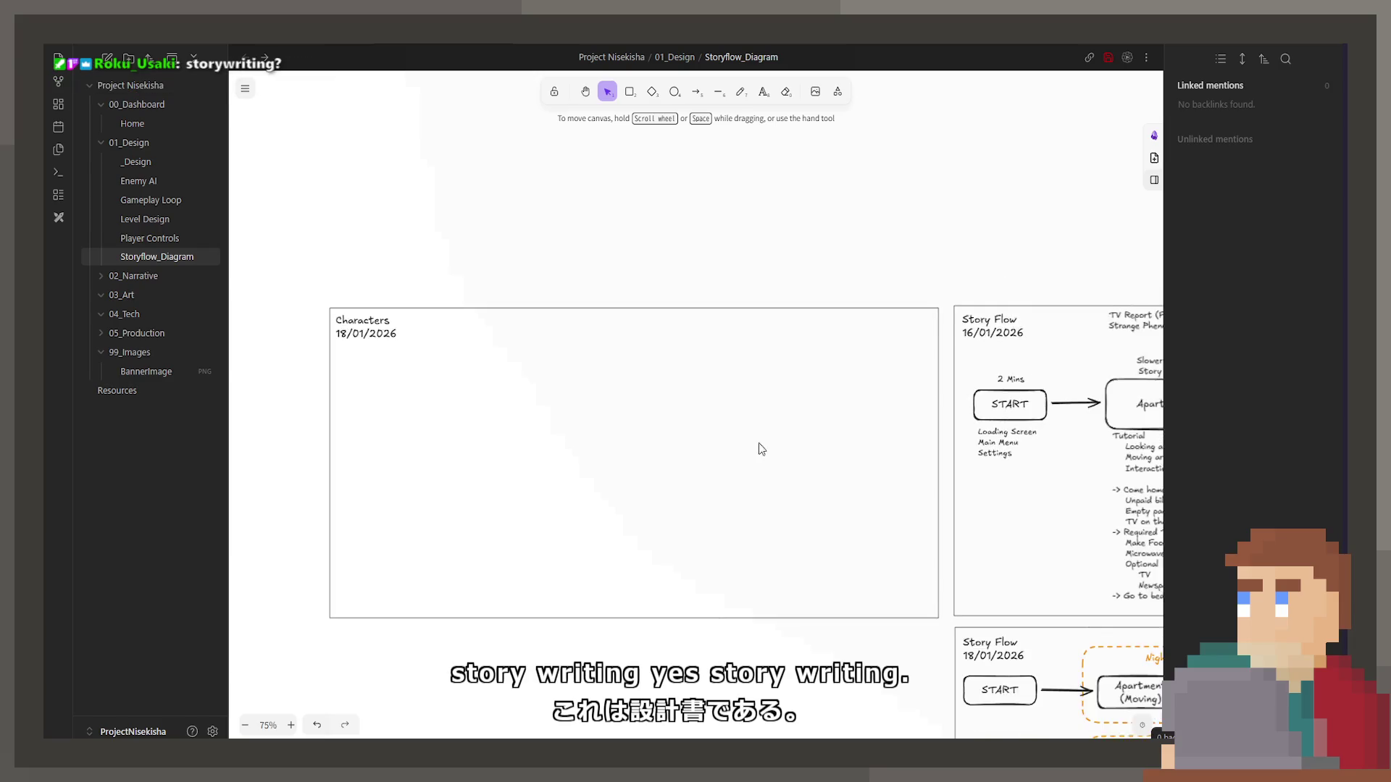
scroll(655, 413, right, 2)
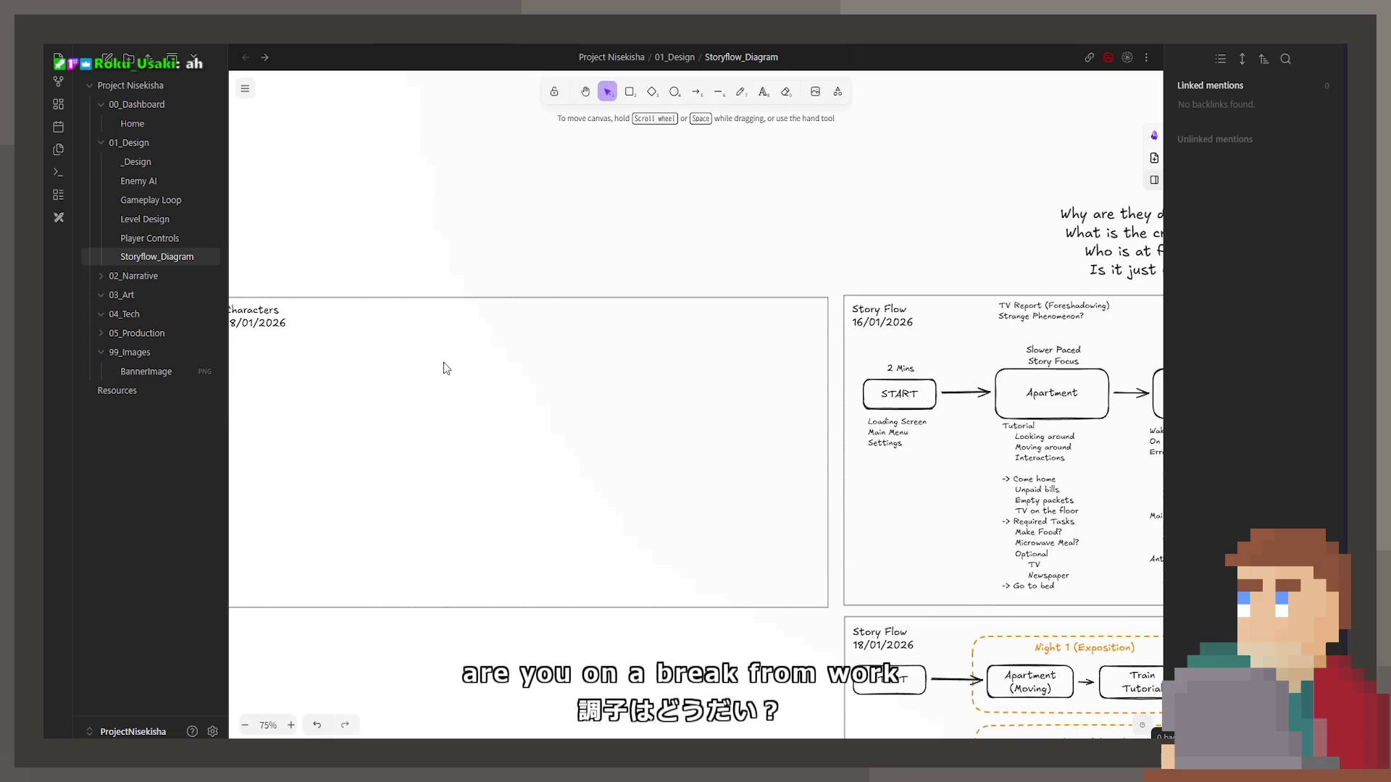
scroll(704, 461, right, 5)
scroll(861, 481, down, 3)
scroll(806, 458, down, 2)
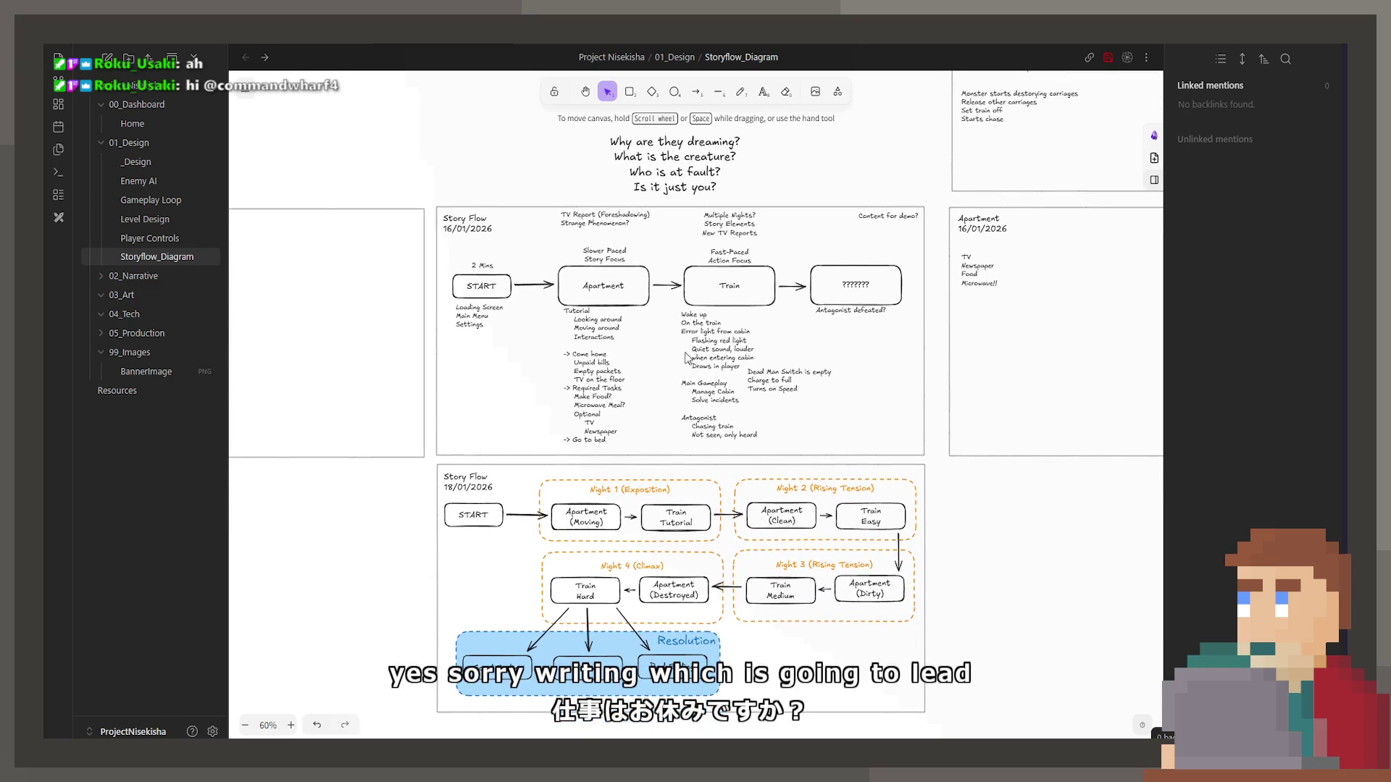
mouse_move(994, 428)
mouse_down()
mouse_move(797, 435)
mouse_move(628, 406)
mouse_move(671, 368)
mouse_move(850, 428)
mouse_move(1144, 355)
mouse_move(1159, 304)
mouse_up()
mouse_move(767, 404)
mouse_down()
mouse_move(696, 361)
mouse_move(918, 369)
mouse_up()
click(464, 313)
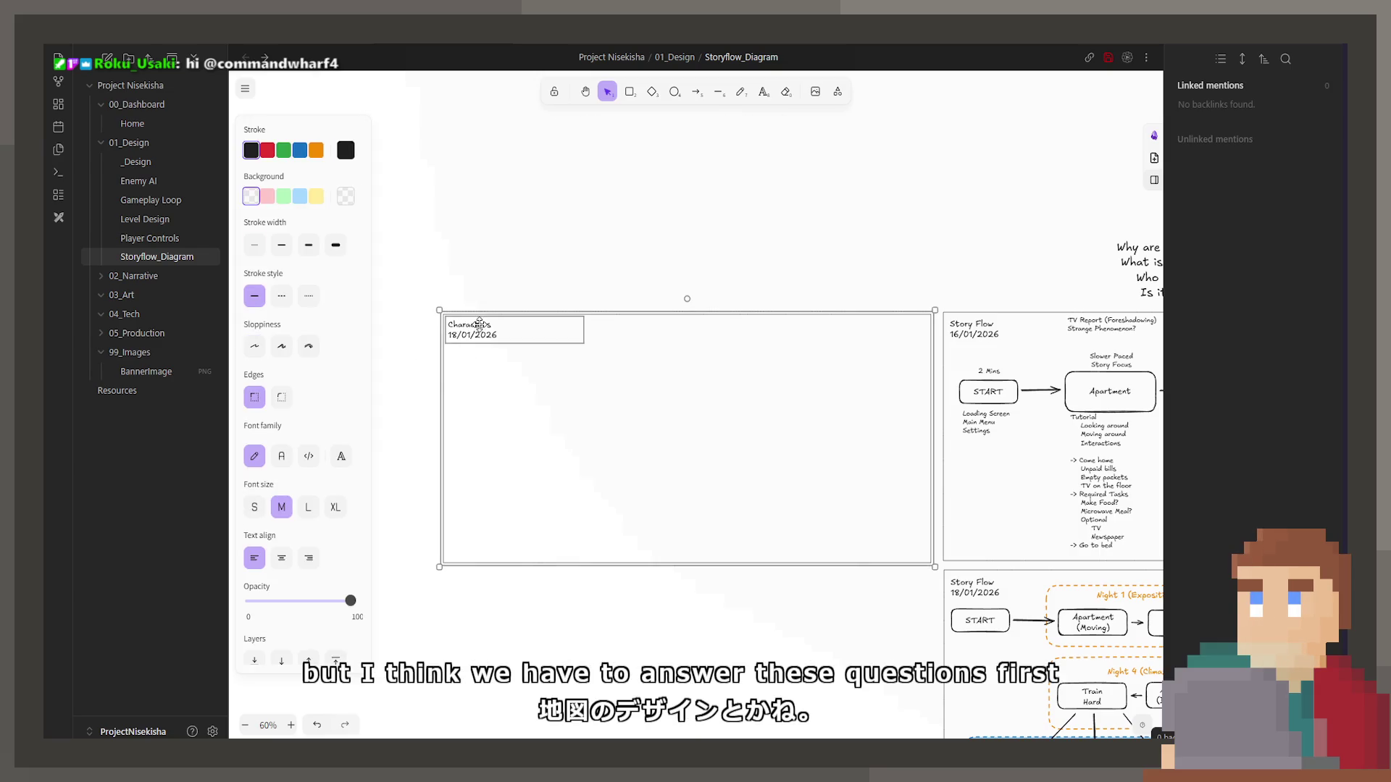
click(621, 583)
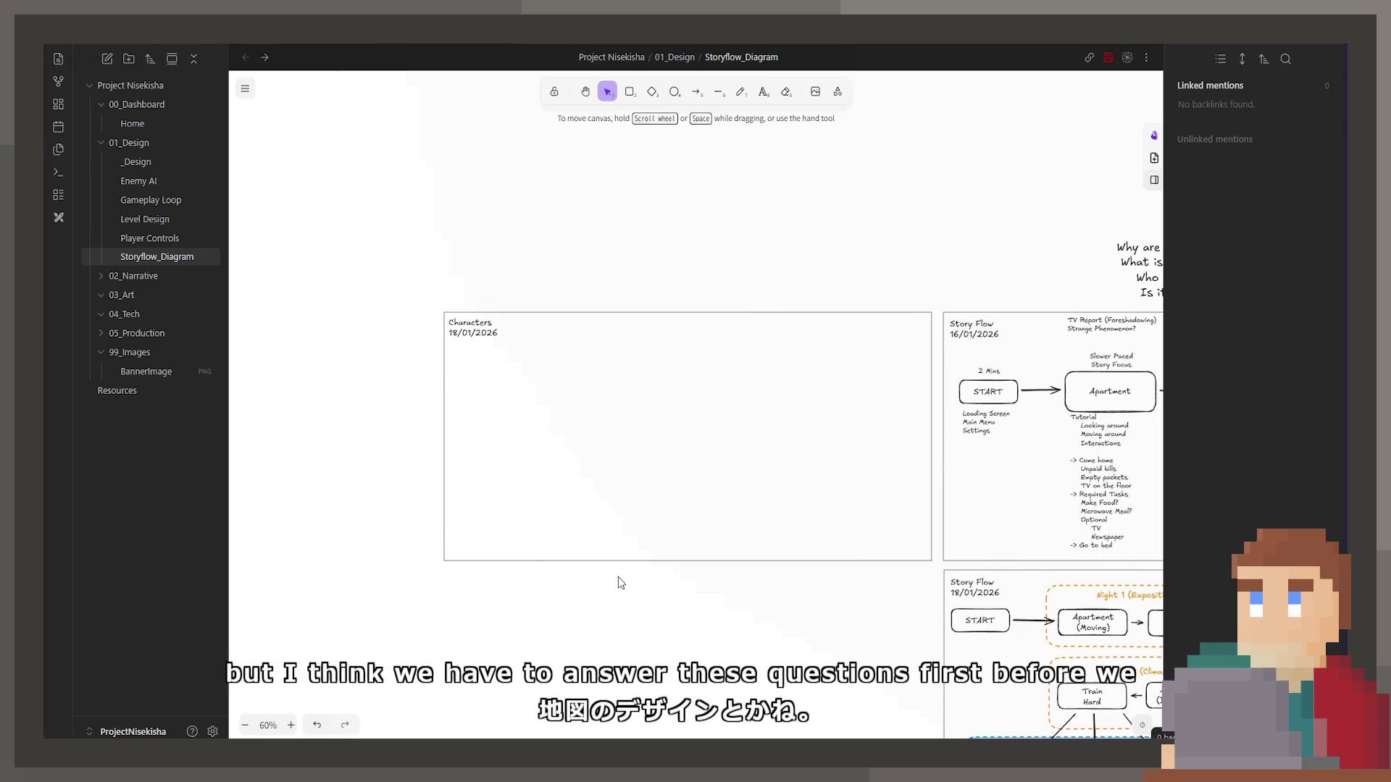
scroll(736, 568, down, 5)
scroll(722, 420, up, 3)
scroll(722, 420, down, 1)
scroll(761, 413, left, 6)
scroll(812, 399, up, 3)
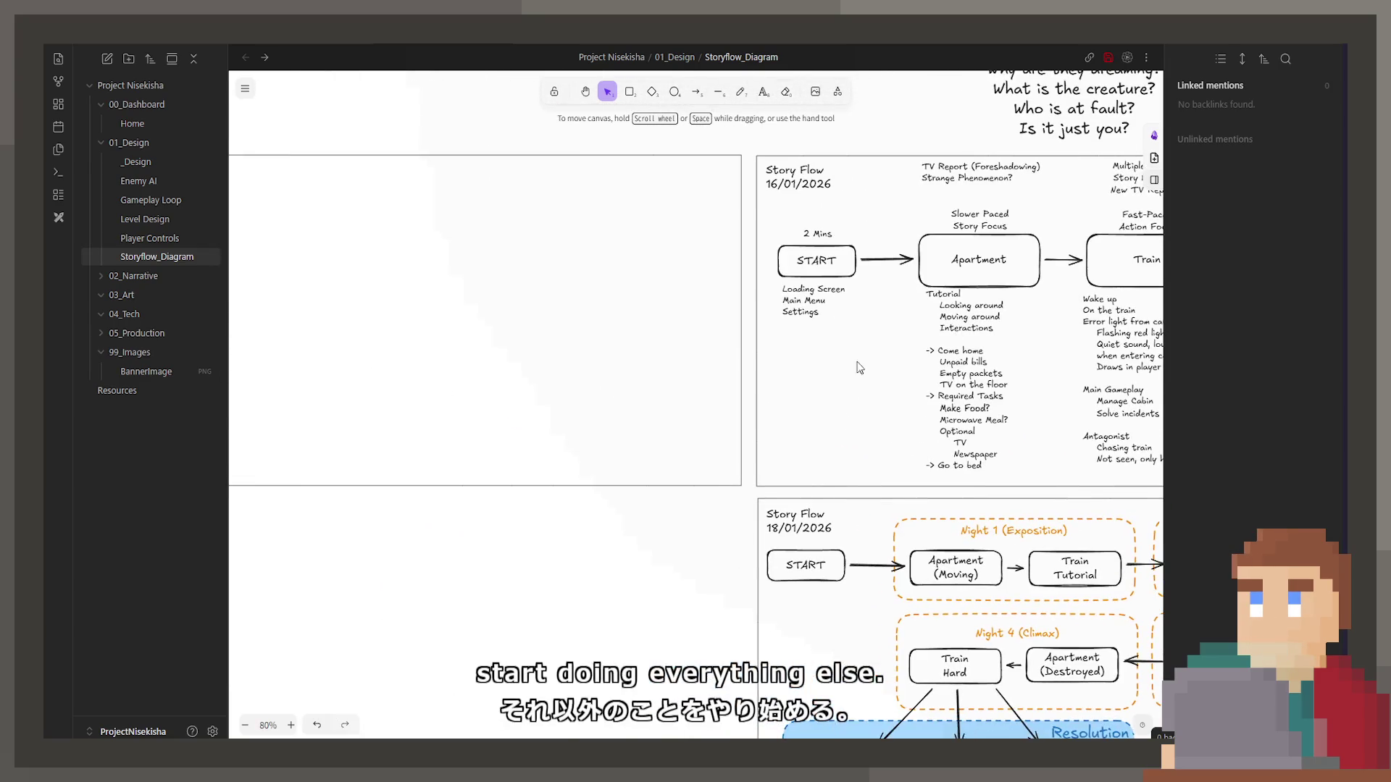
Copy the Tutorial notes text into the Characters frame's top-left and open it for editing
click(928, 305)
scroll(912, 358, up, 2)
mouse_move(1009, 409)
mouse_down()
mouse_move(554, 376)
mouse_move(1004, 391)
mouse_up()
scroll(723, 321, left, 5)
mouse_move(924, 319)
mouse_down()
mouse_move(396, 319)
mouse_move(420, 319)
mouse_up()
scroll(555, 337, up, 3)
double_click(555, 335)
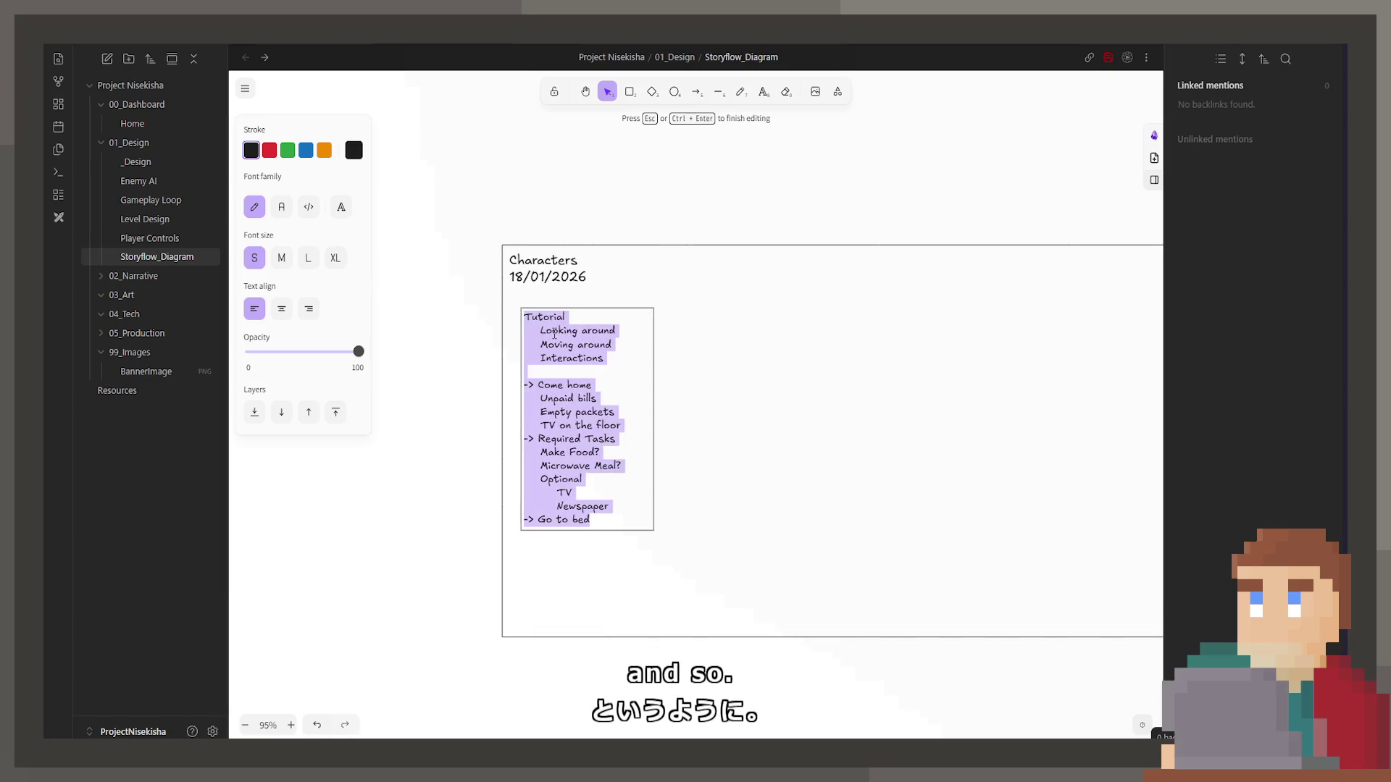
Overwrite the copied Tutorial notes with 'Main Character' and zoom out over all diagrams
text(Main Character)
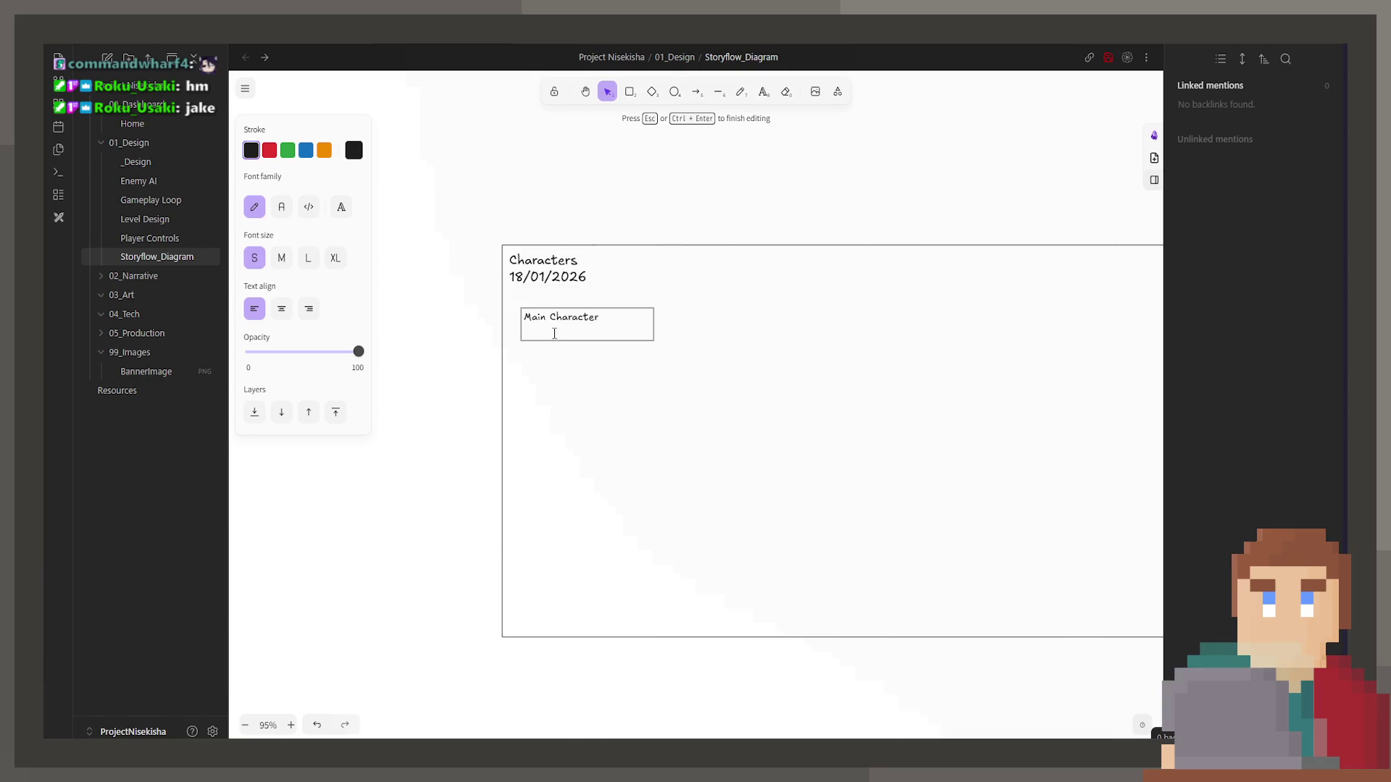
scroll(554, 333, down, 6)
drag(888, 428, 481, 383)
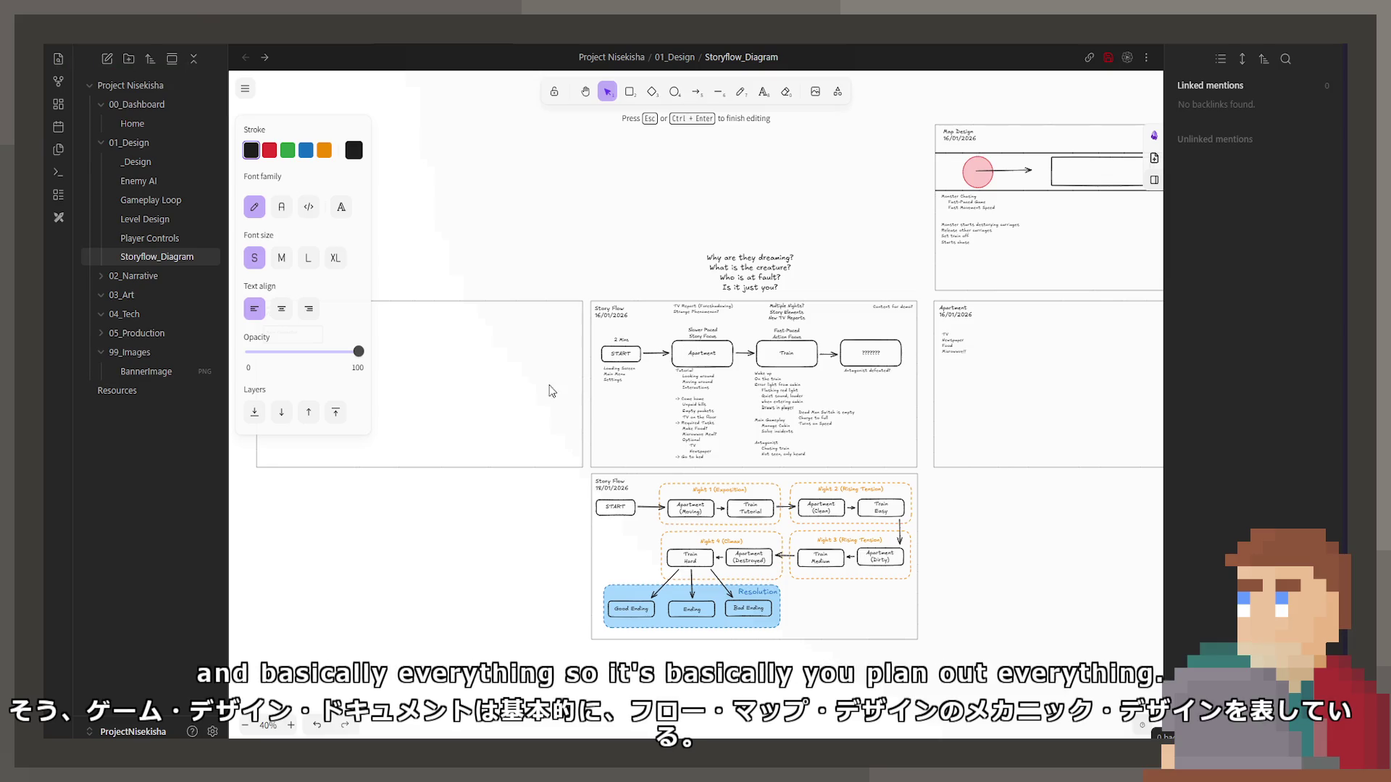
scroll(553, 359, up, 5)
scroll(553, 359, up, 5)
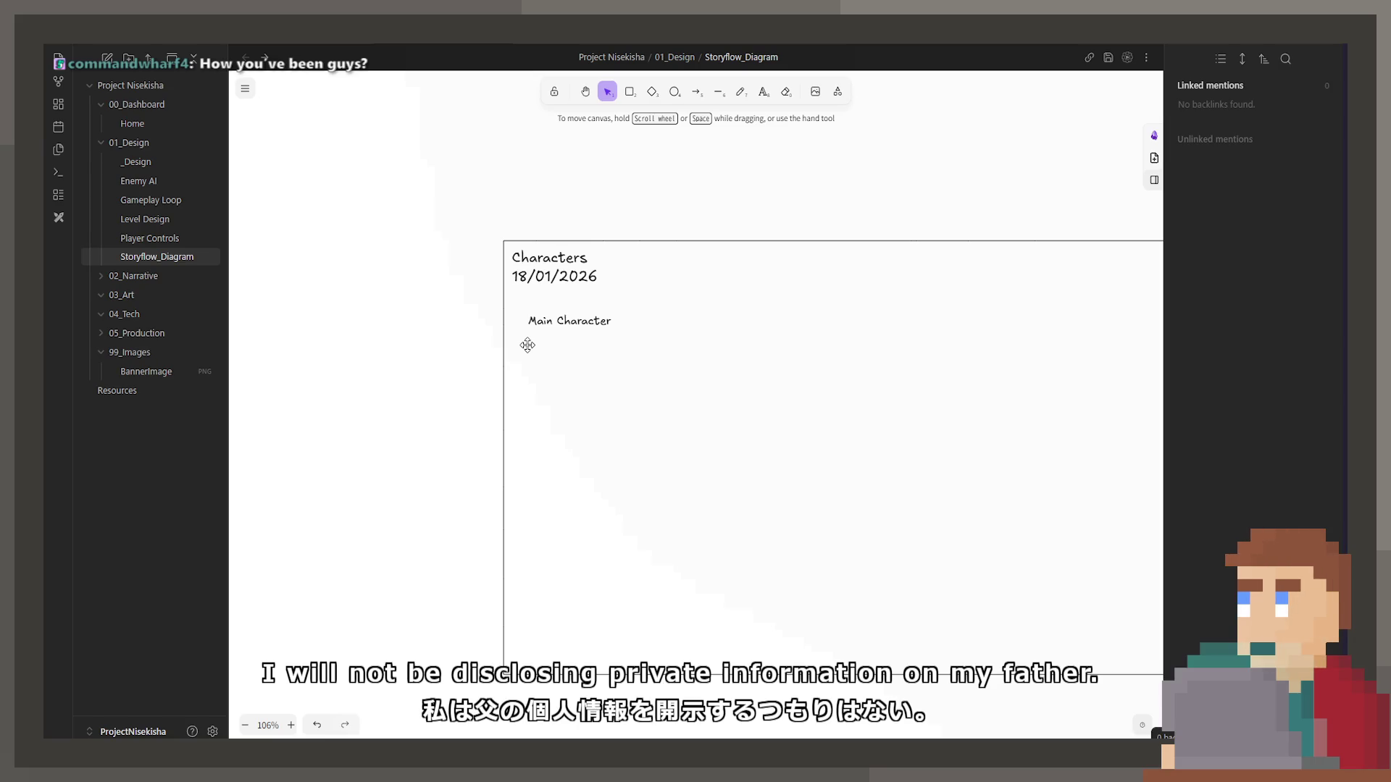
double_click(572, 345)
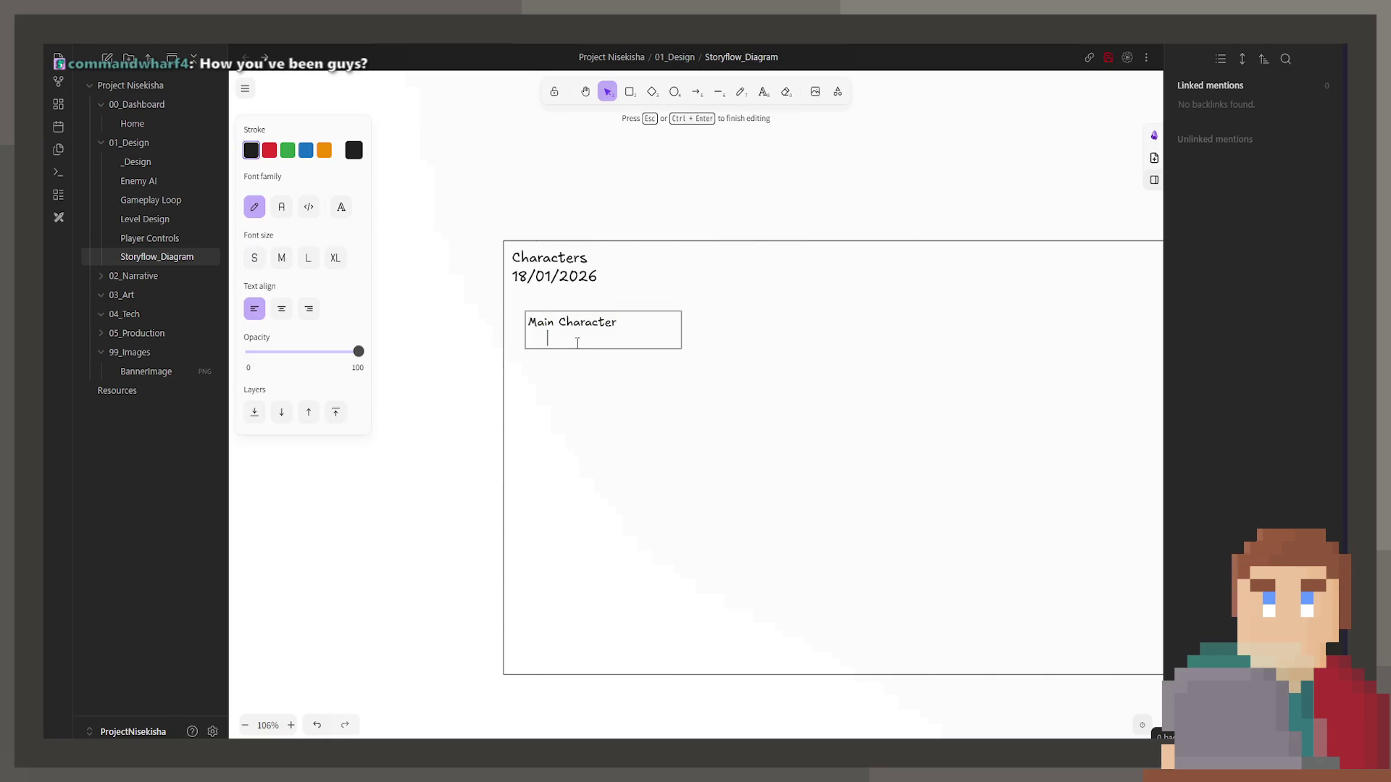
Write 'Just Moved' and 'Why did they move?' as new lines under Main Character
click(577, 343)
key(Escape)
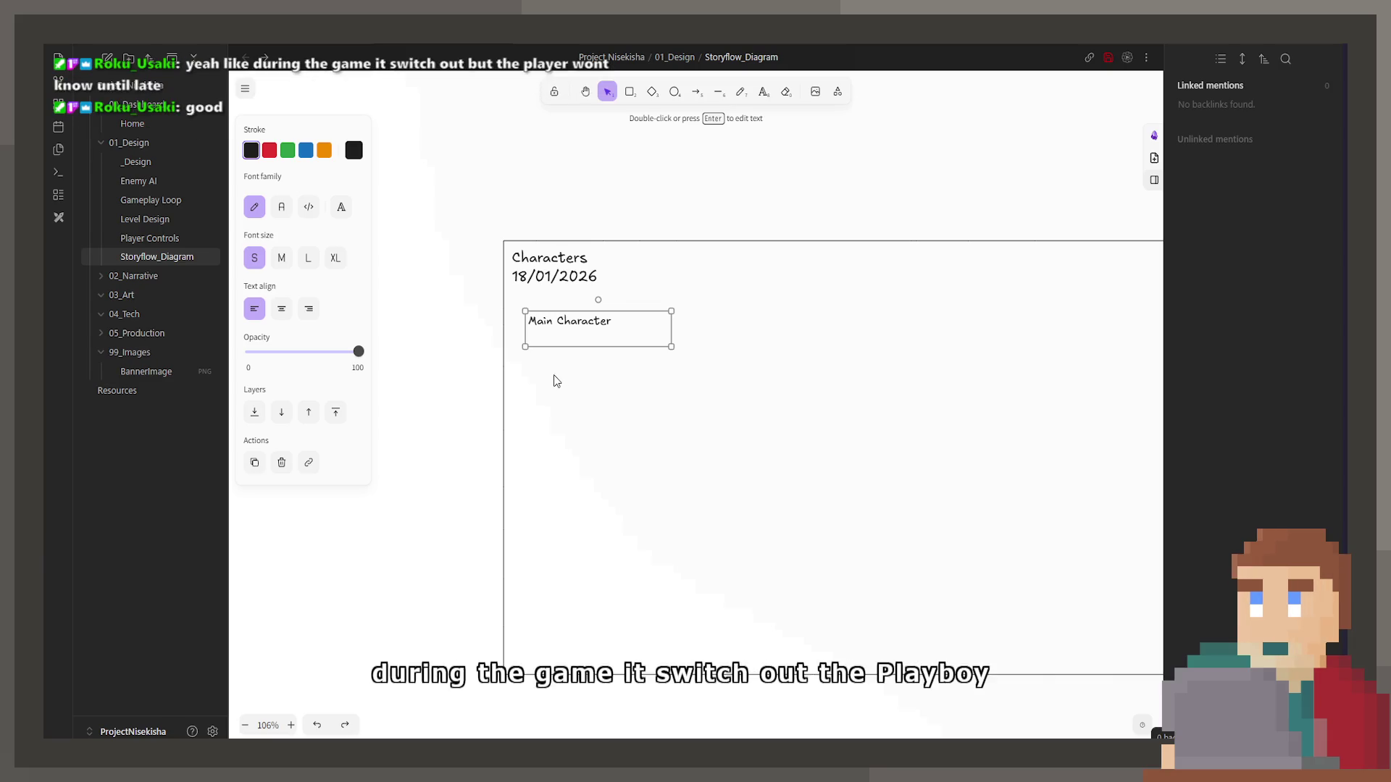
scroll(901, 494, down, 3)
scroll(725, 507, up, 5)
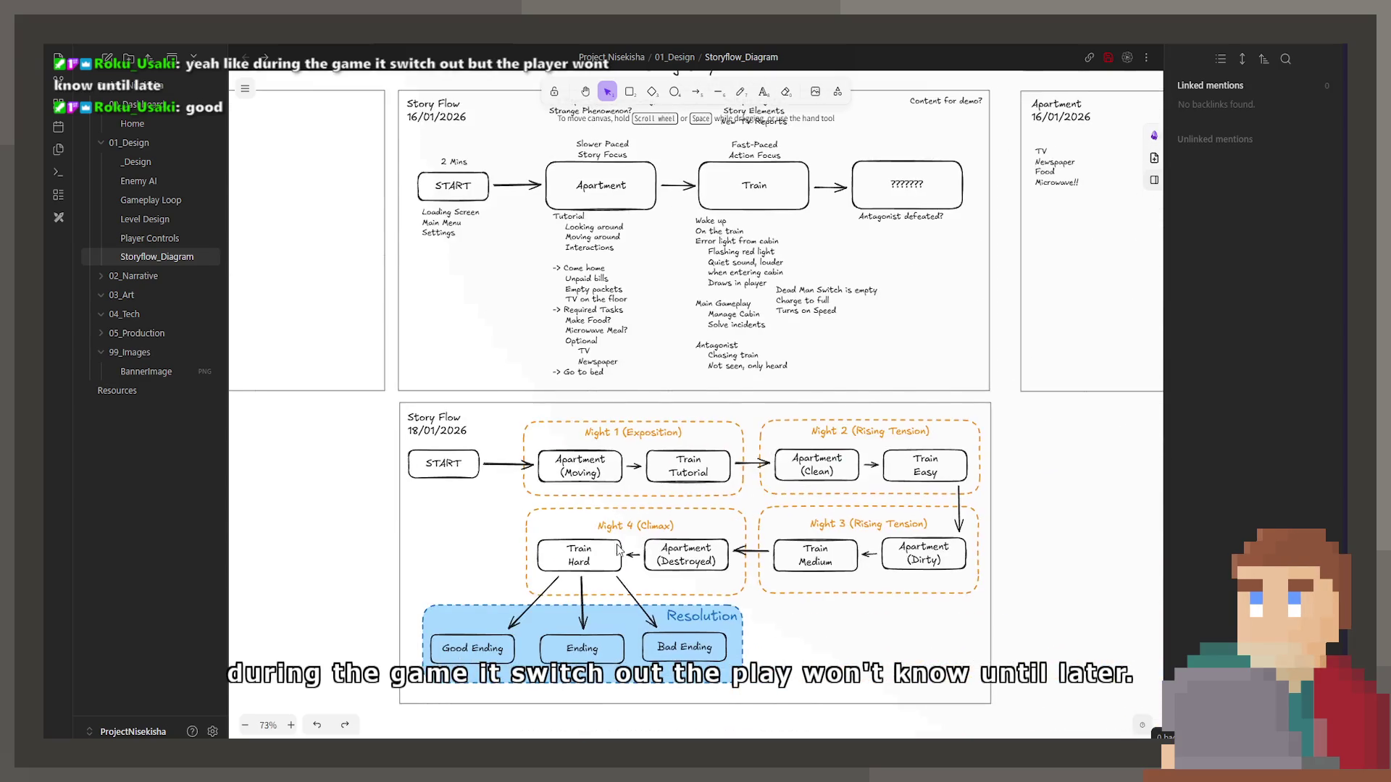
scroll(618, 551, down, 2)
scroll(782, 544, up, 3)
scroll(783, 544, up, 3)
scroll(782, 544, left, 5)
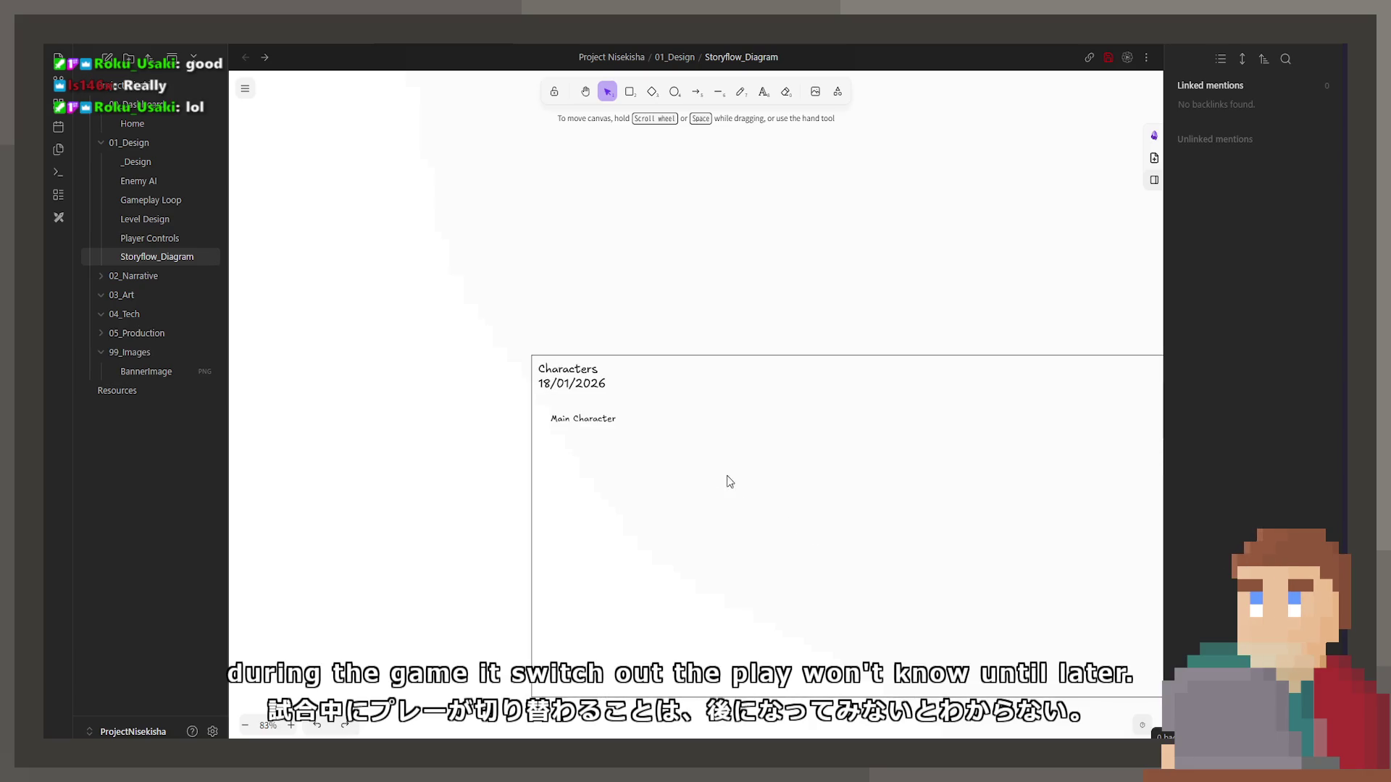
double_click(564, 419)
click(584, 434)
scroll(586, 436, up, 5)
text(M)
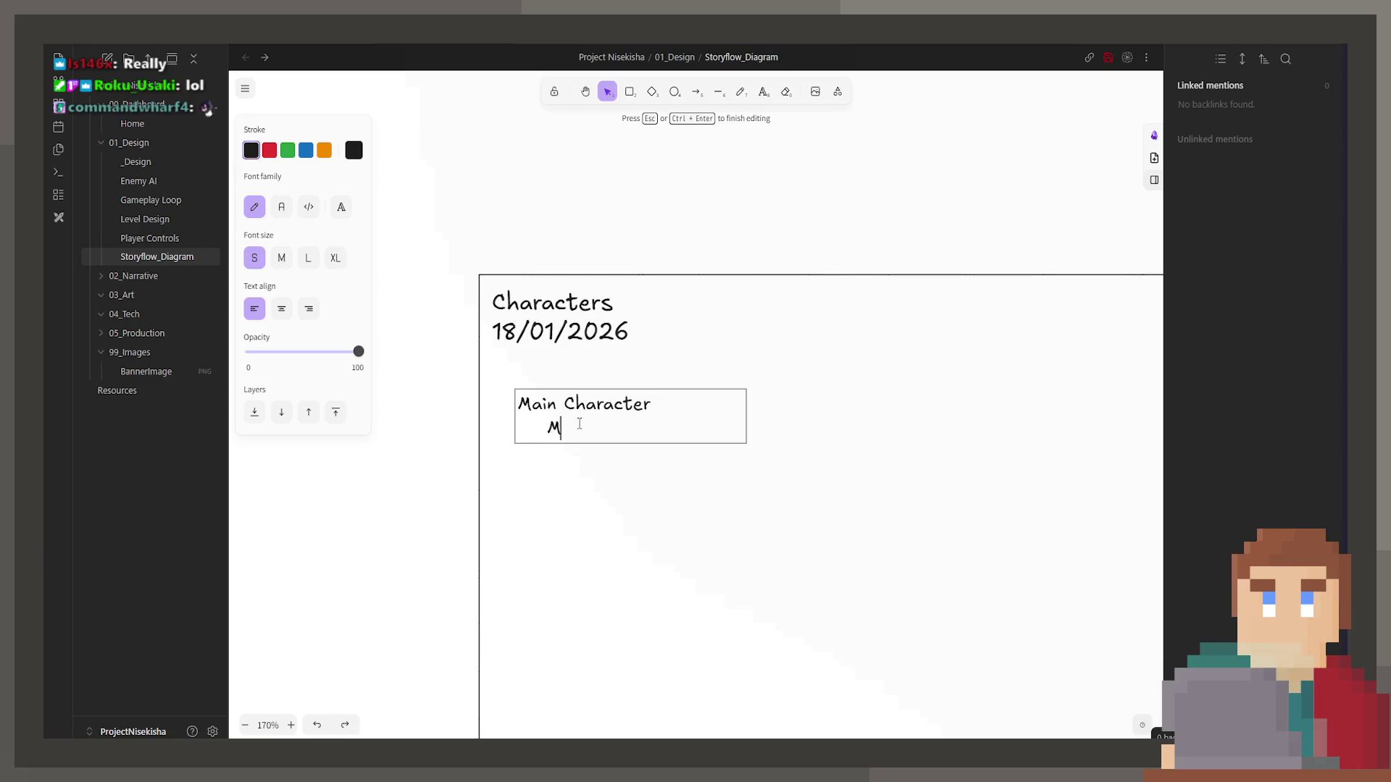
key(BackSpace)
text(Just Moved)
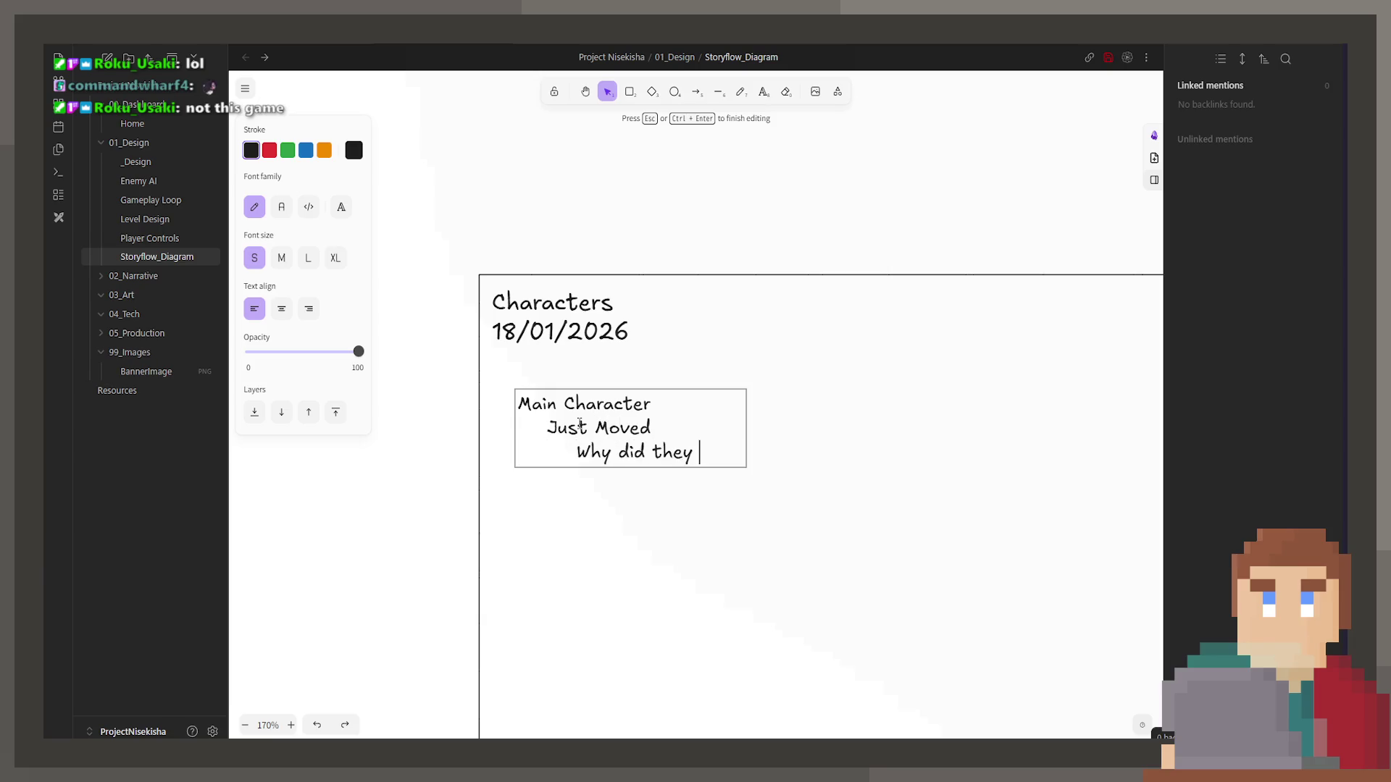
text(move?)
key(Escape)
Widen the Main Character text box and finish the indented notes
drag(746, 449, 950, 440)
double_click(785, 453)
click(784, 456)
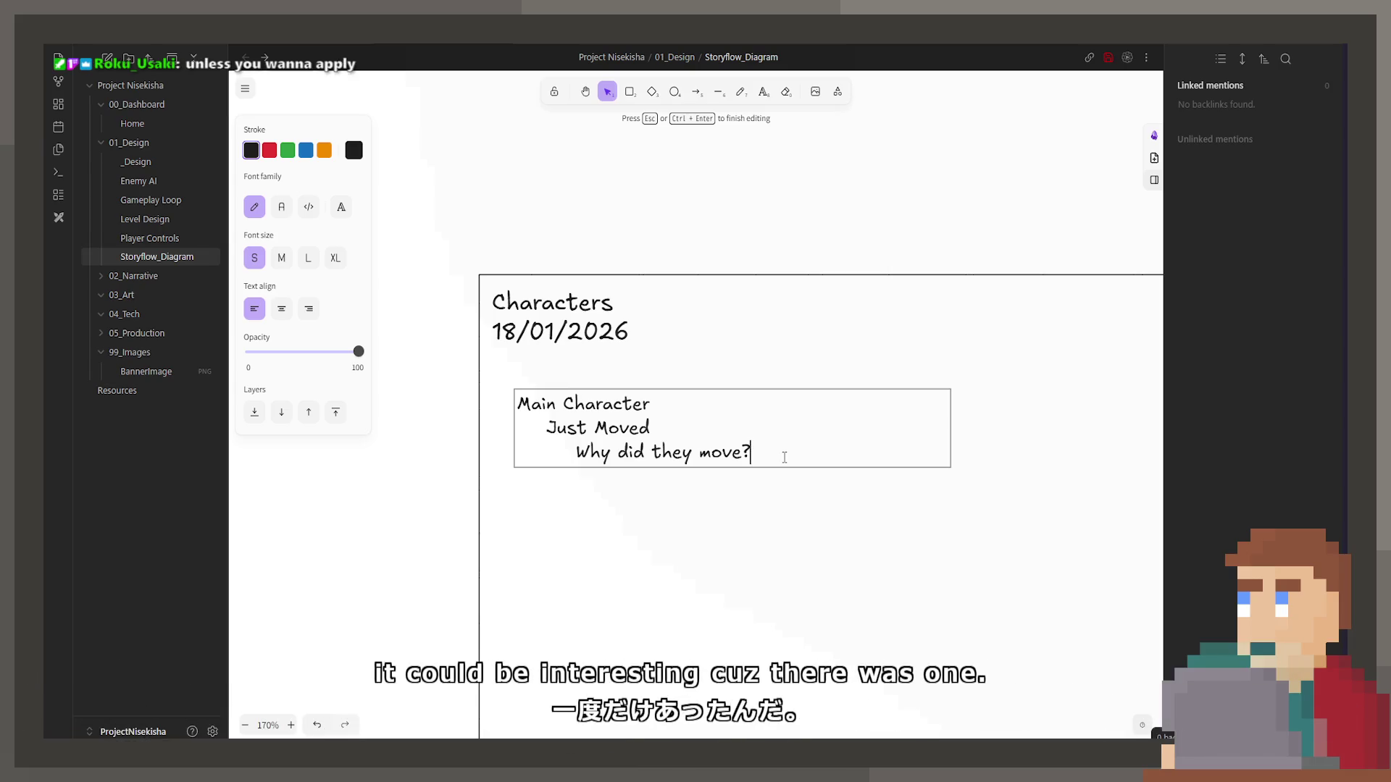
key(Escape)
scroll(811, 449, down, 5)
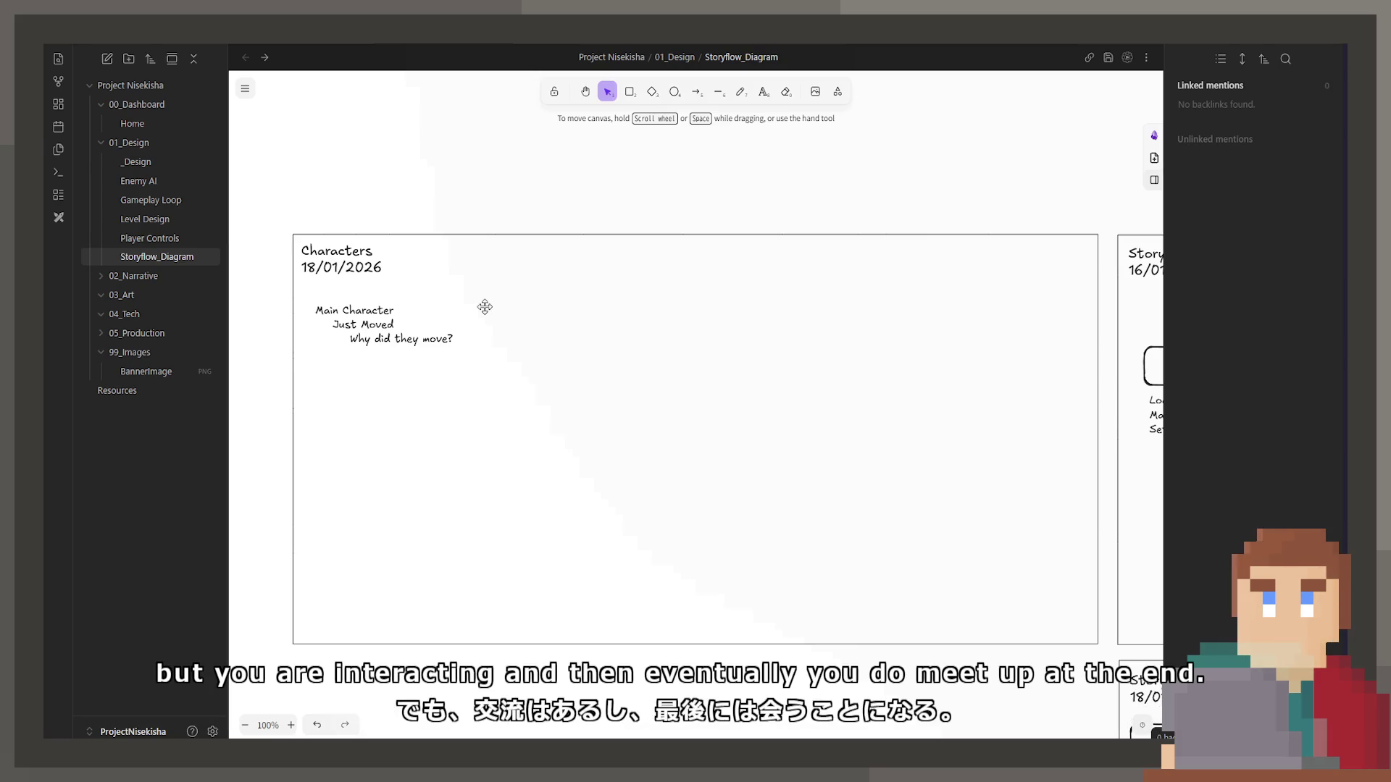
Add the line 'How old are they?' directly under Main Character
double_click(437, 333)
click(460, 342)
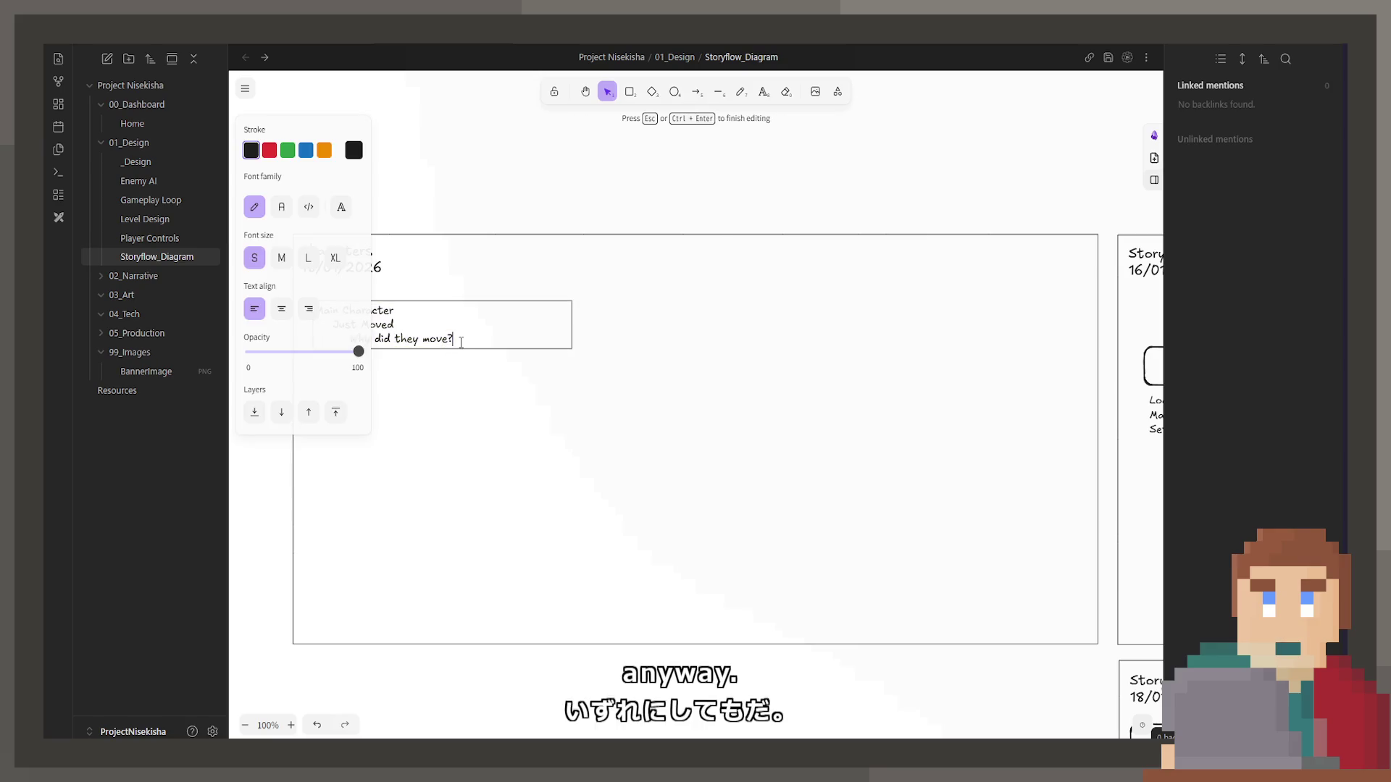
scroll(858, 503, up, 5)
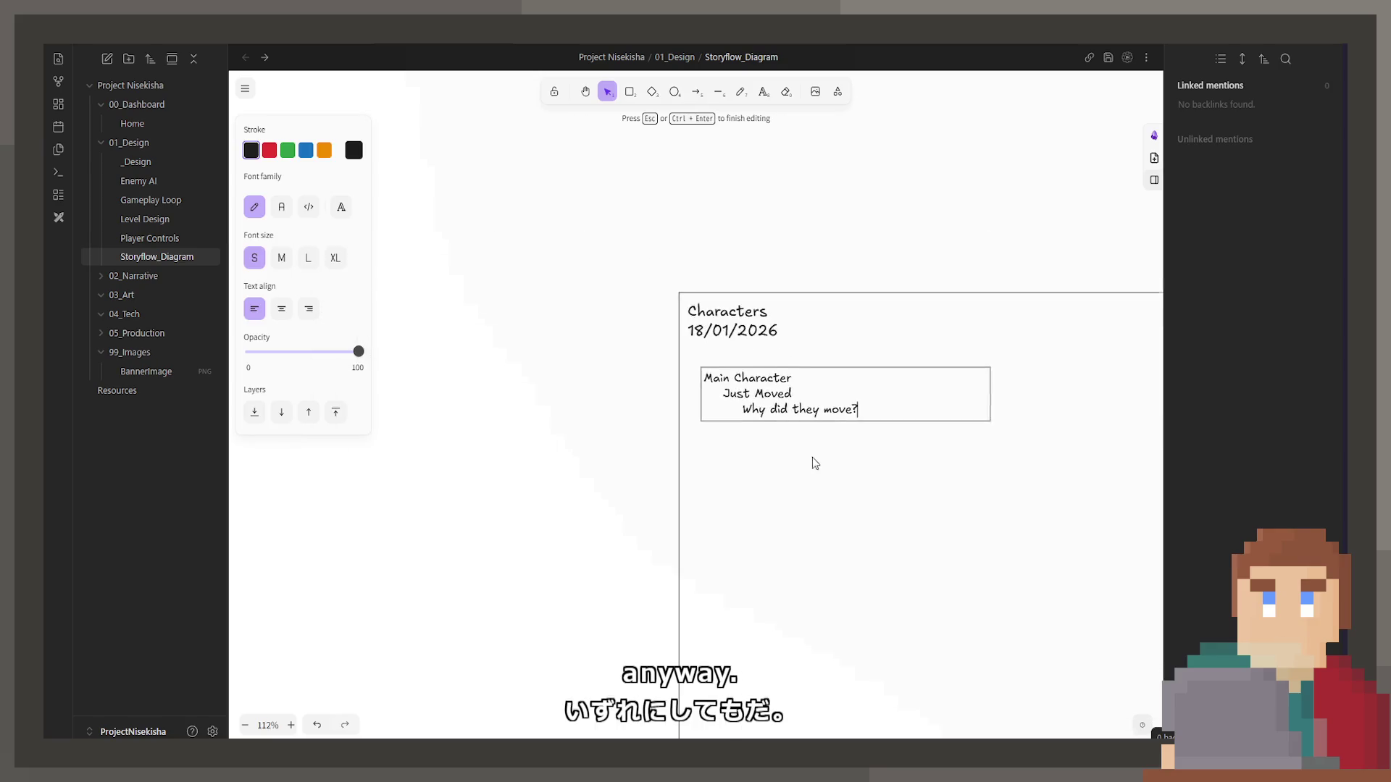
click(802, 354)
key(Return)
text(ow old ar)
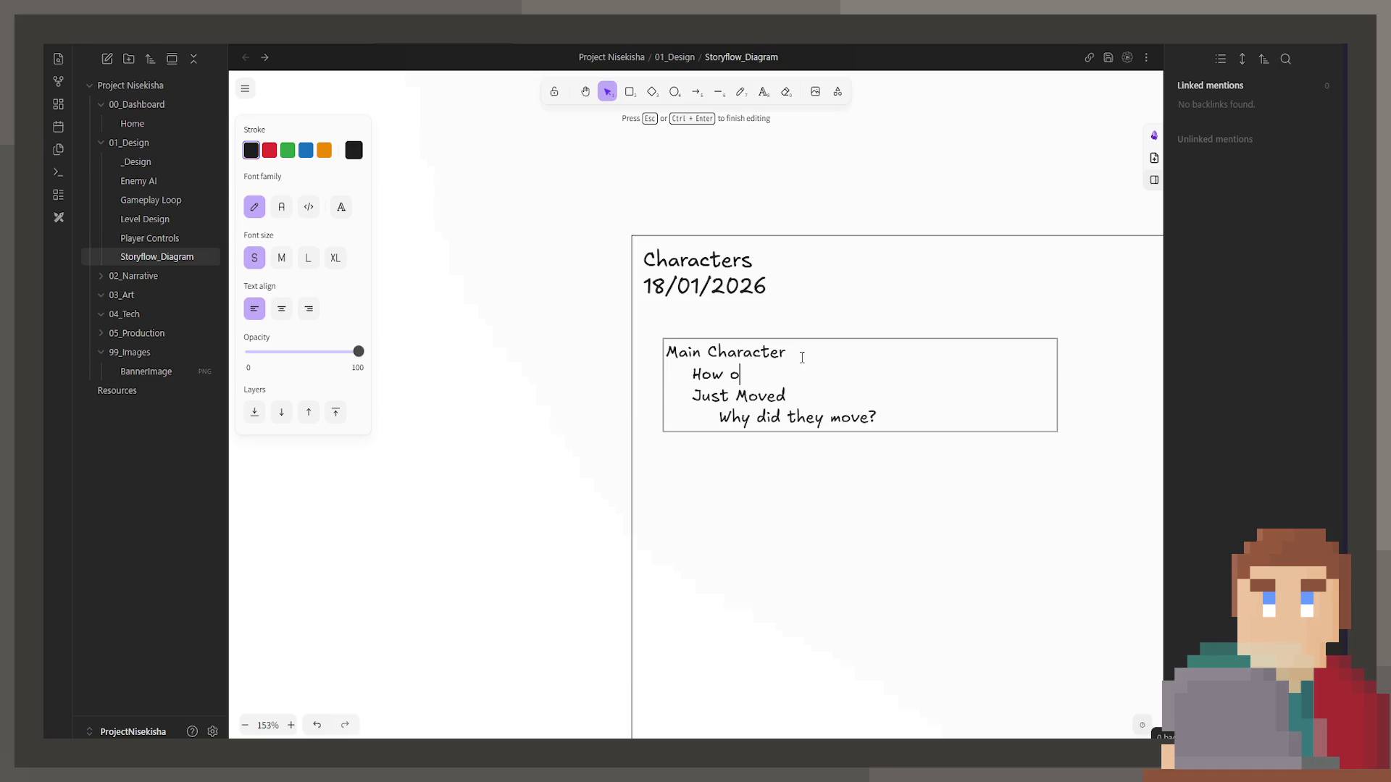
text(e thety)
key(Escape)
scroll(782, 348, down, 1)
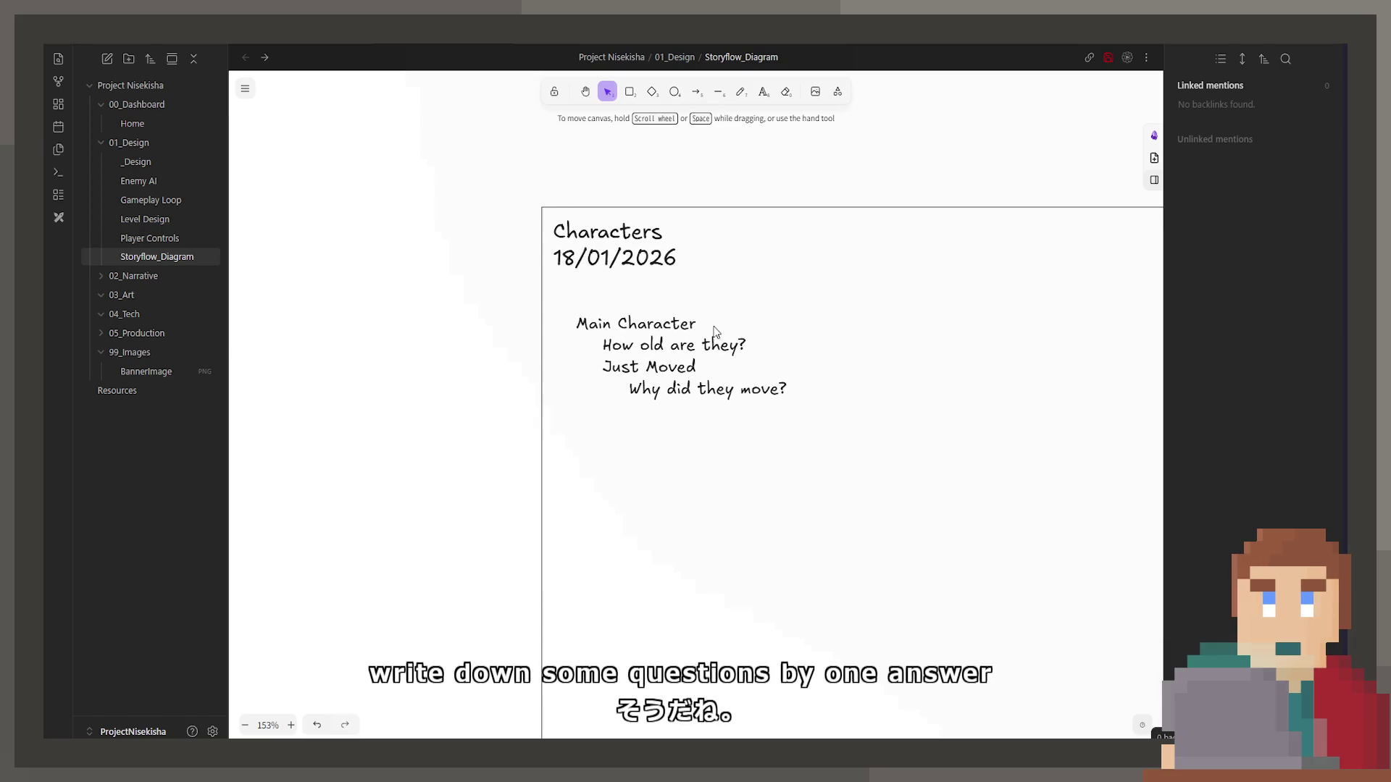
Change 'Just Moved' to lowercase 'Just moved'
click(757, 338)
key(Return)
click(758, 341)
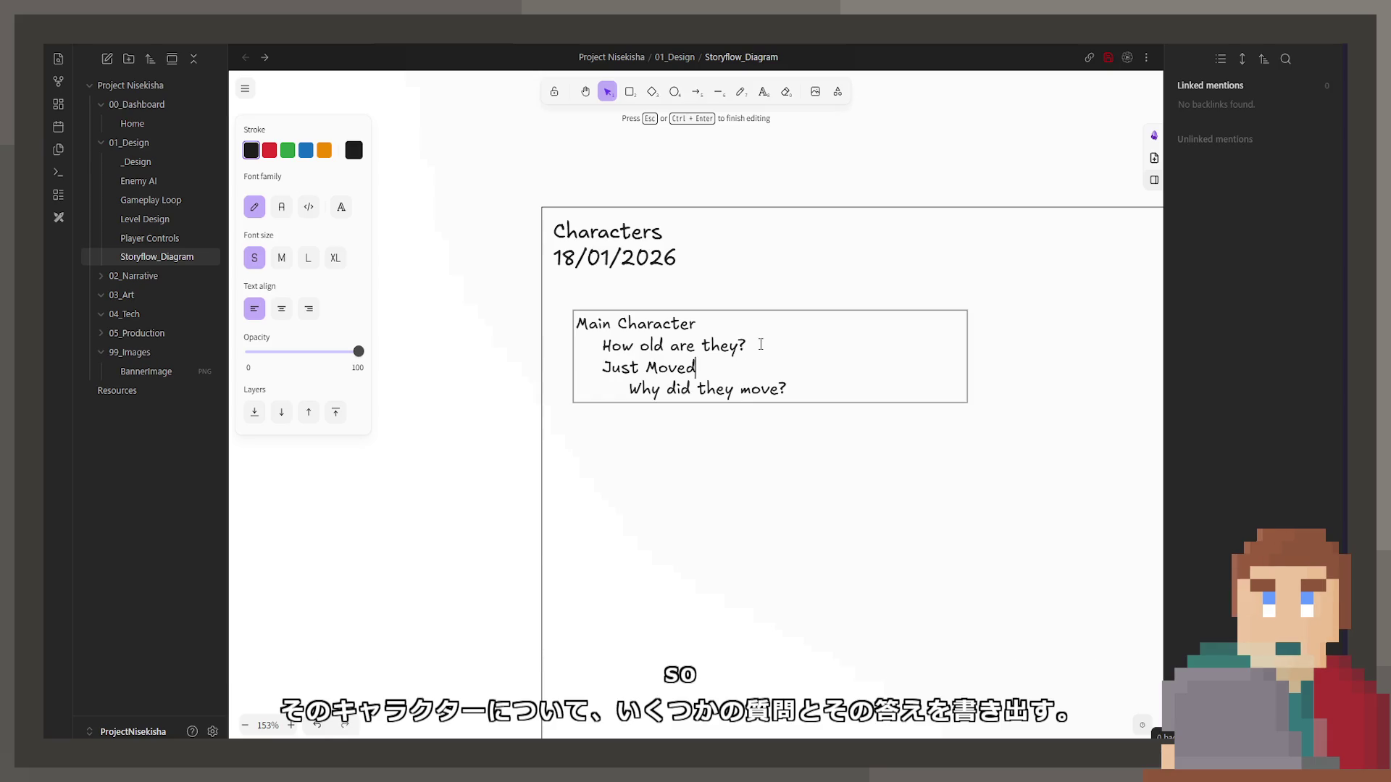
key(Left)
key(BackSpace)
text(m)
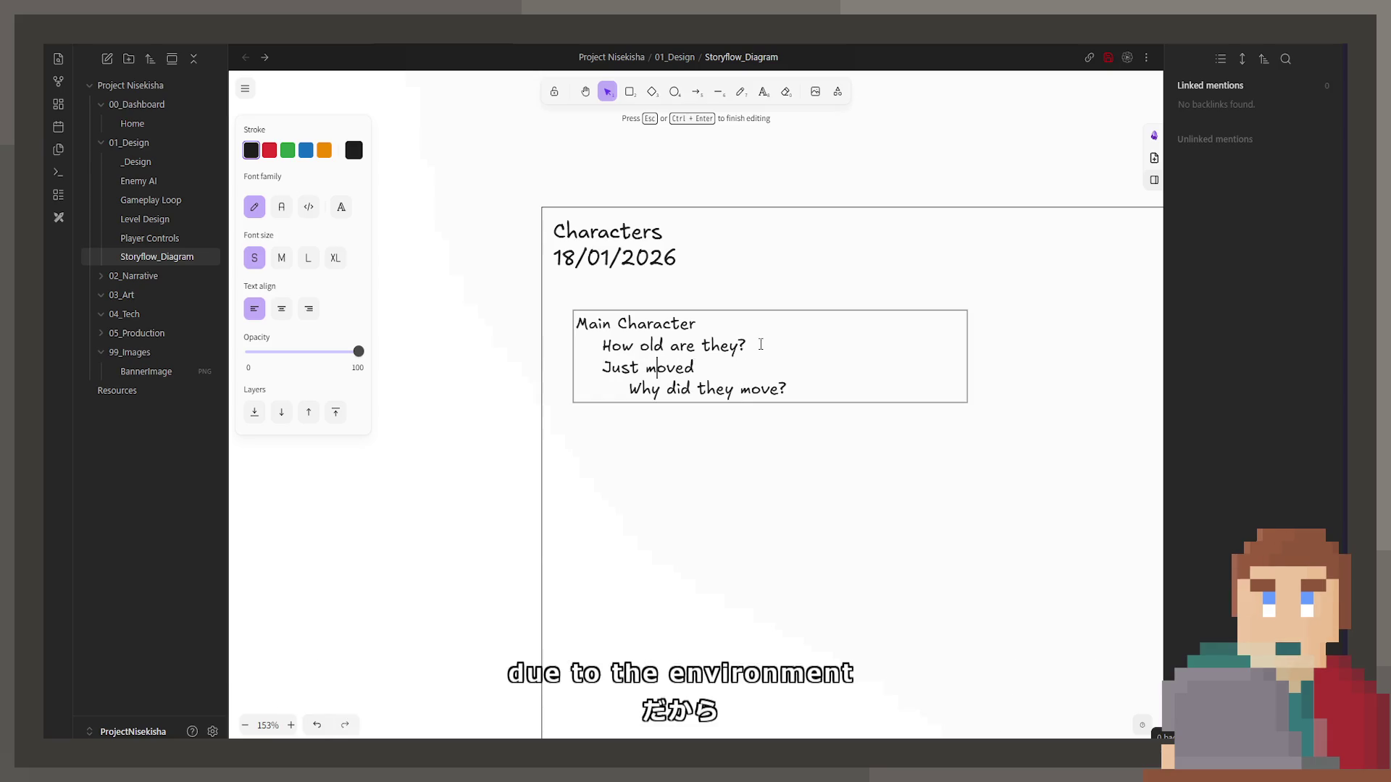
scroll(926, 457, down, 10)
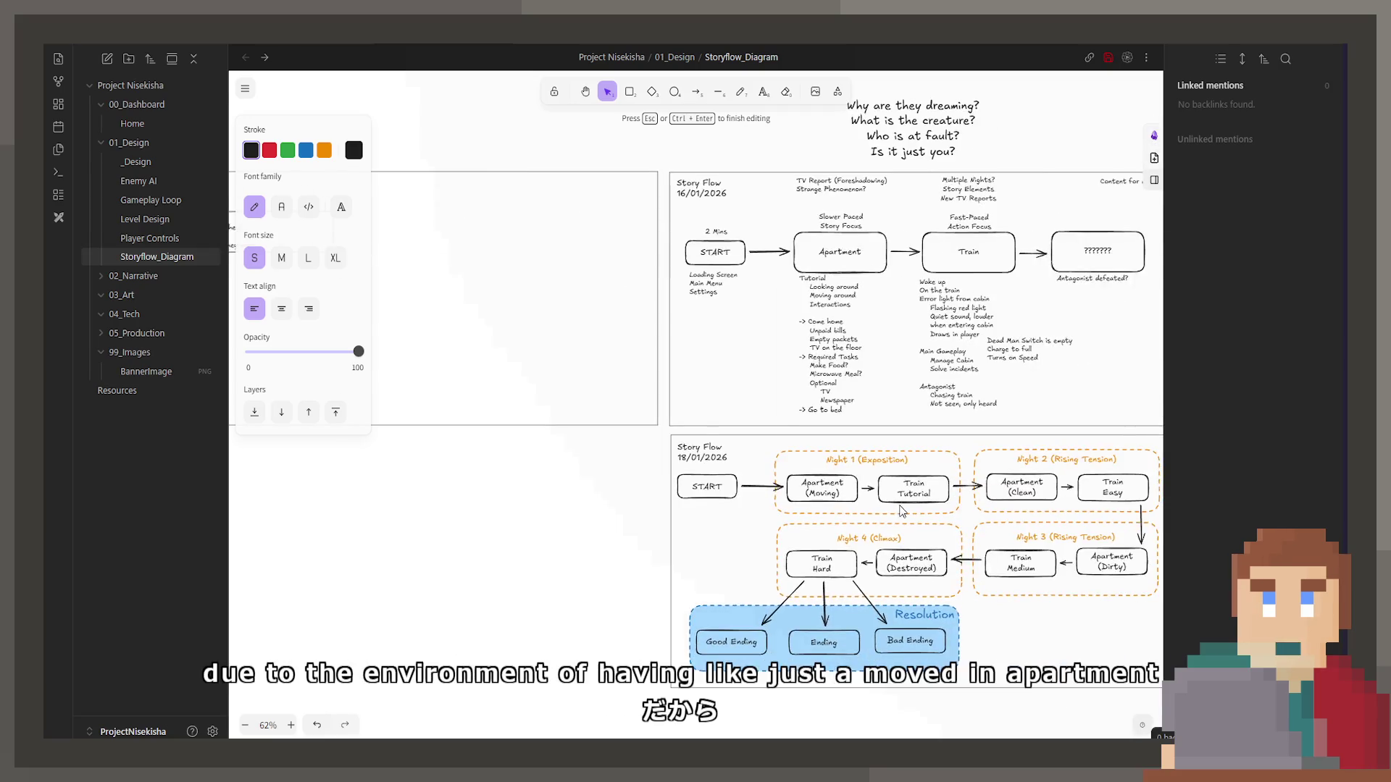
scroll(892, 518, up, 10)
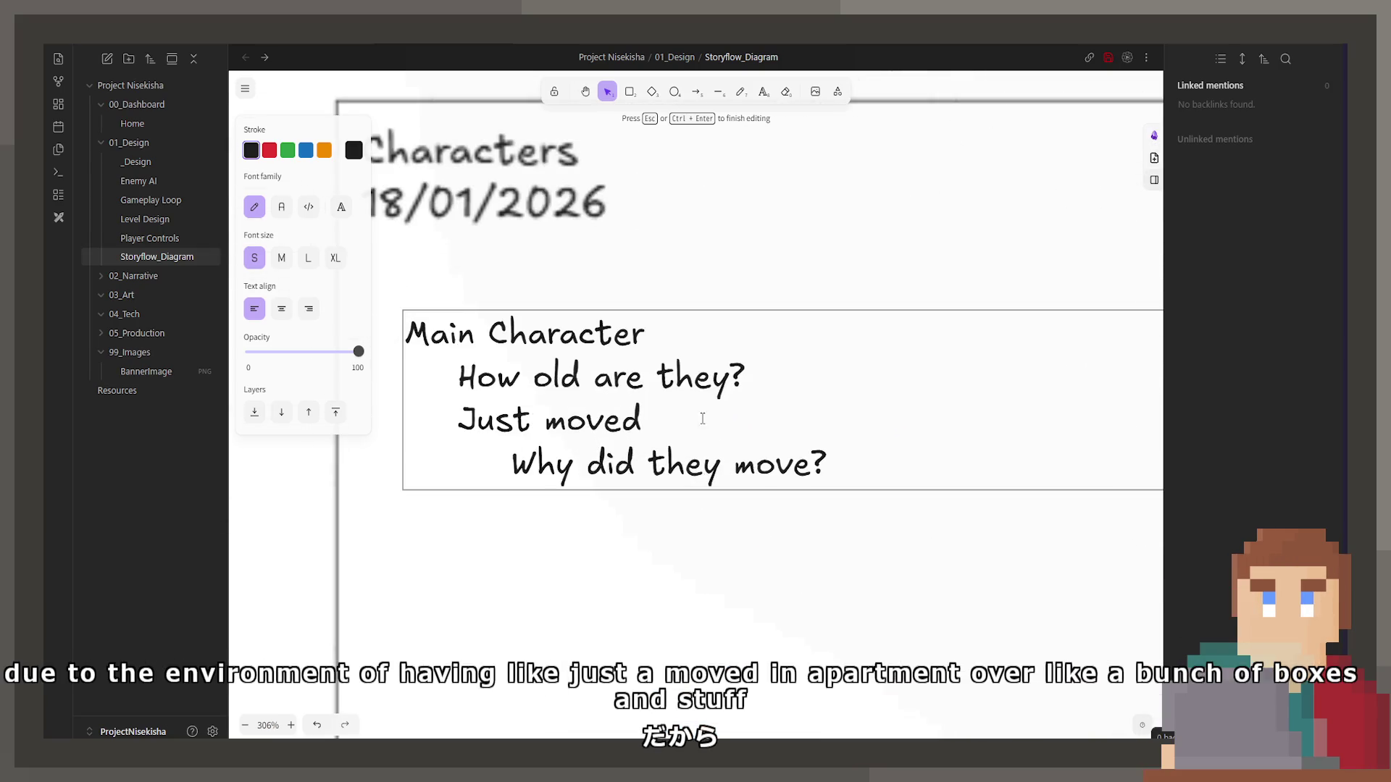
scroll(674, 404, down, 5)
key(Escape)
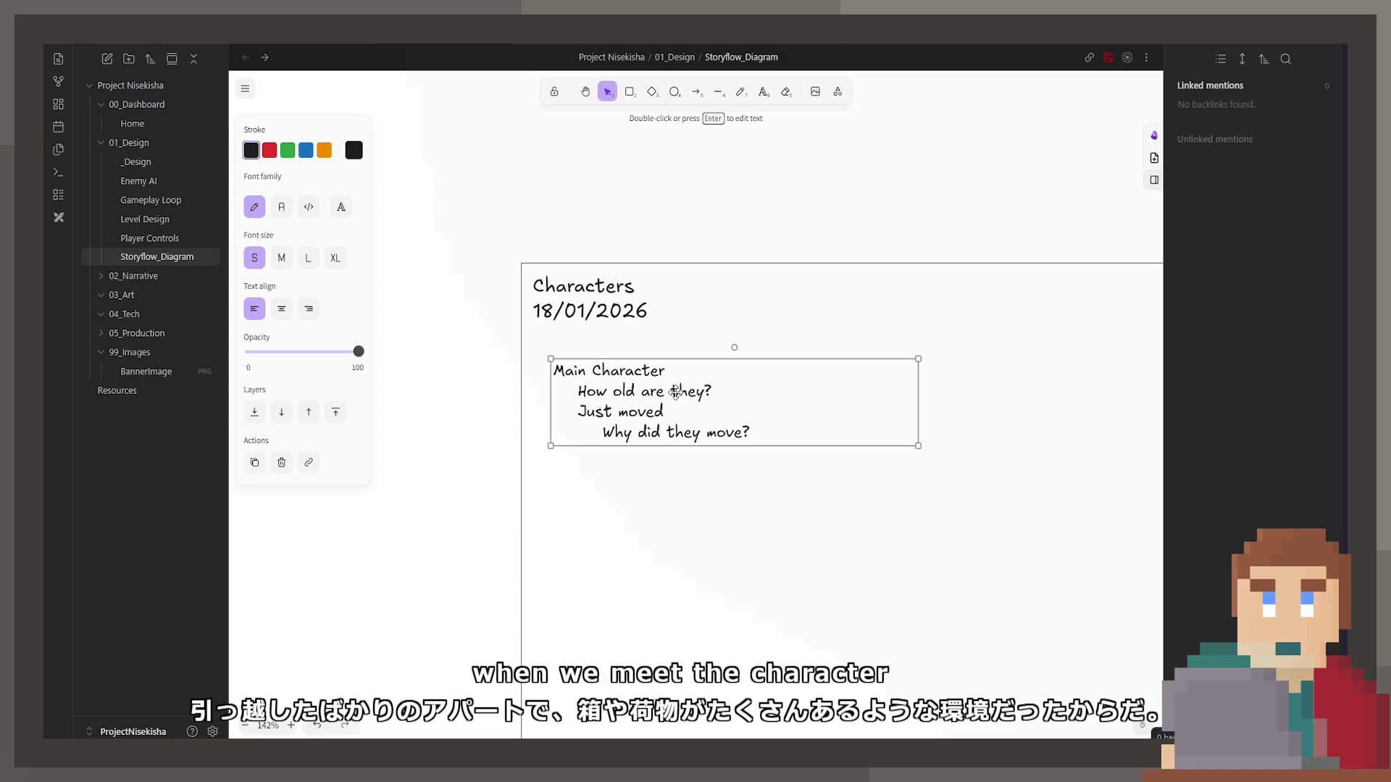
Reopen the Main Character notes at the end of the 'How old are they?' line
double_click(661, 403)
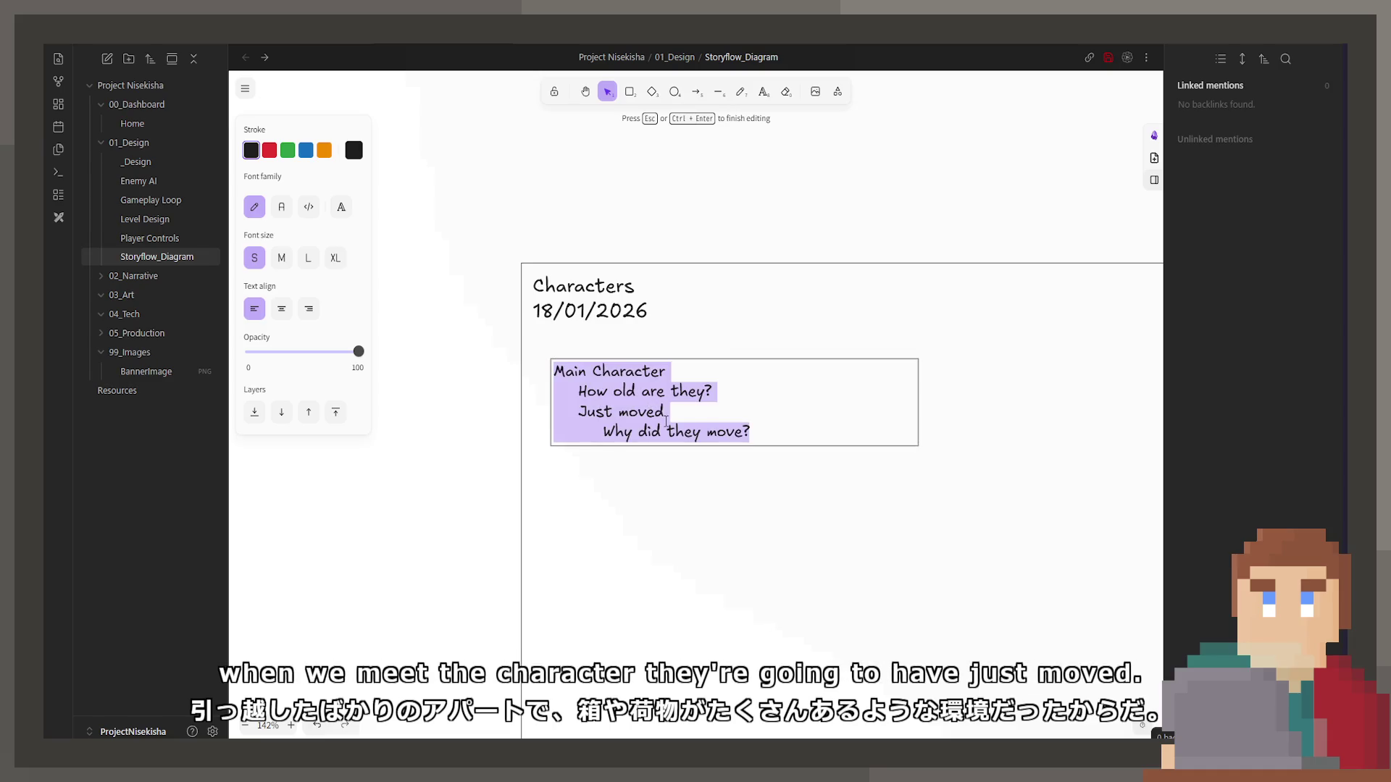
click(667, 414)
key(Up)
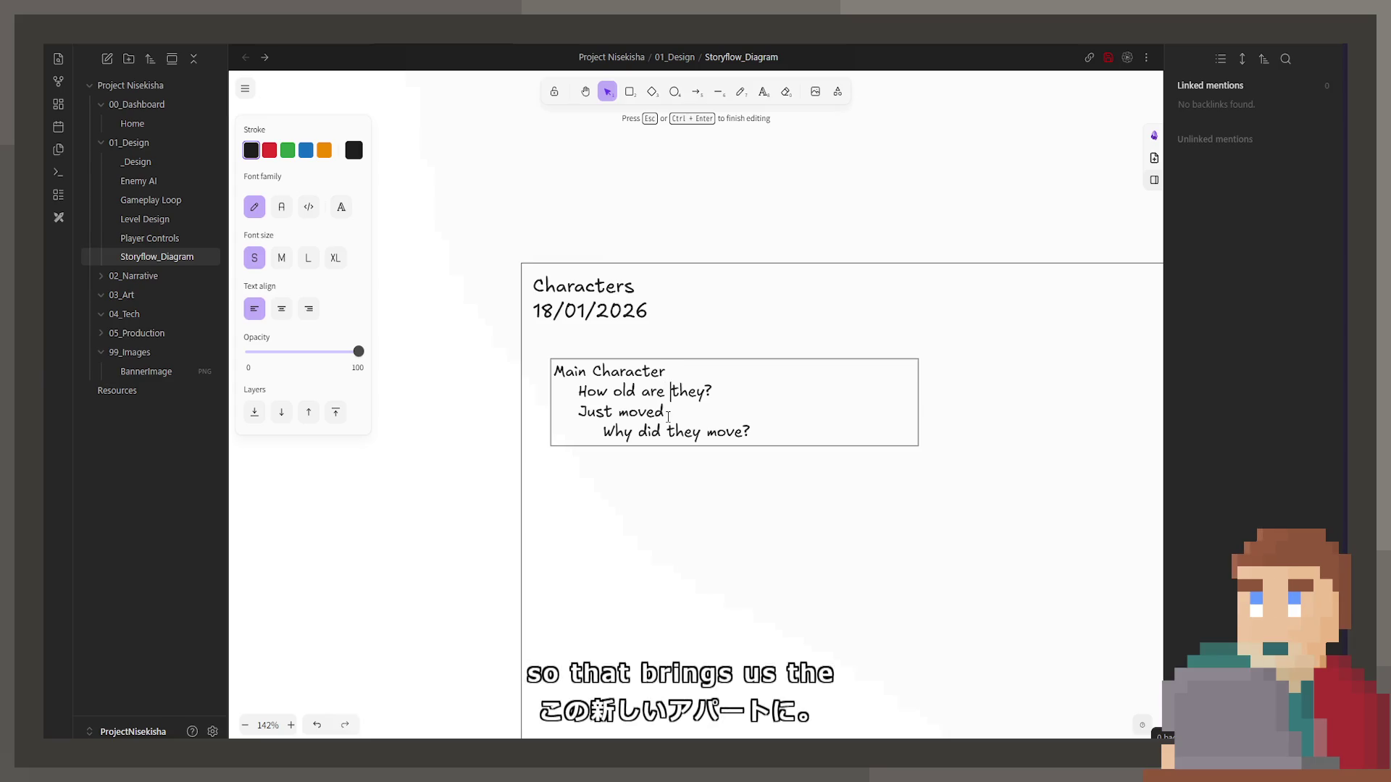
key(End)
Add indented answers University Student, Just Divorced/Widowed and Elderly below the age question
key(Return)
key(Tab)
text(University Student)
key(Return)
text(Divorced)
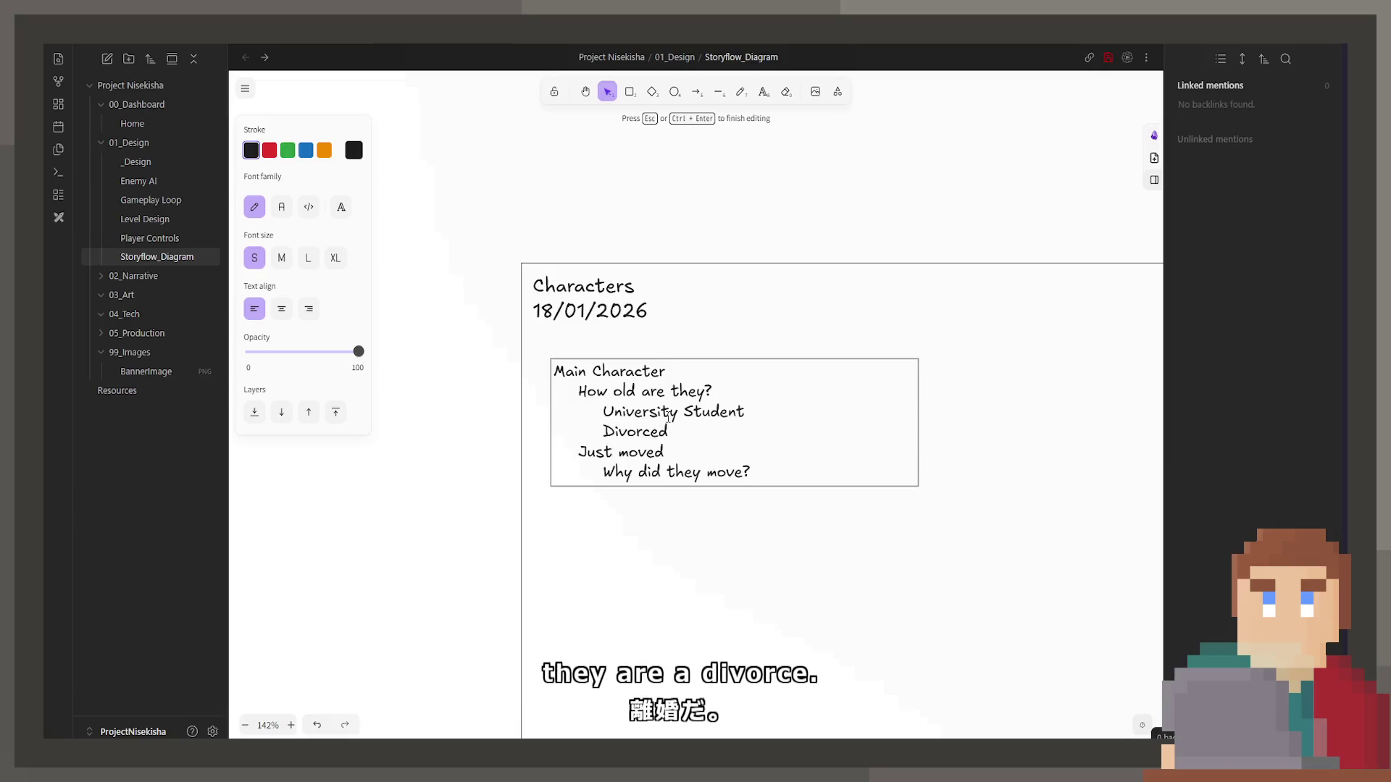
key(BackSpace)
key(BackSpace)
key(BackSpace)
text(us)
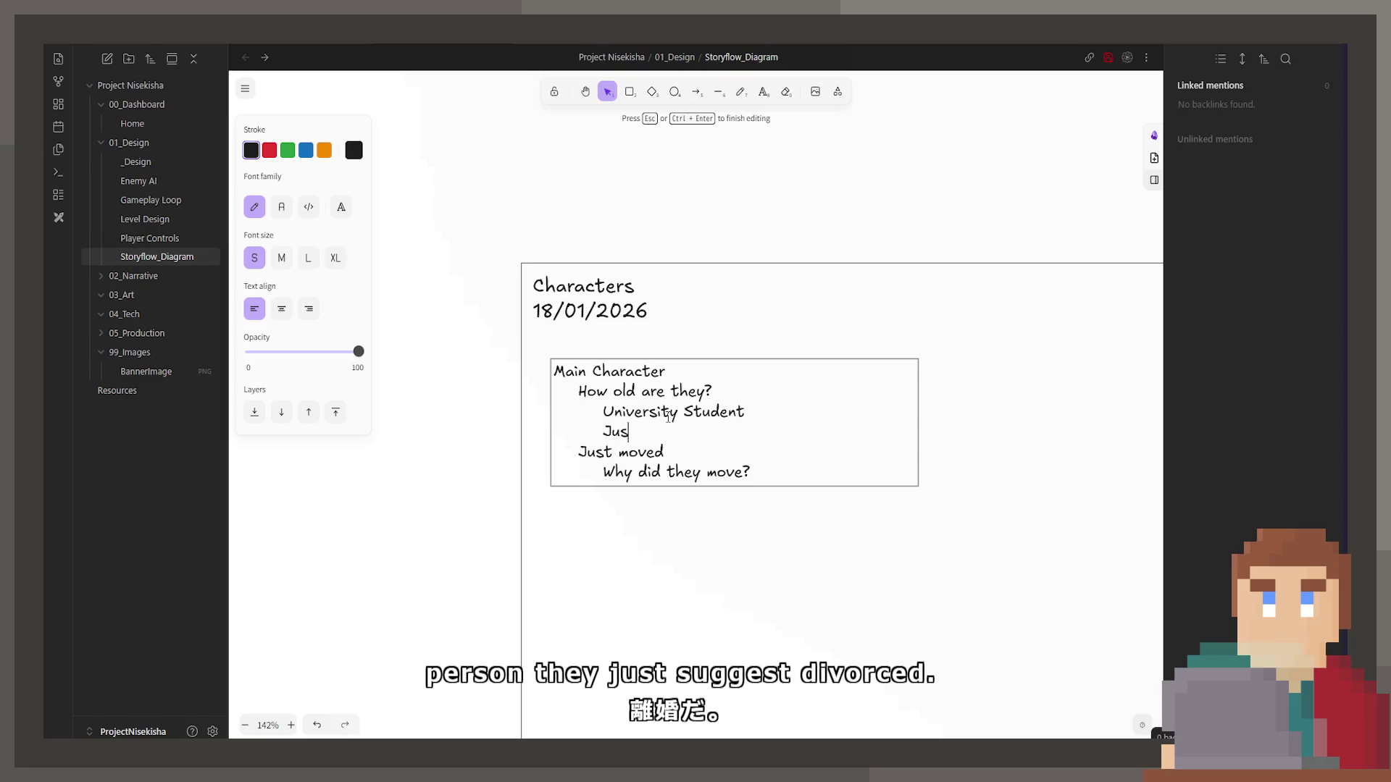
text(vb)
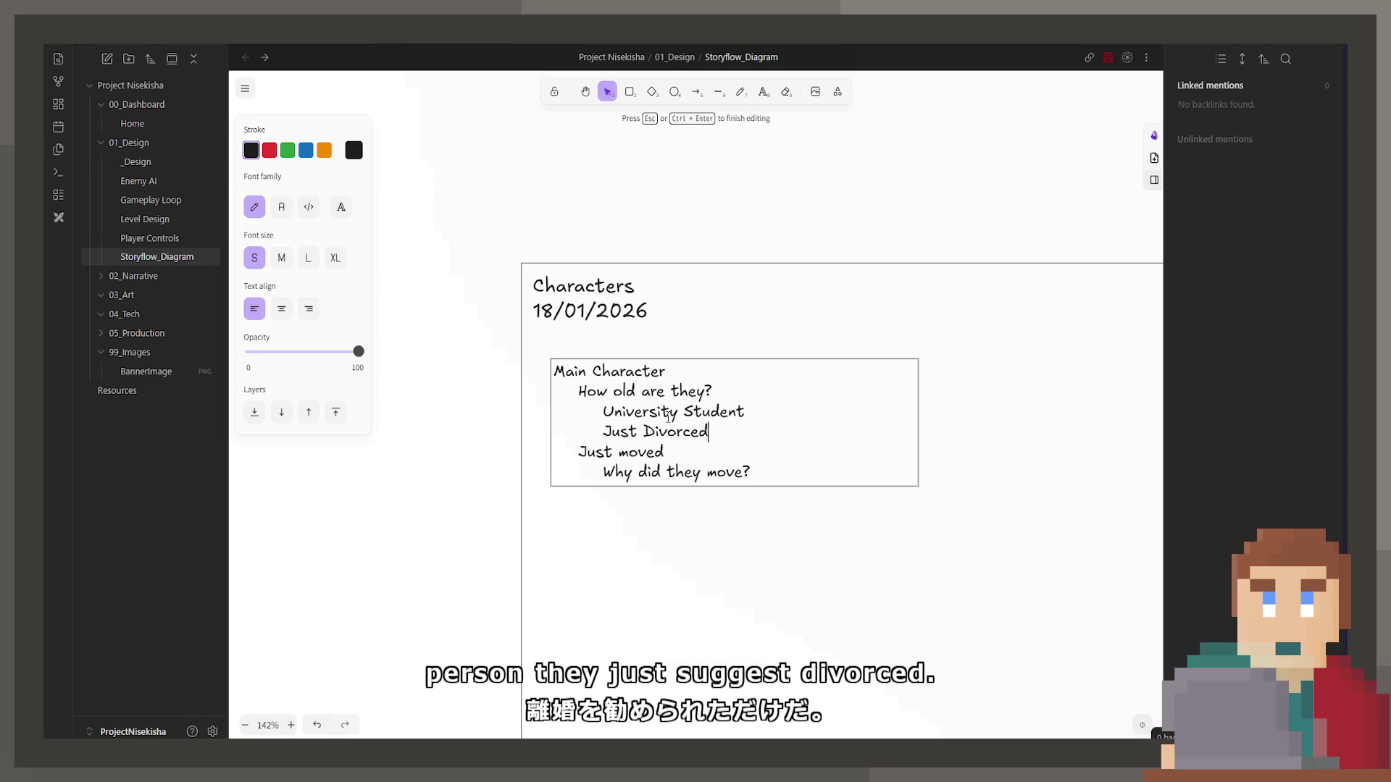
text(/Widow)
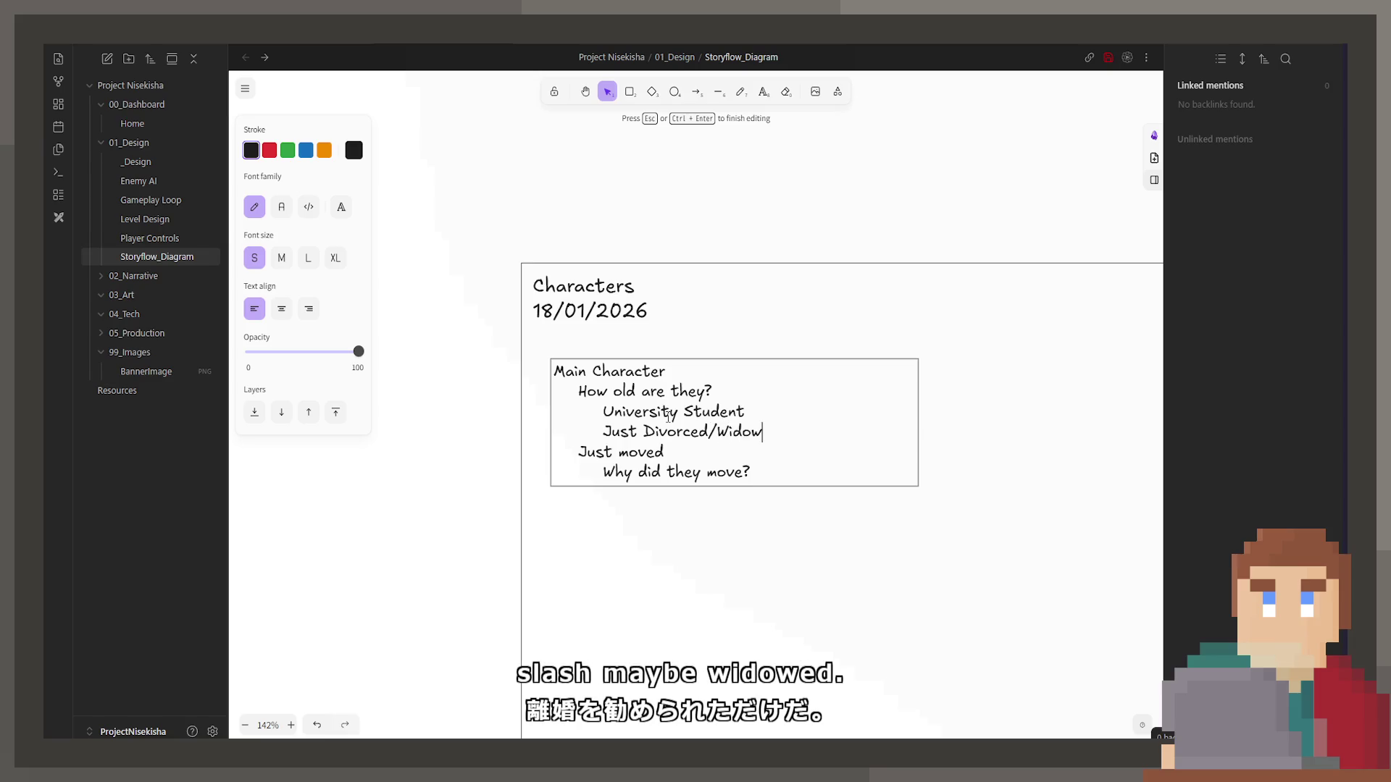
text(ed)
key(Return)
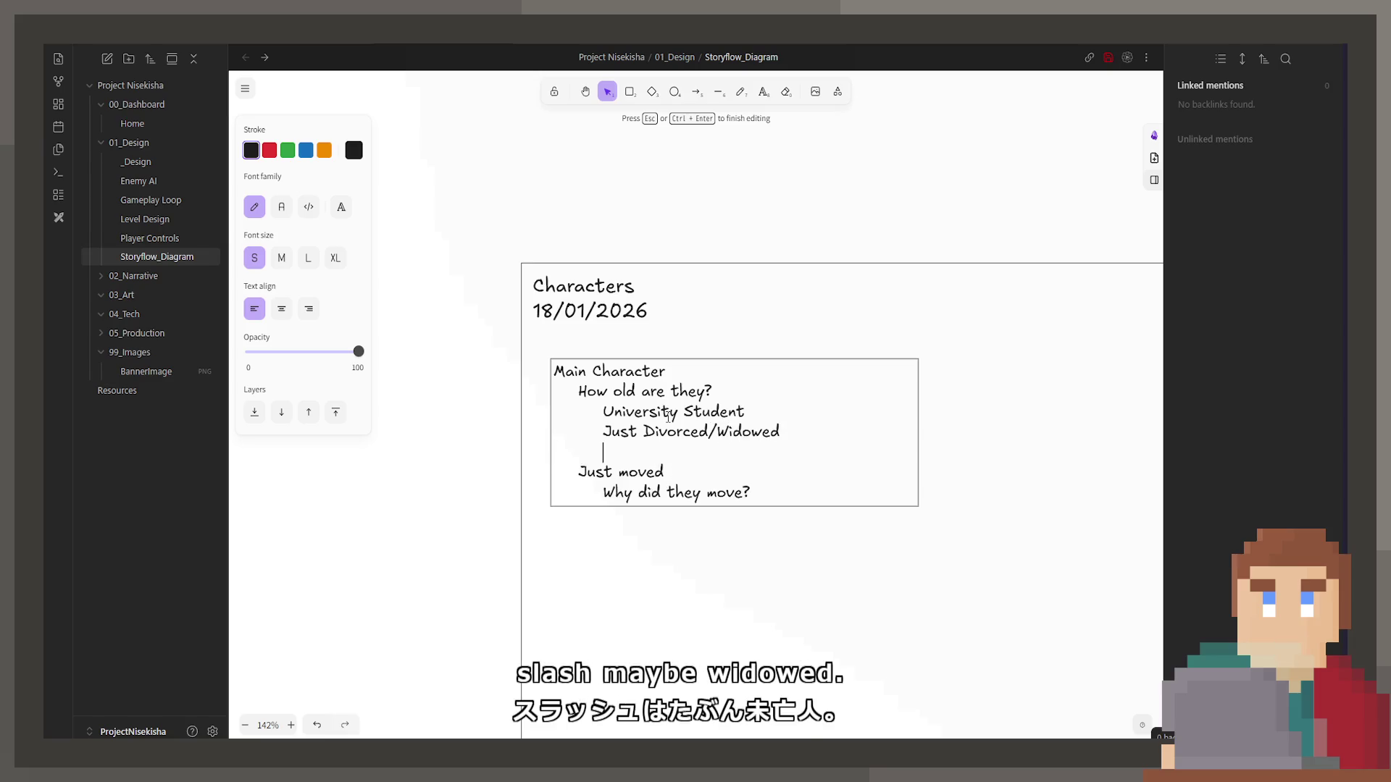
text(Eld)
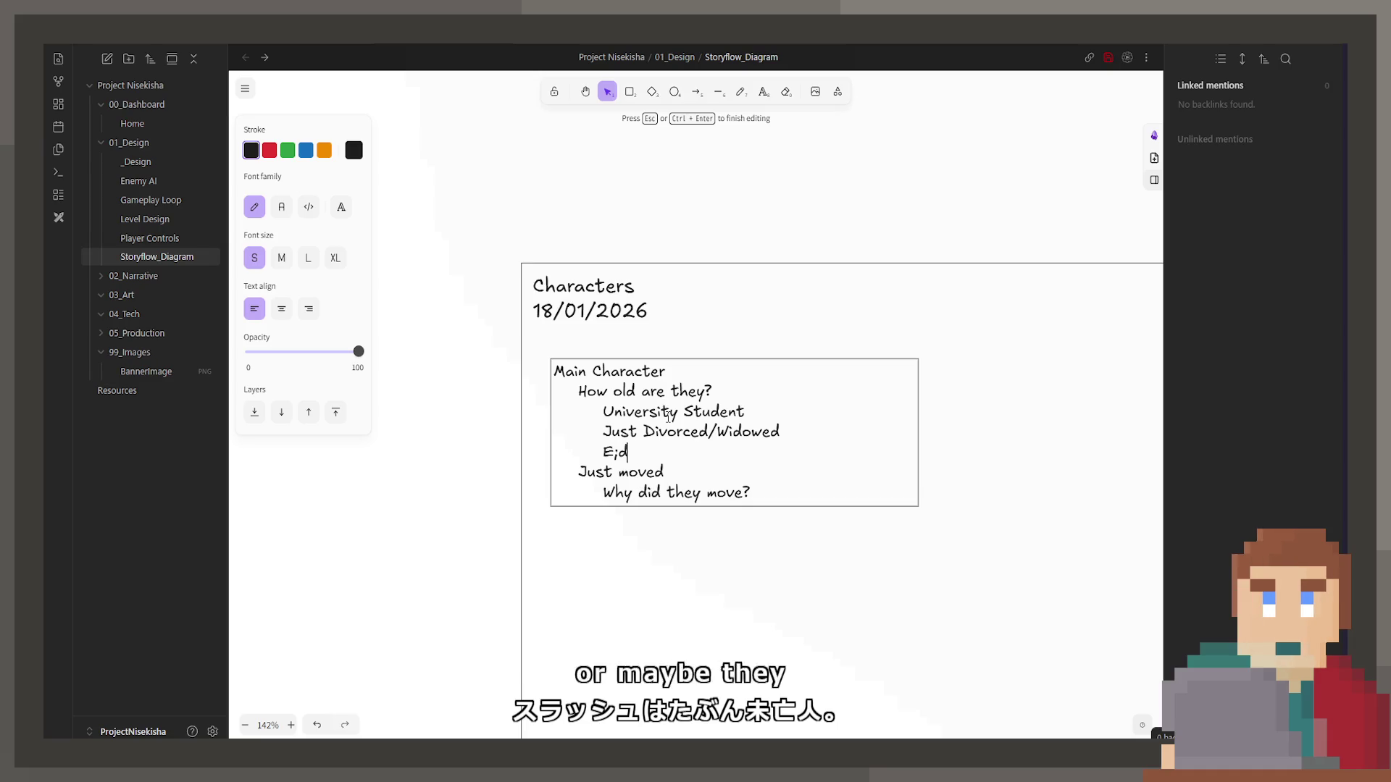
text(erly)
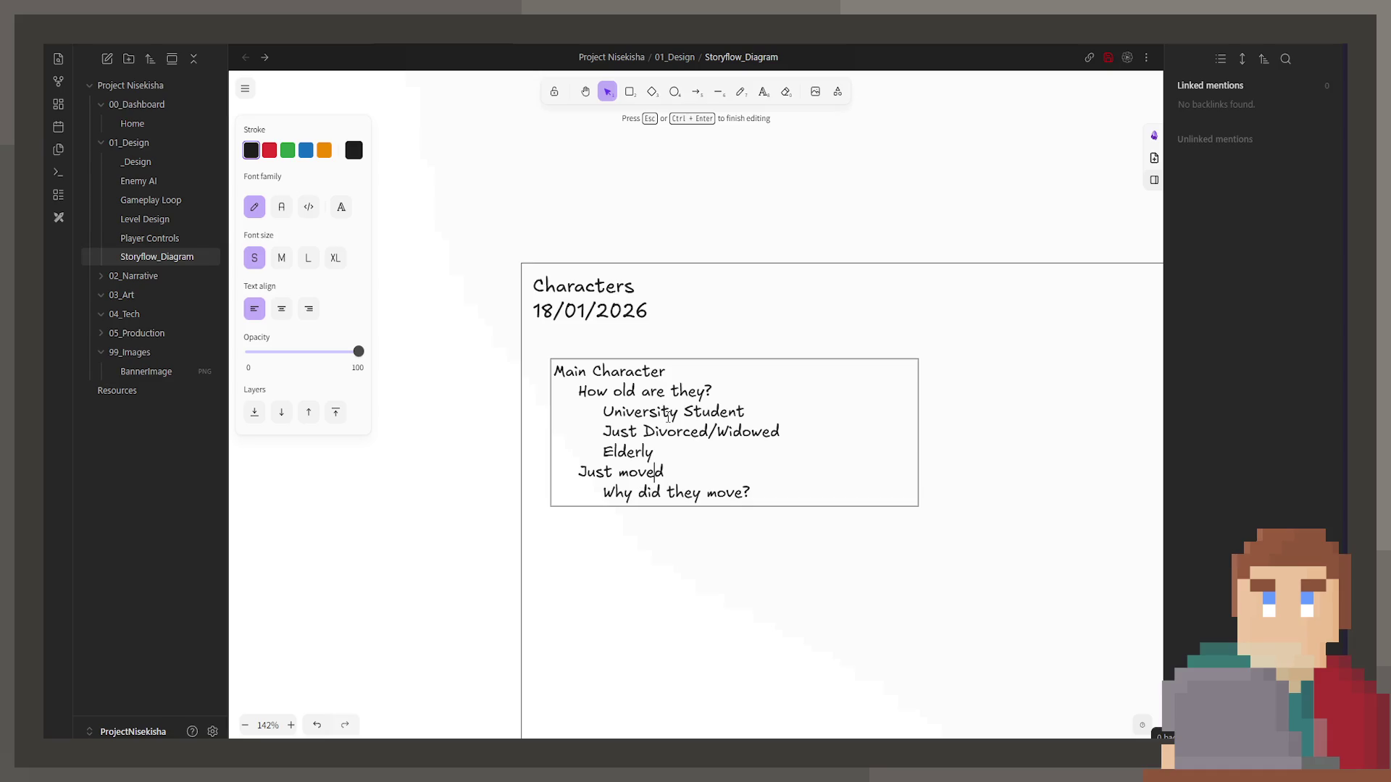
key(Down)
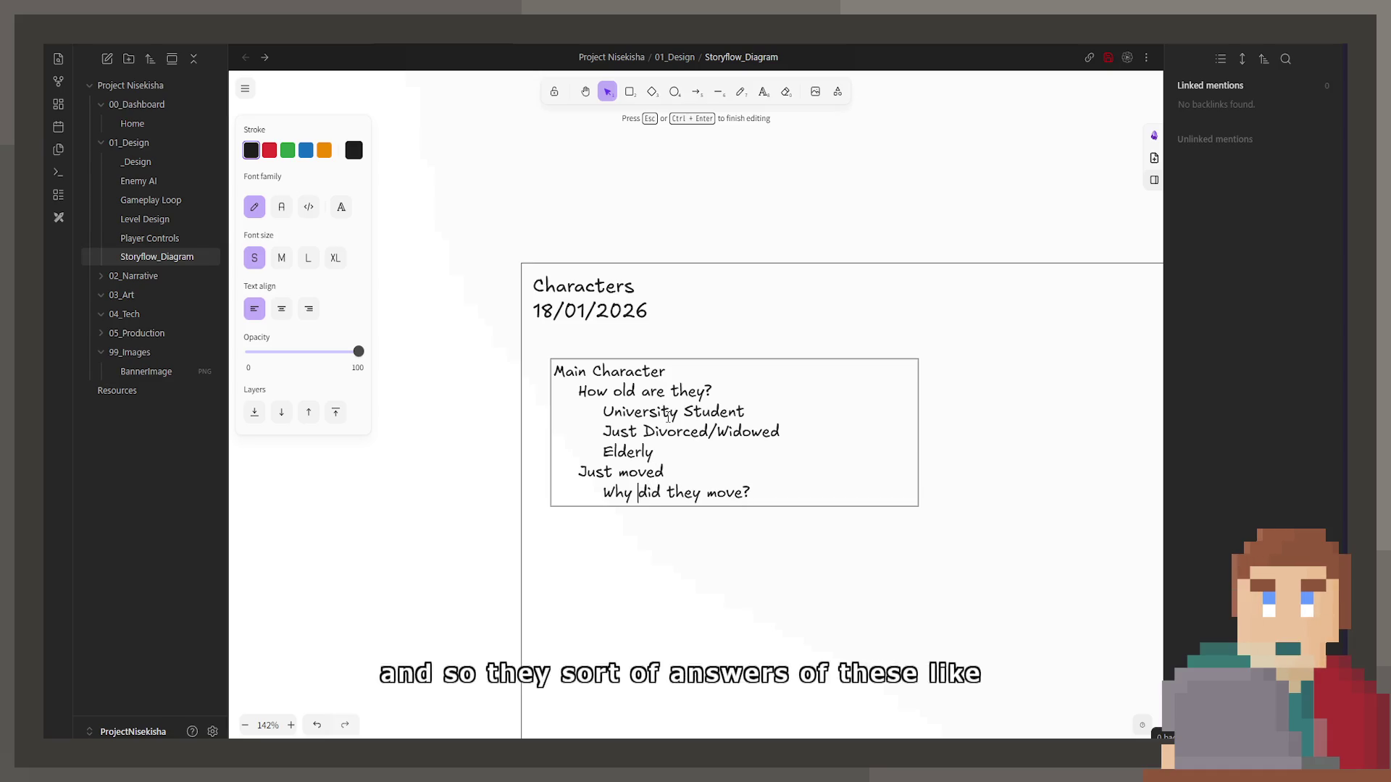
Under Why did they move?, list 'Move away from family' and a can't-stay-in-previous-home reason, widening the box
key(End)
key(Return)
key(Tab)
text(Move away from family)
key(Return)
key(Tab)
key(Tab)
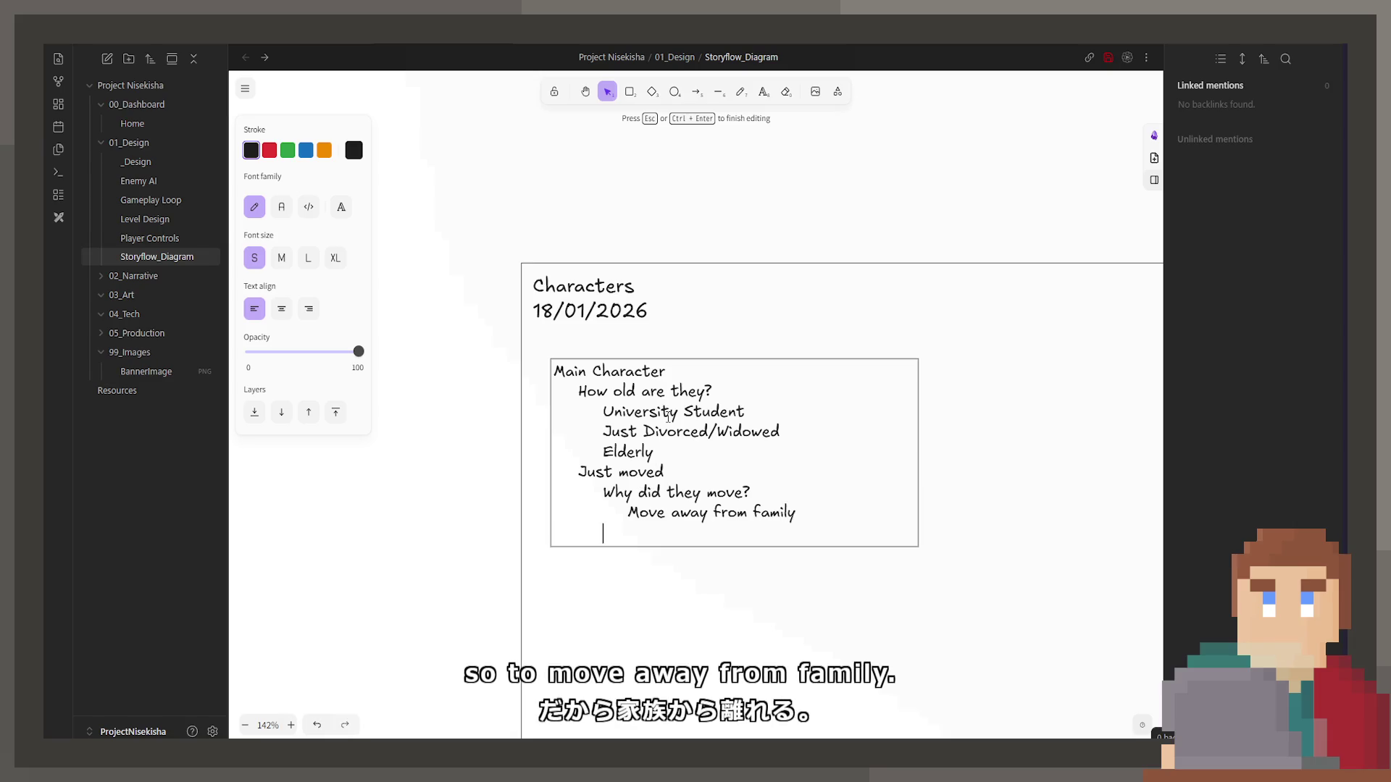
text(Ca)
key(BackSpace)
key(BackSpace)
text(Don't c)
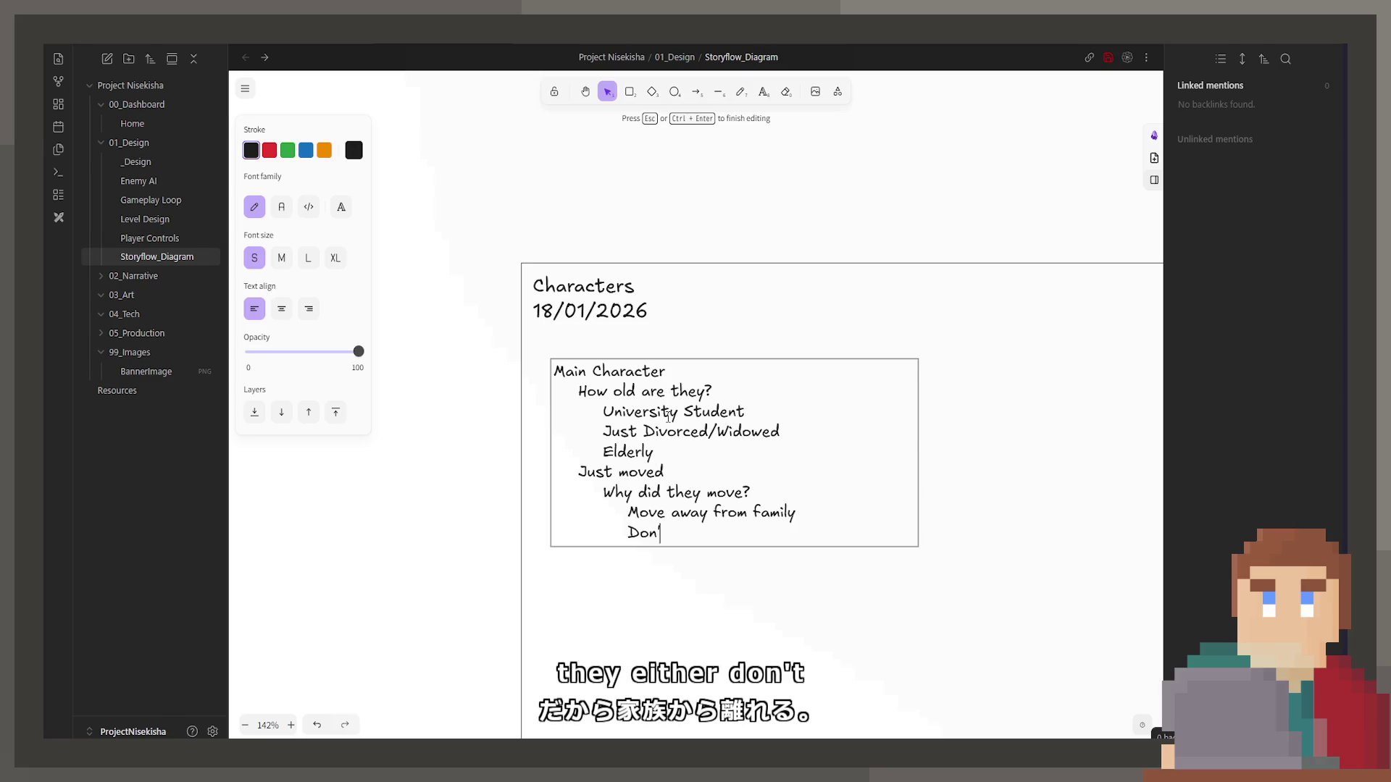
text(nt to / Can)
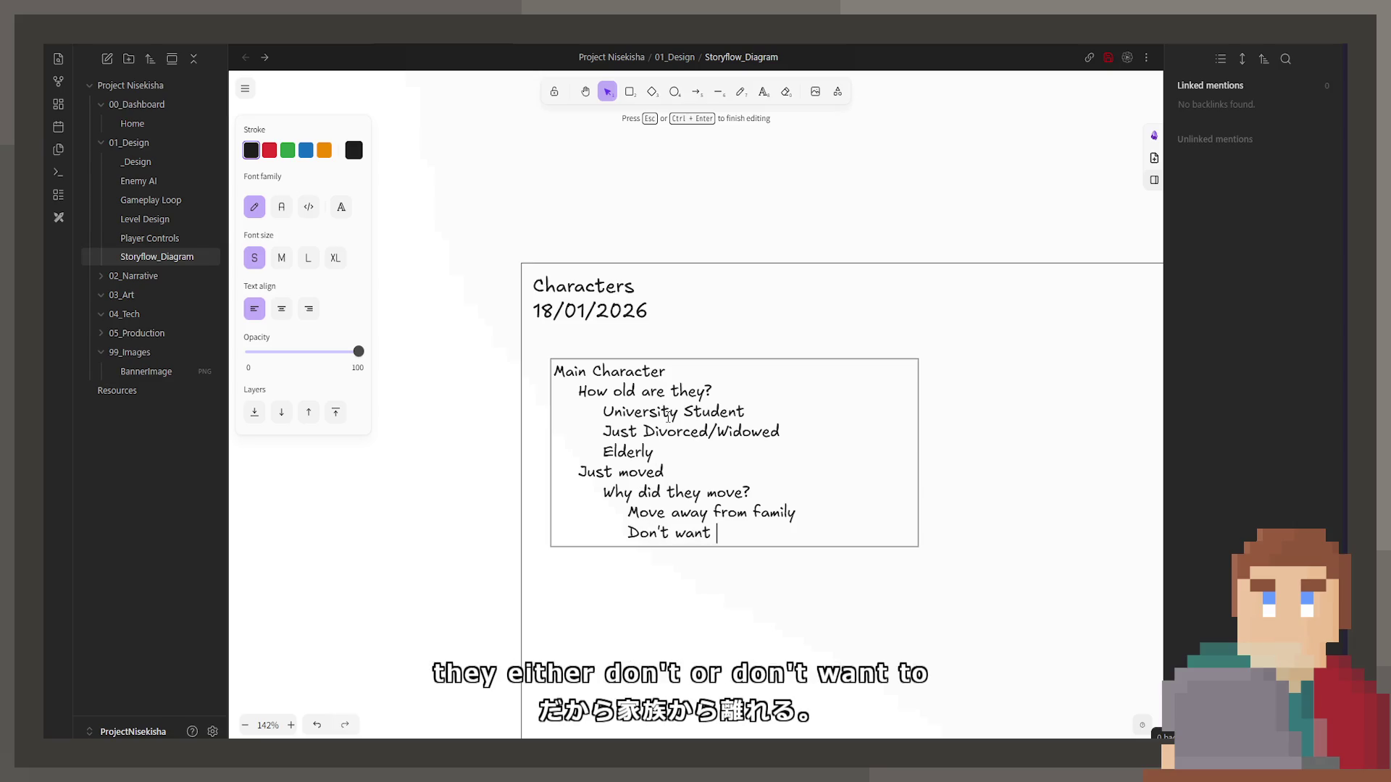
text('t )
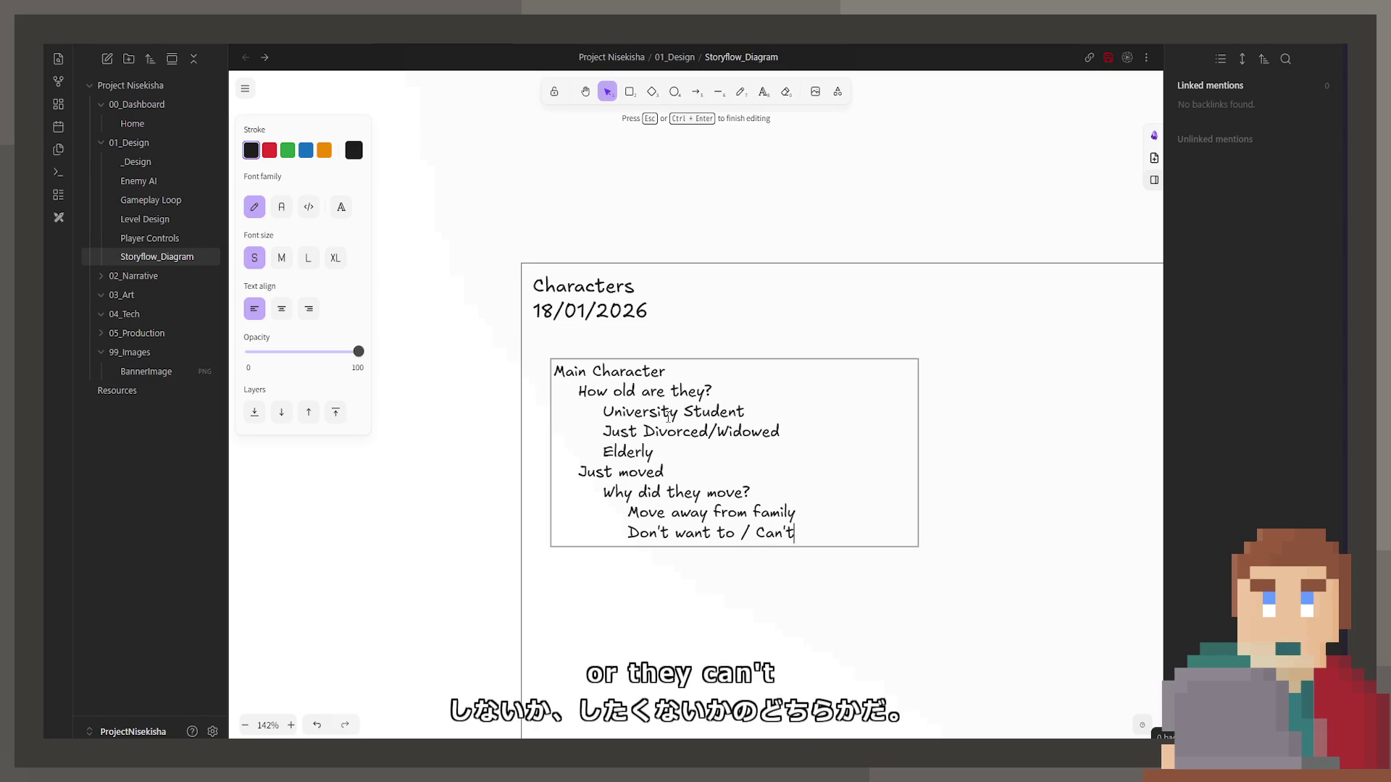
text(in t)
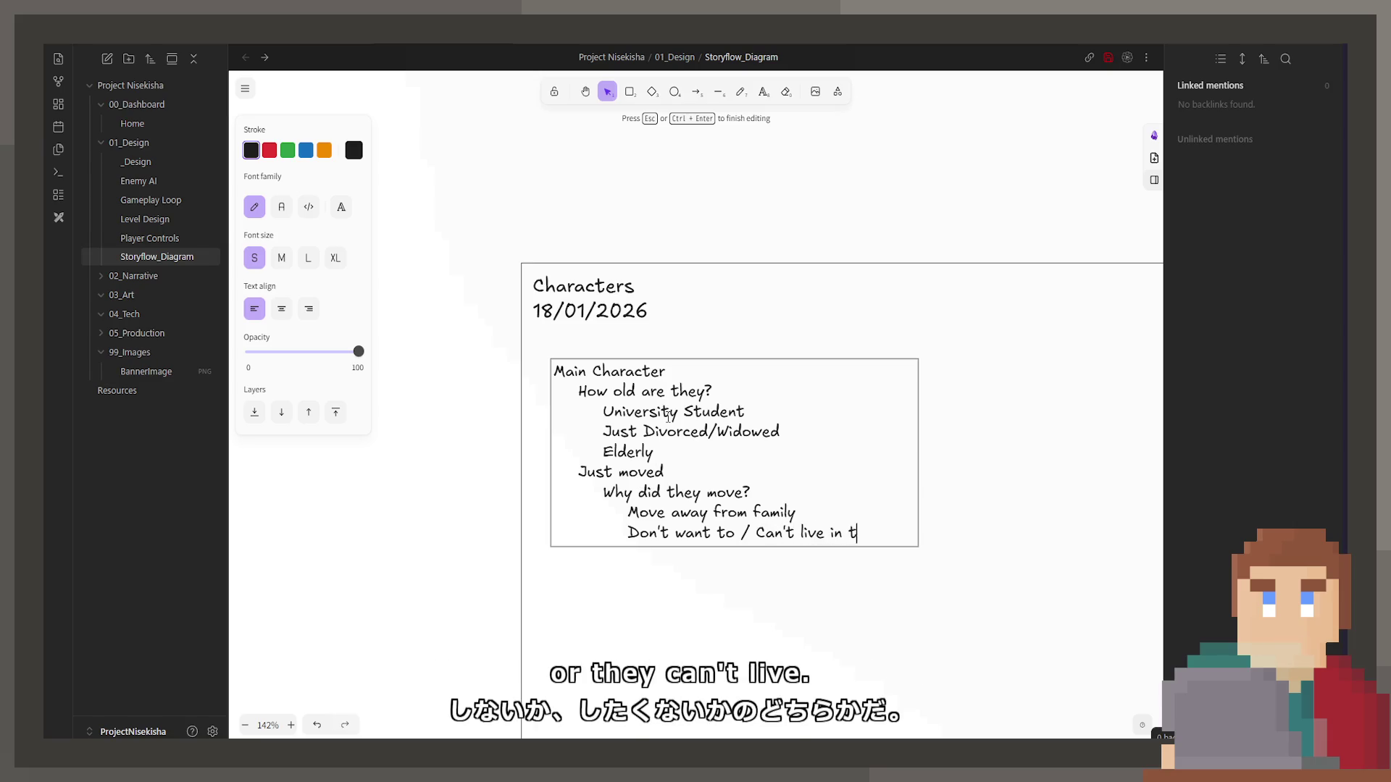
key(BackSpace)
text(previous home)
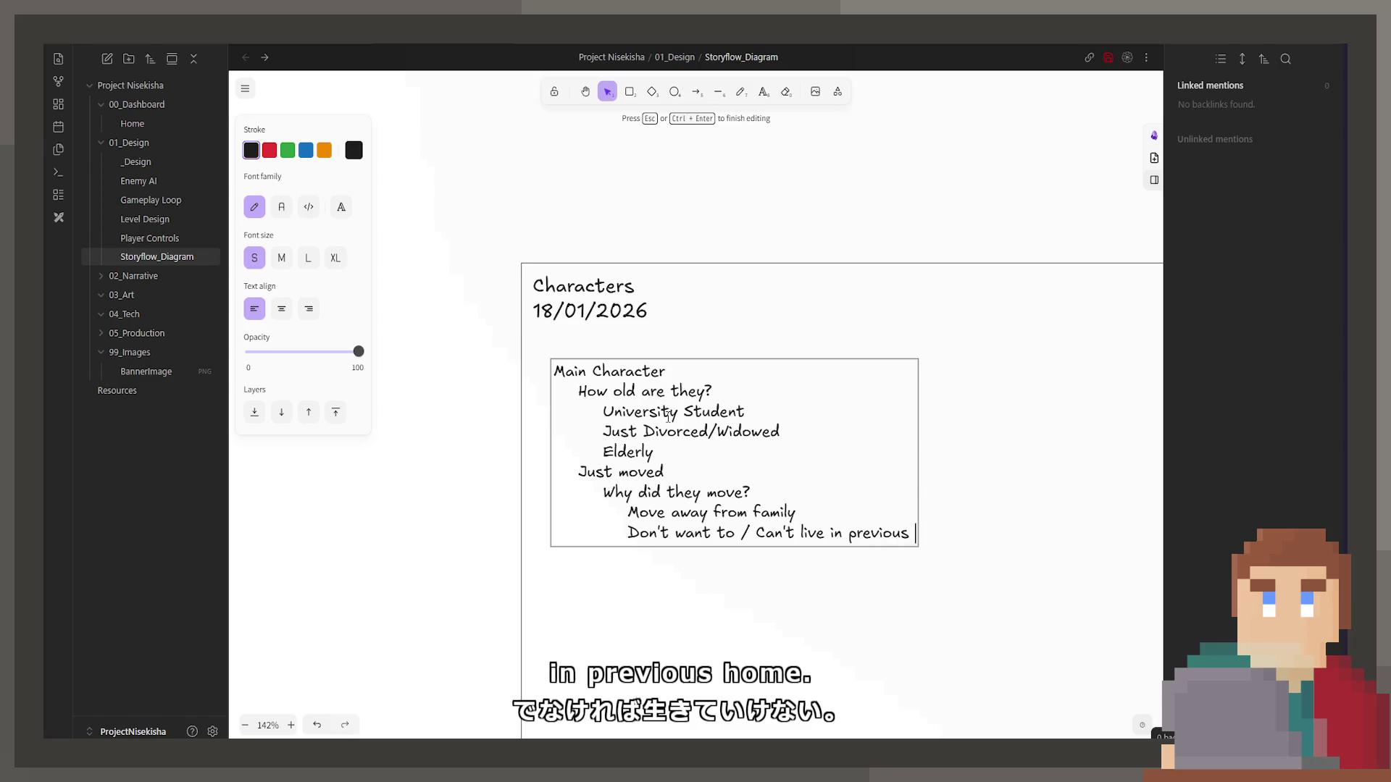
key(Escape)
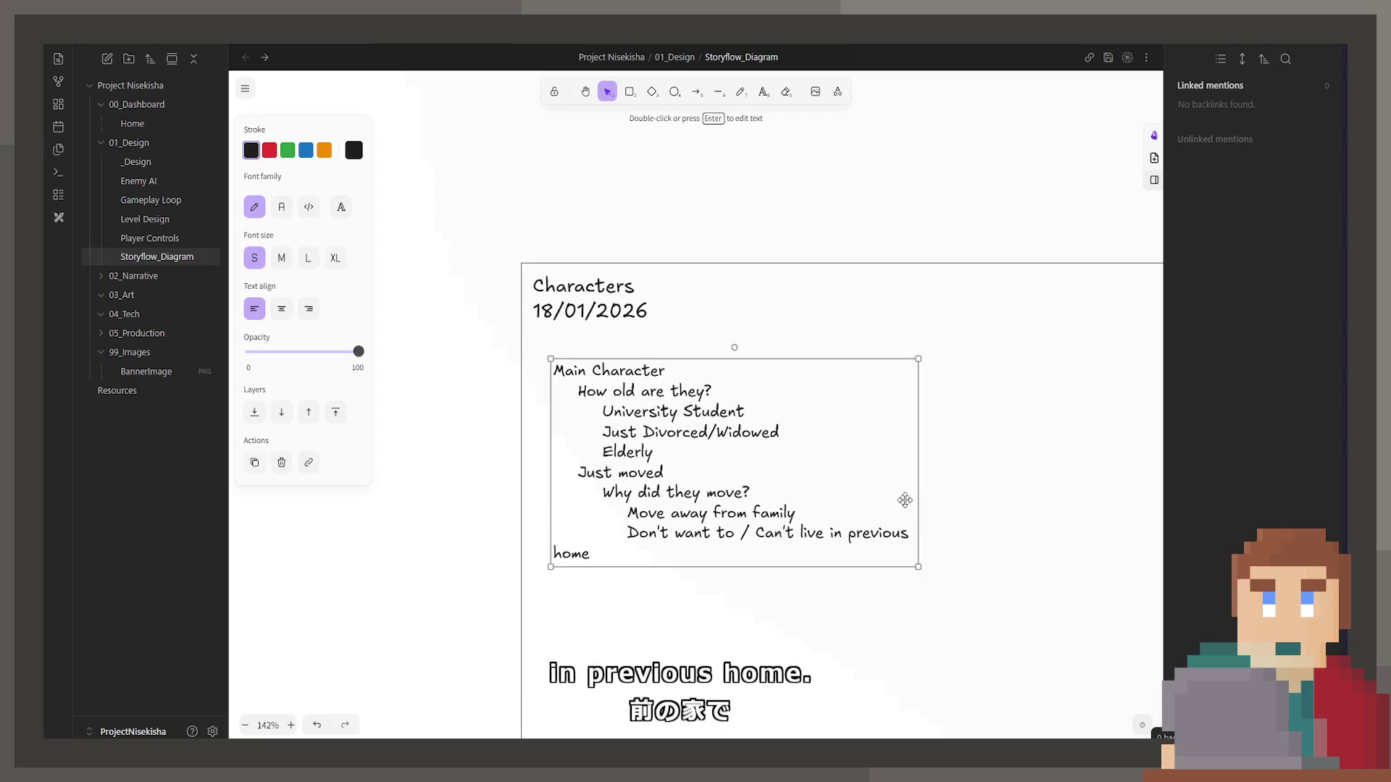
drag(919, 475, 994, 488)
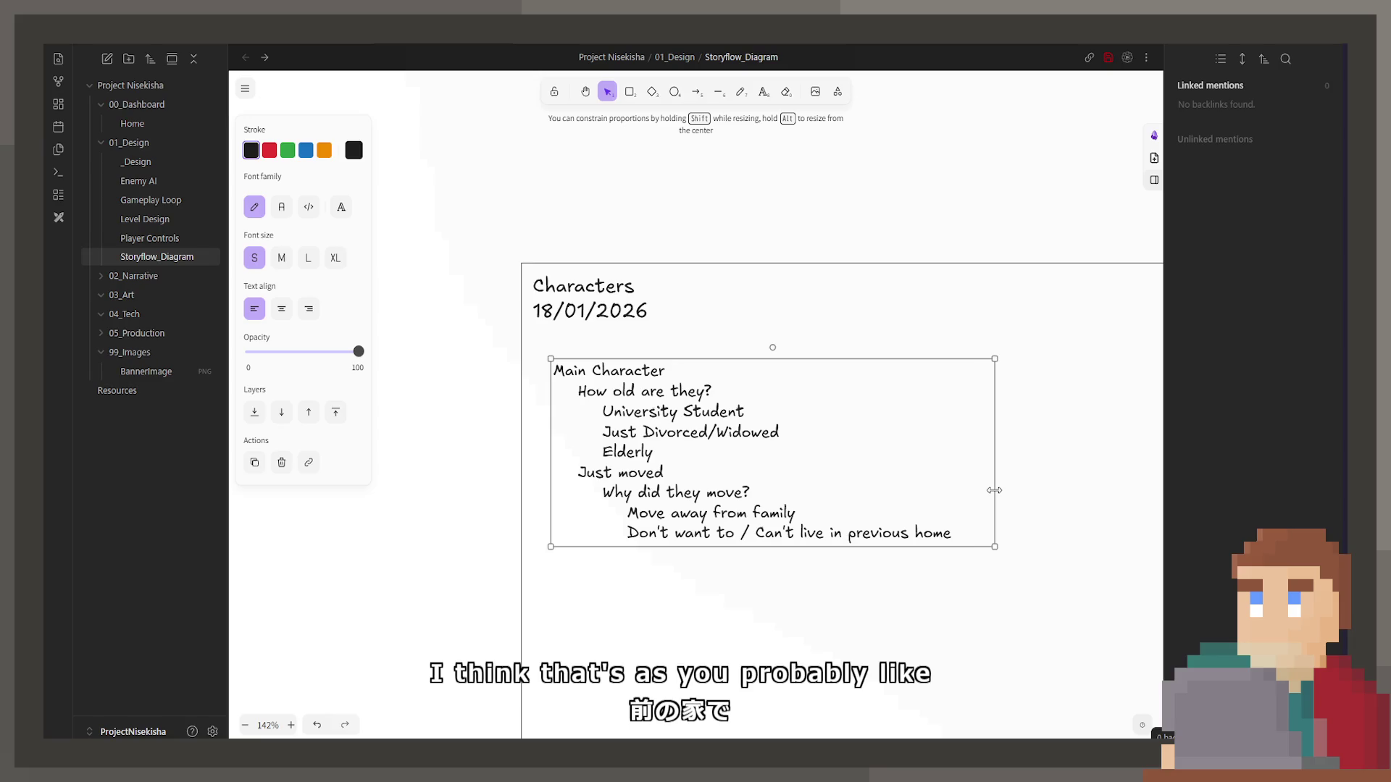
Append the aside '(Search for independence)' after Move away from family
double_click(665, 435)
click(795, 512)
key(Up)
key(Up)
key(Down)
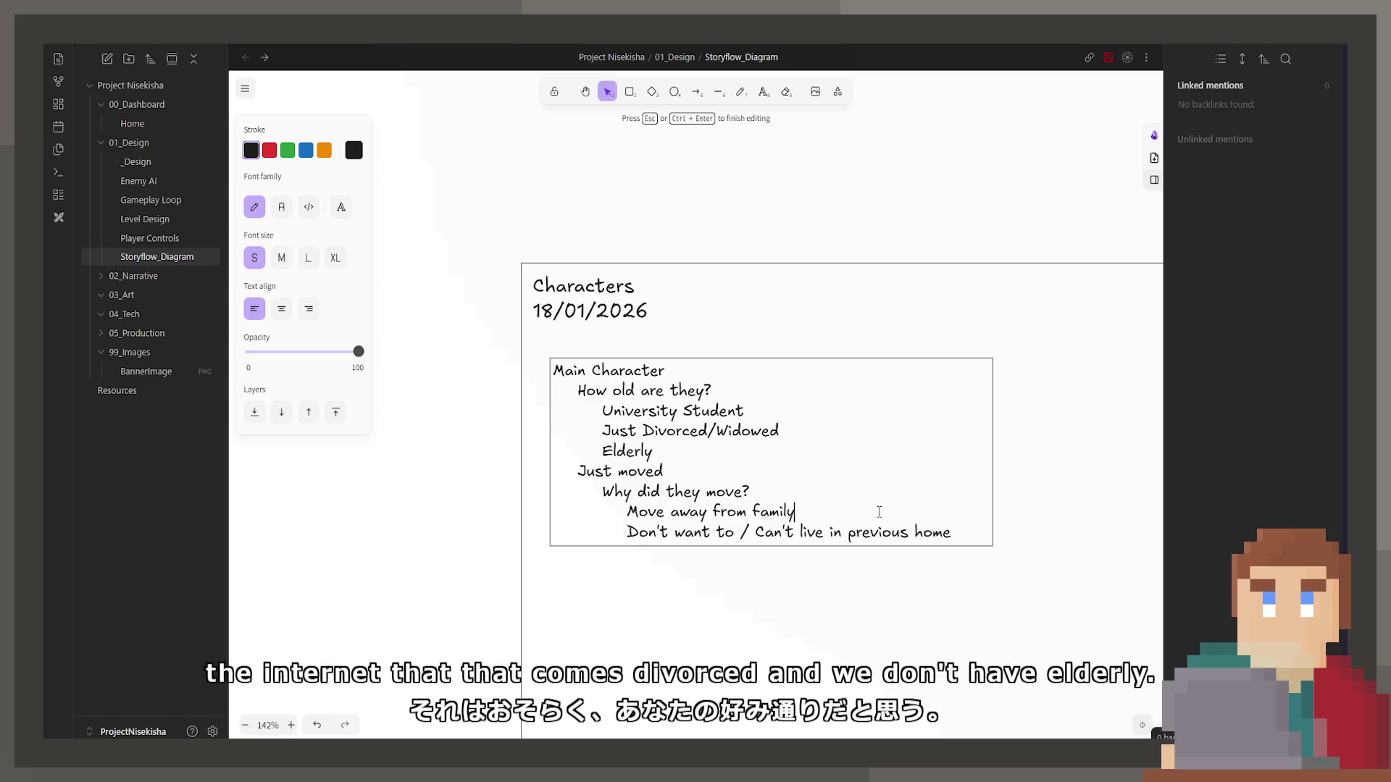
click(866, 509)
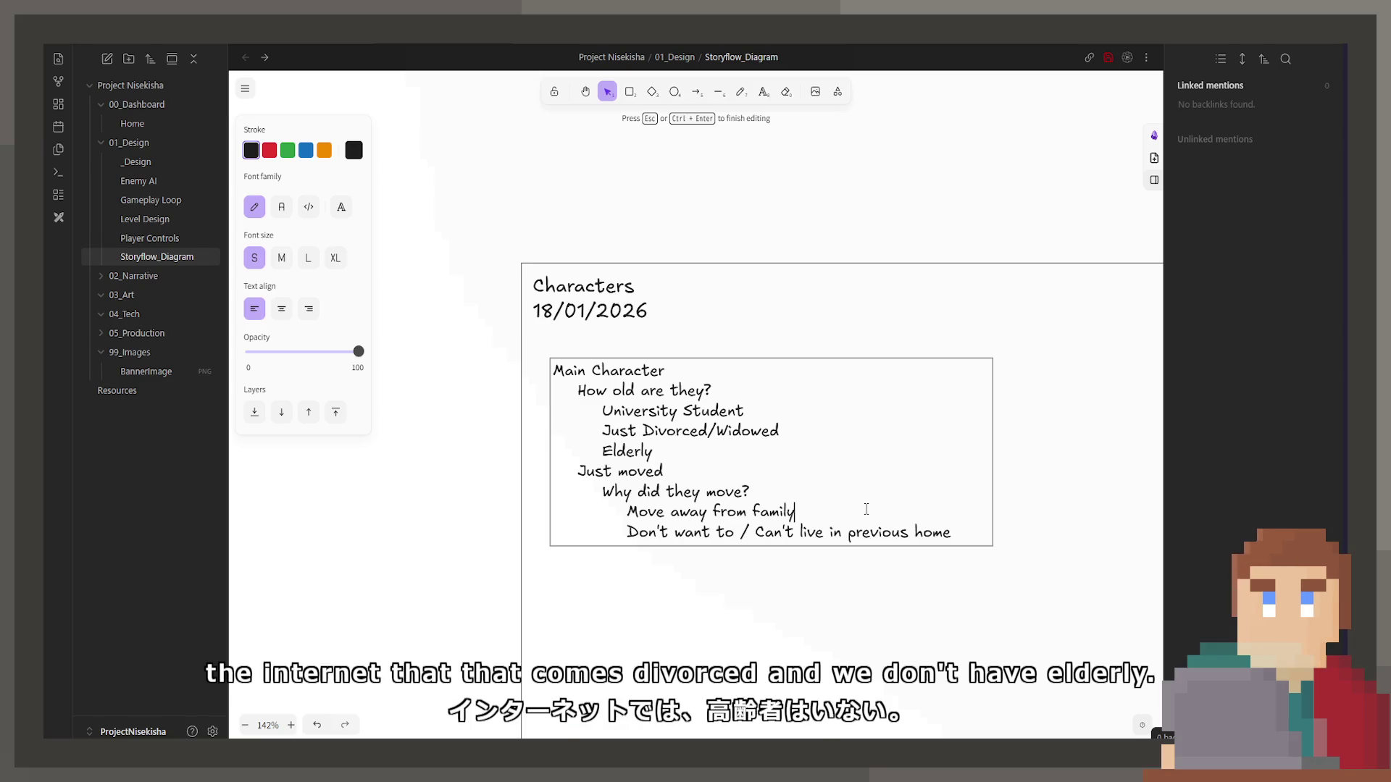
text((In)
key(BackSpace)
text(Search for independence()
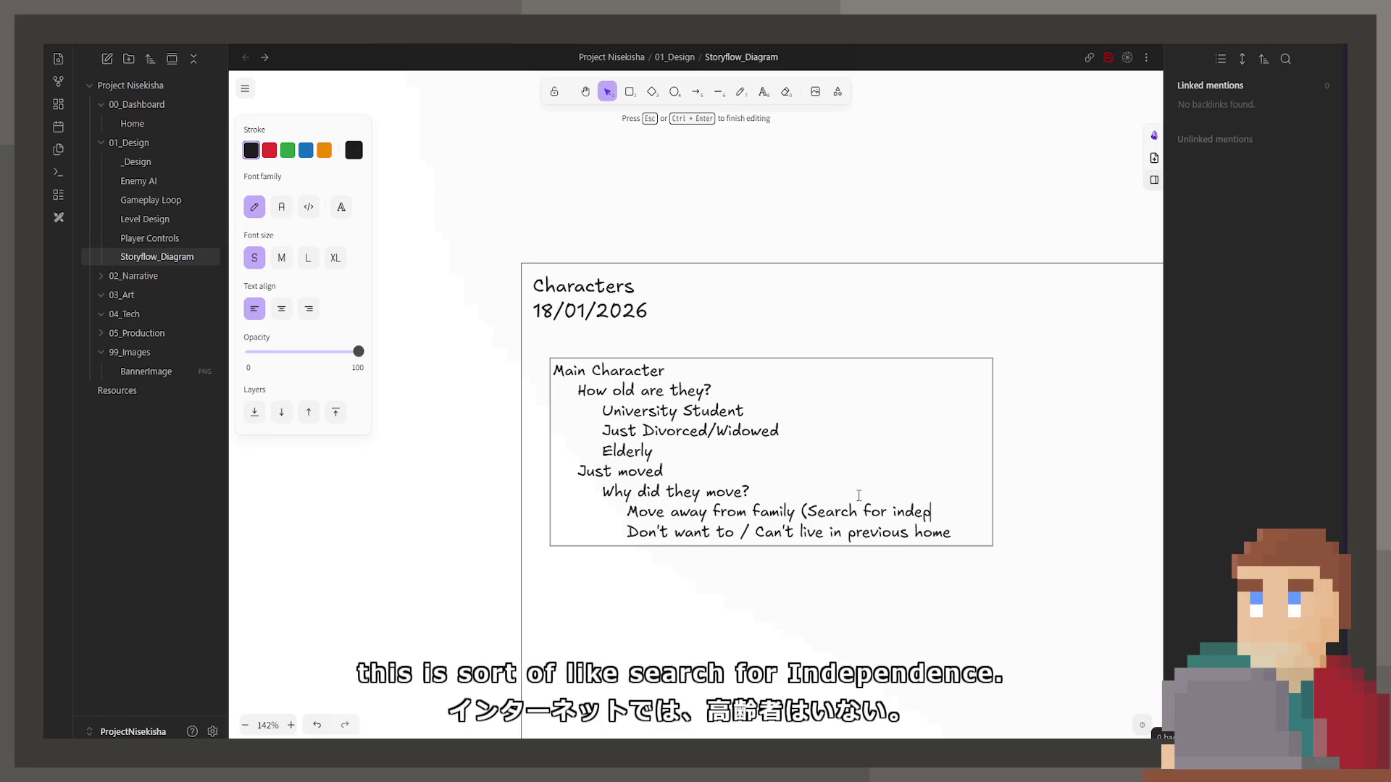
key(BackSpace)
text())
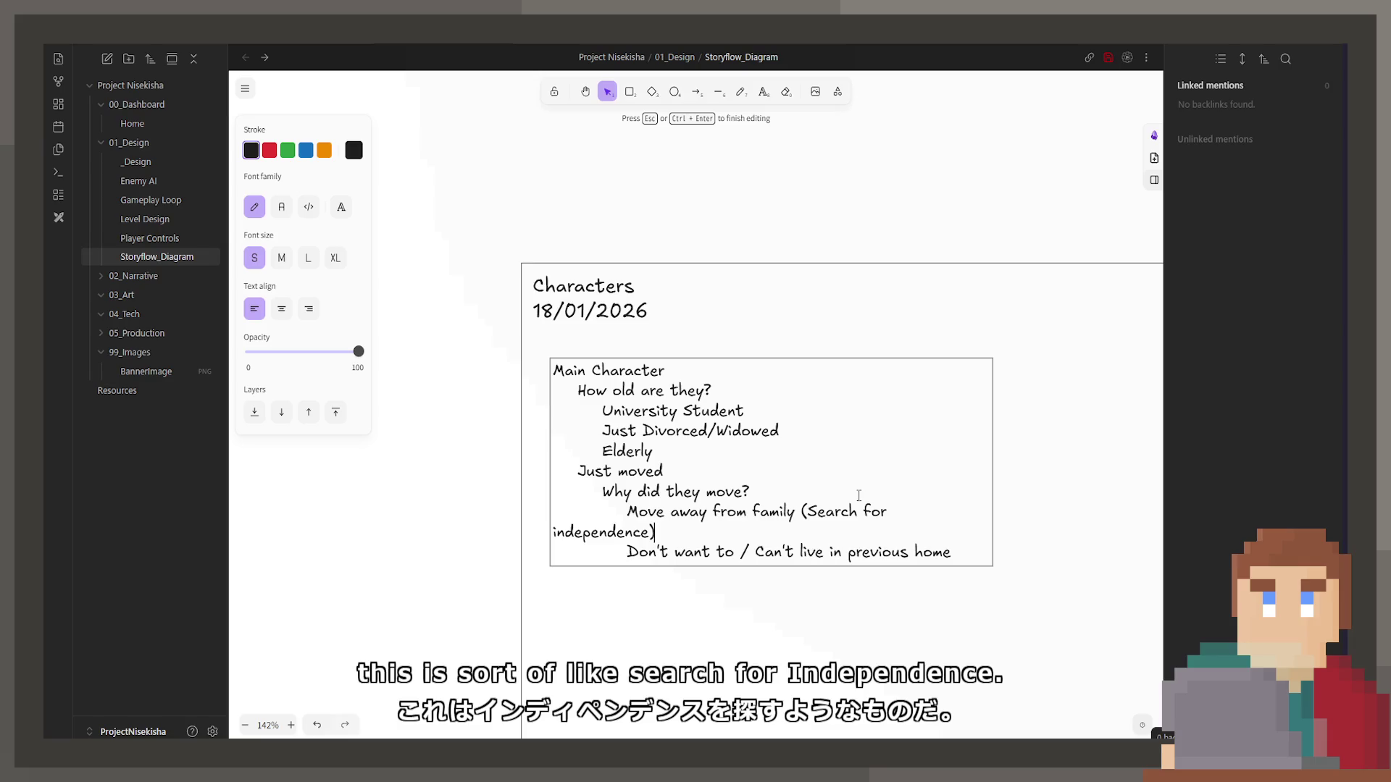
click(1059, 469)
Widen the Main Character text box so the independence line fits, and start a new line at the end
click(888, 468)
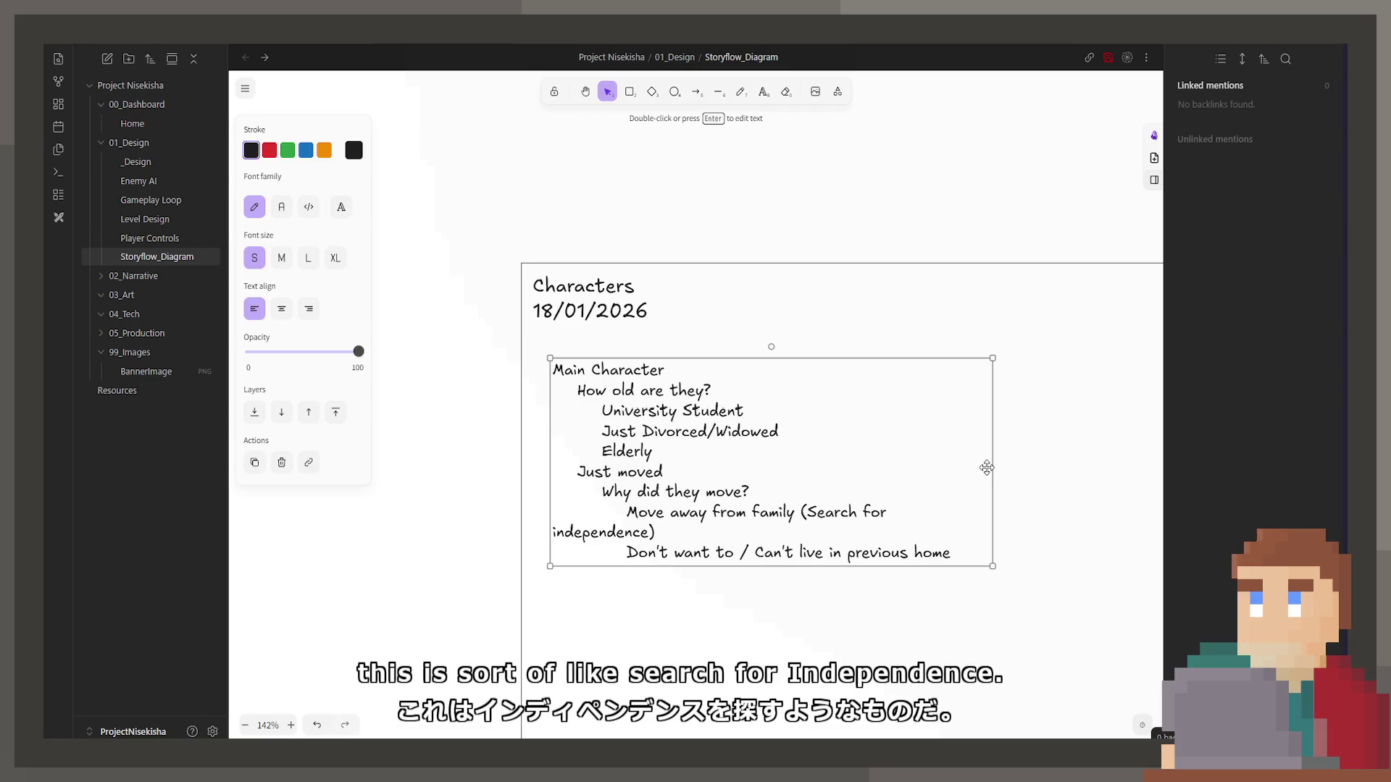
drag(989, 474, 1014, 470)
double_click(962, 534)
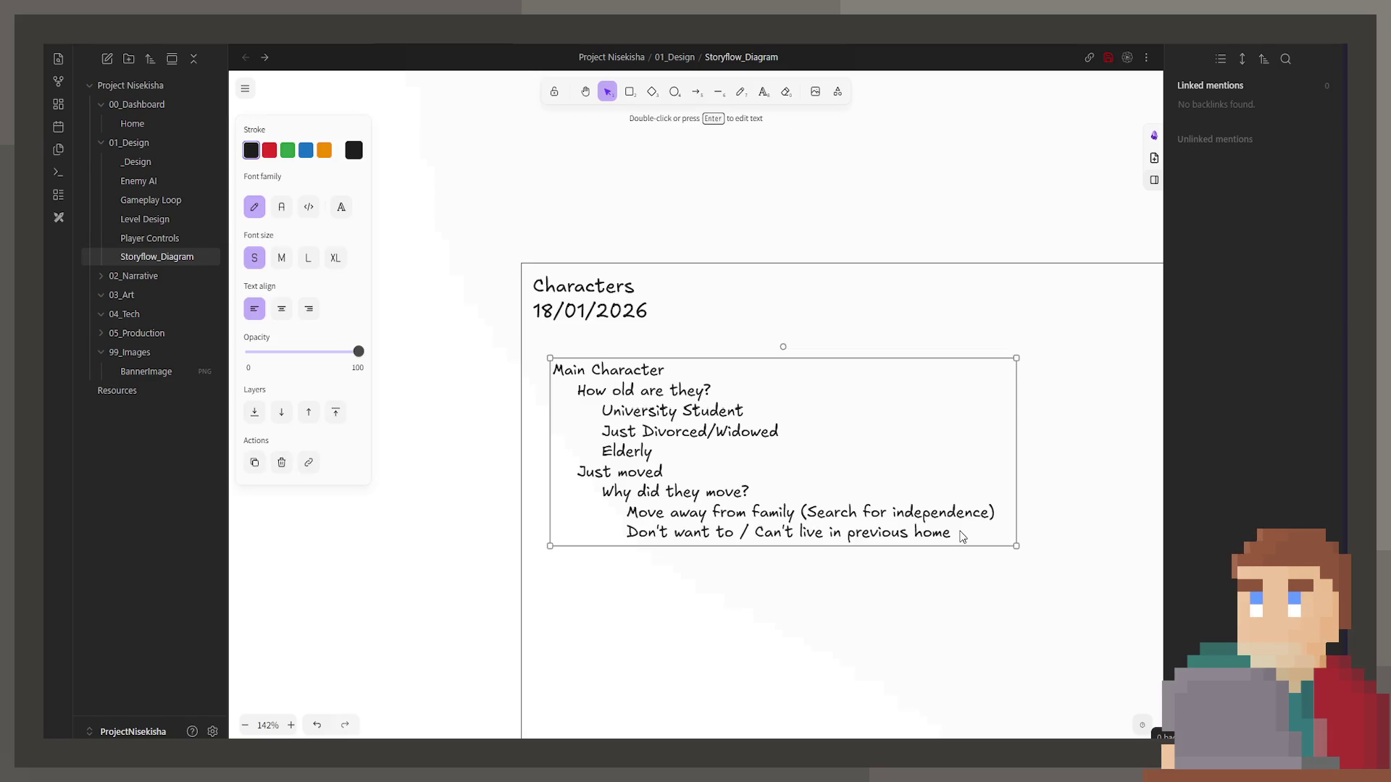
click(960, 531)
key(Return)
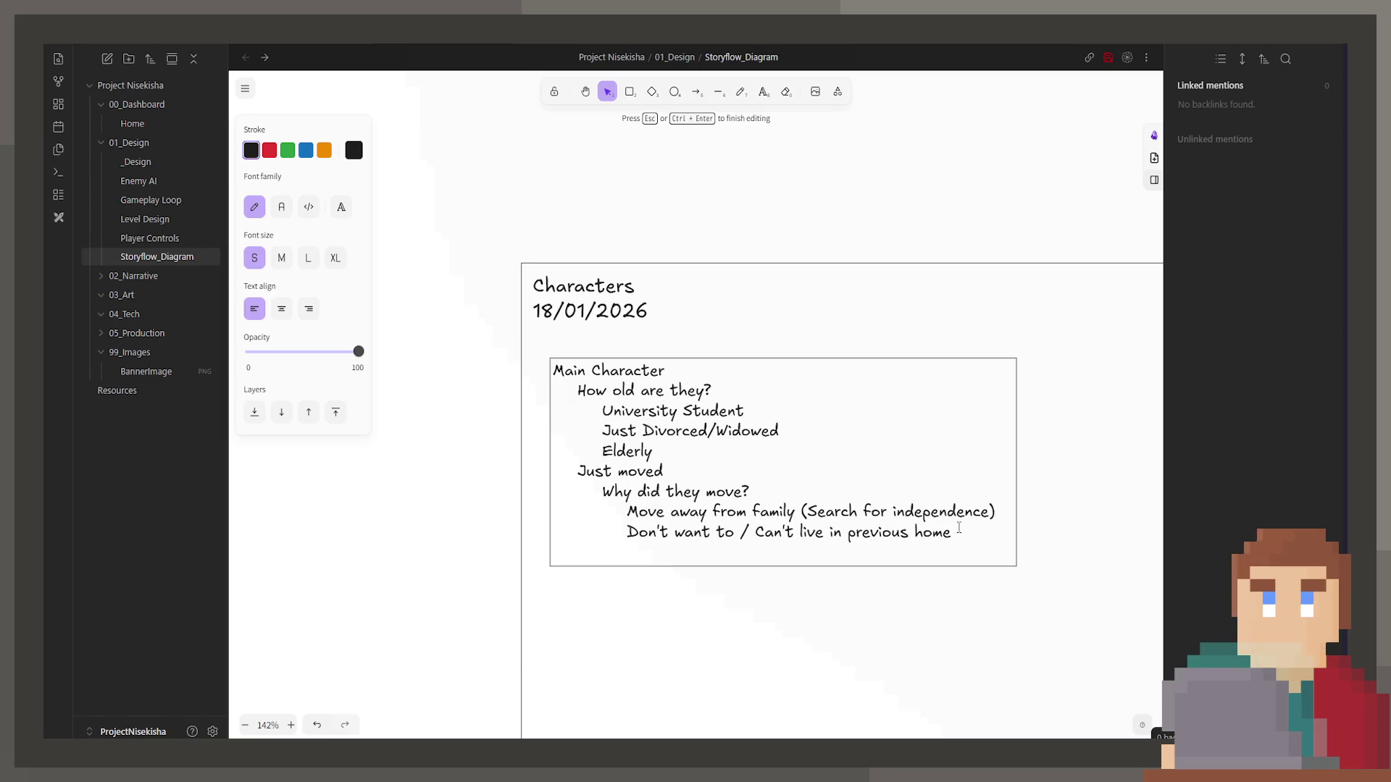
Enter 'Trauma / Dark Past' as the last Main Character entry and review the canvas
text(ma / Dark Pas)
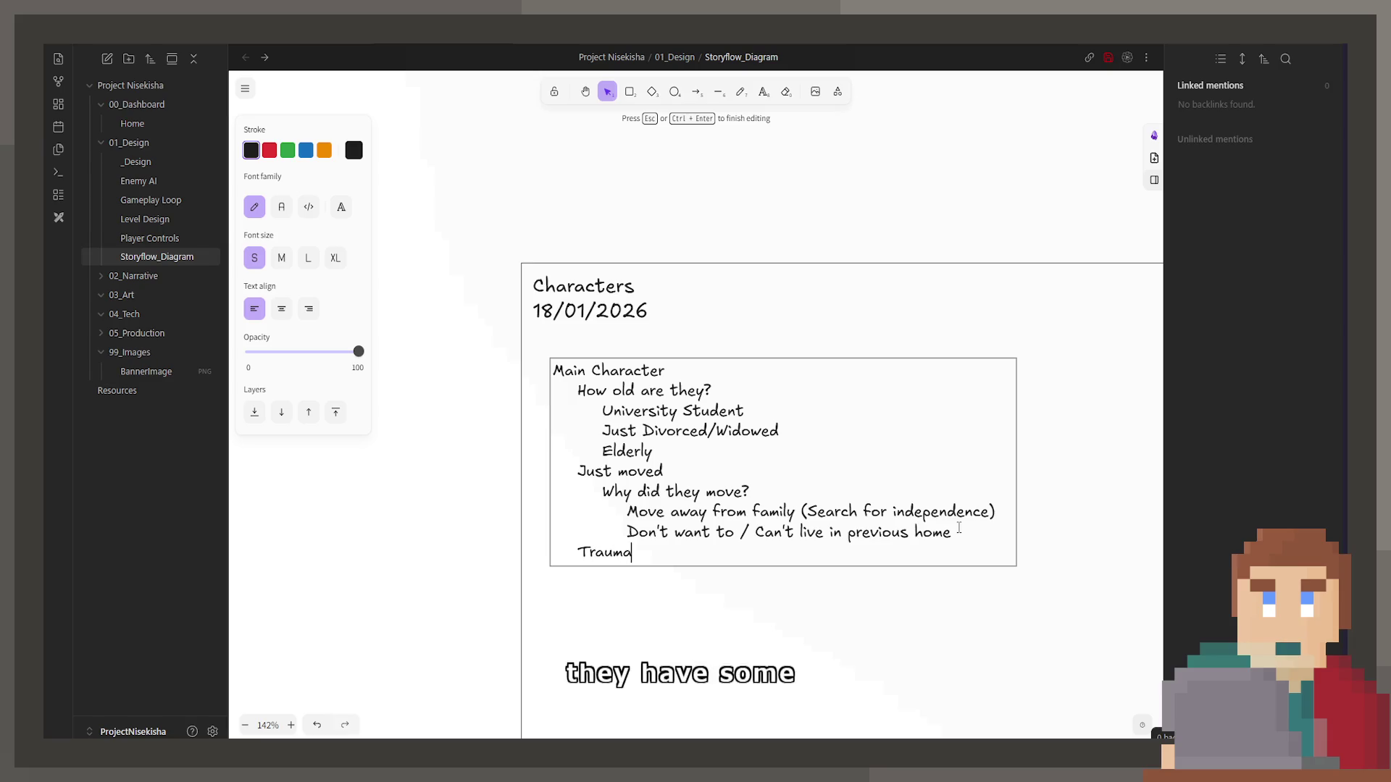
text(t)
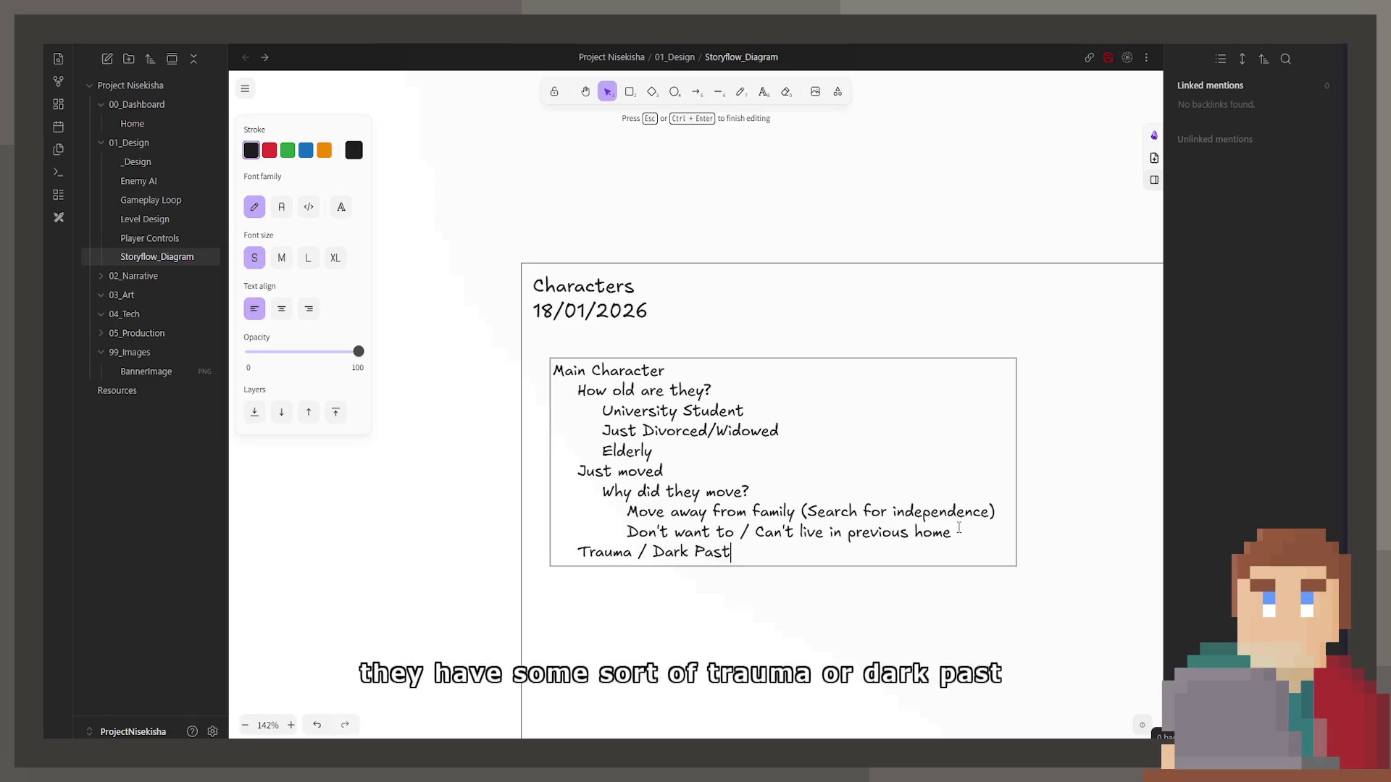
click(846, 311)
click(915, 368)
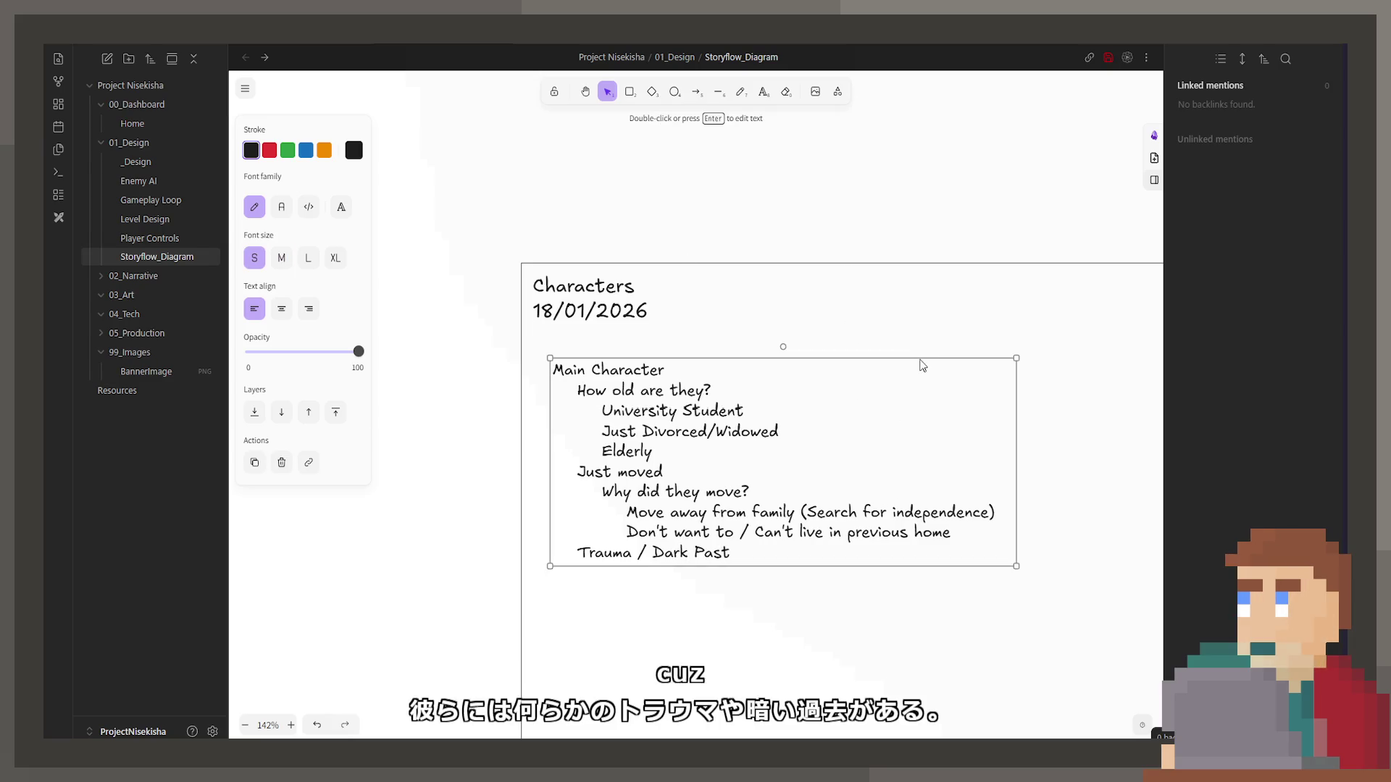
scroll(928, 410, down, 5)
scroll(927, 410, right, 10)
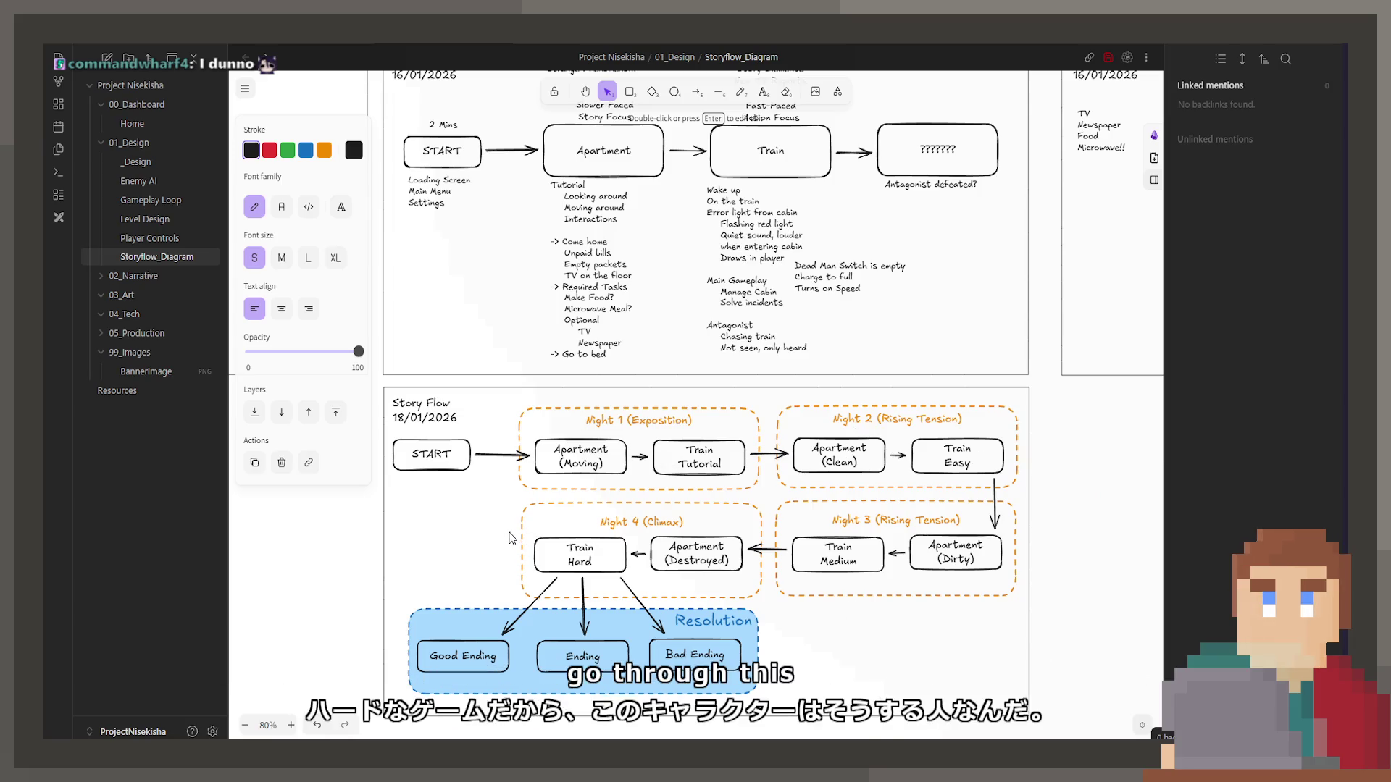
scroll(562, 432, left, 10)
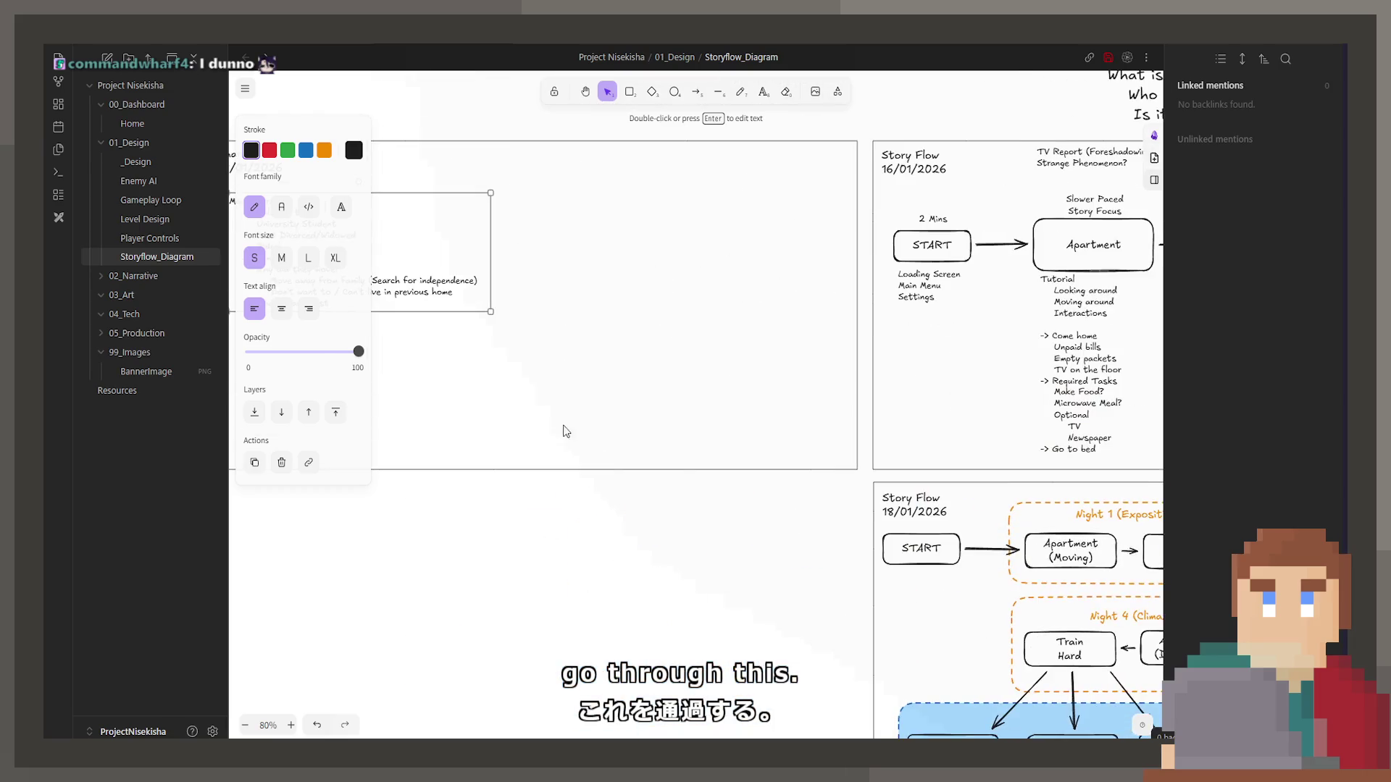
scroll(562, 432, right, 8)
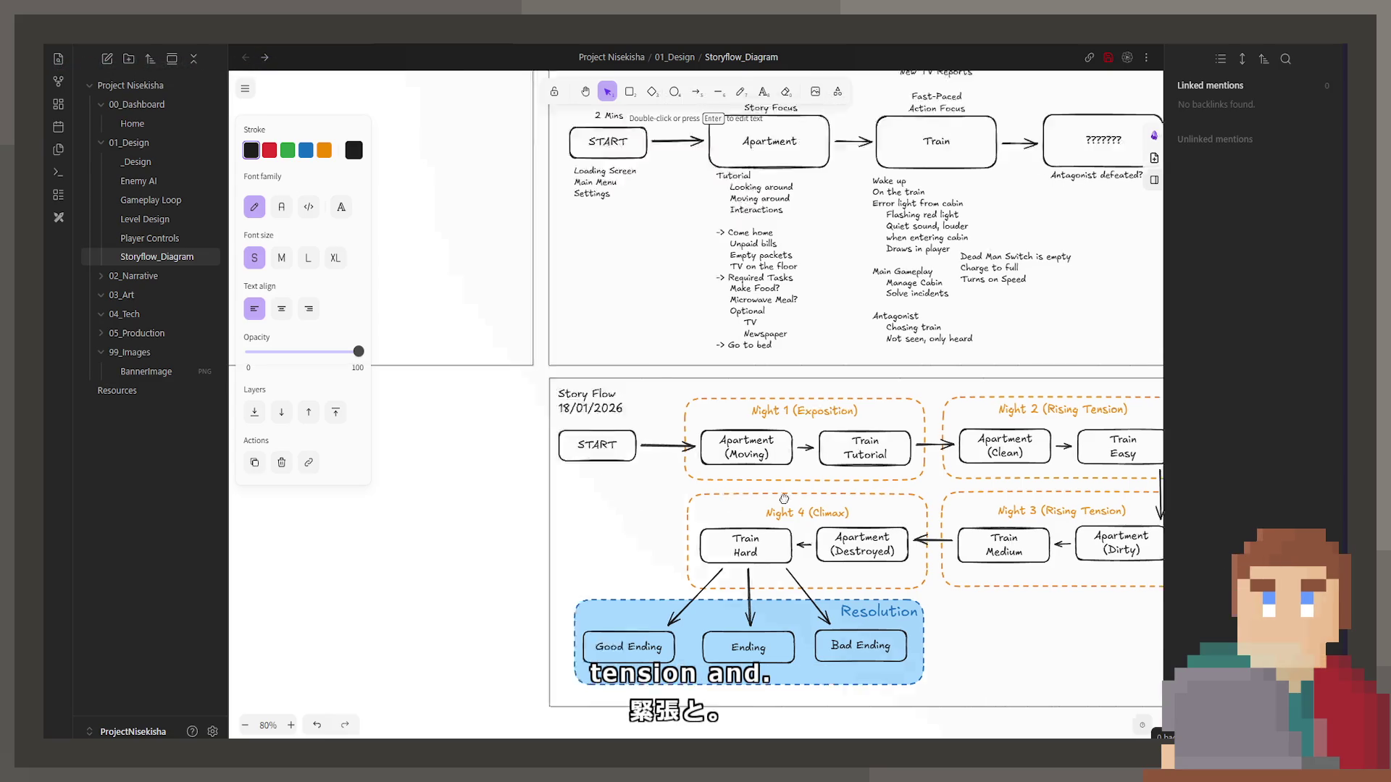
scroll(568, 393, up, 5)
scroll(768, 520, up, 2)
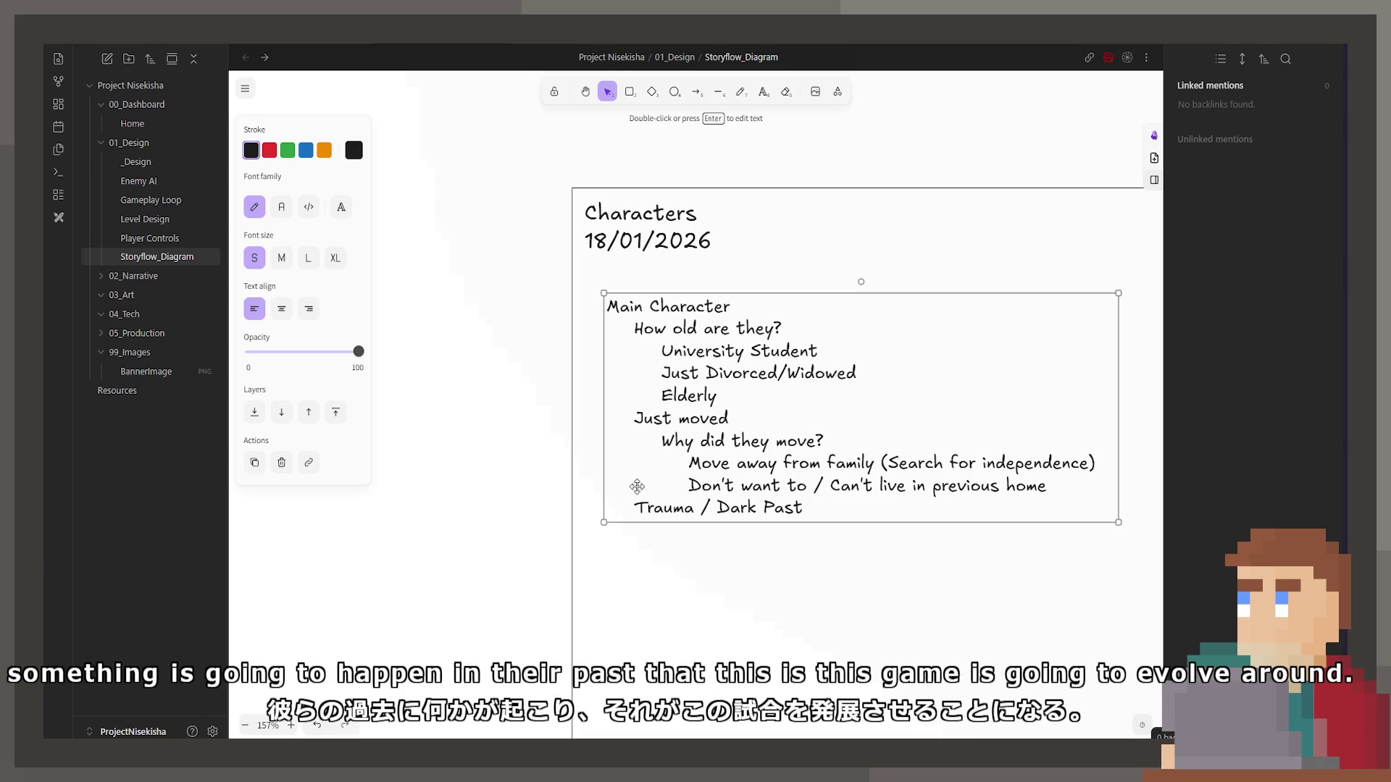
Add an indented 'What is that?' line under Trauma / Dark Past
key(Return)
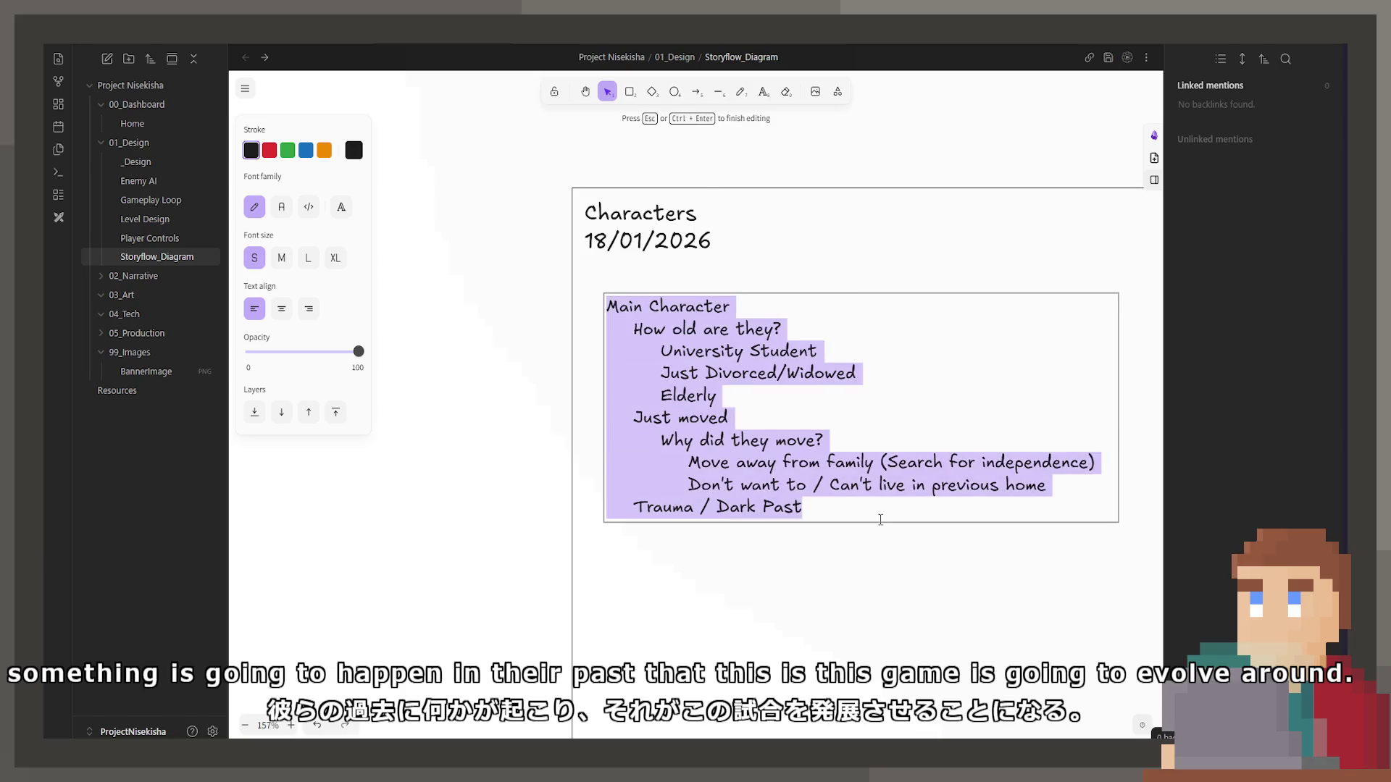
click(879, 509)
key(Return)
key(Tab)
key(Tab)
text(is that?)
Add blank indented lines below What is that? and delete the Elderly age option
key(Return)
key(Tab)
key(Tab)
key(Tab)
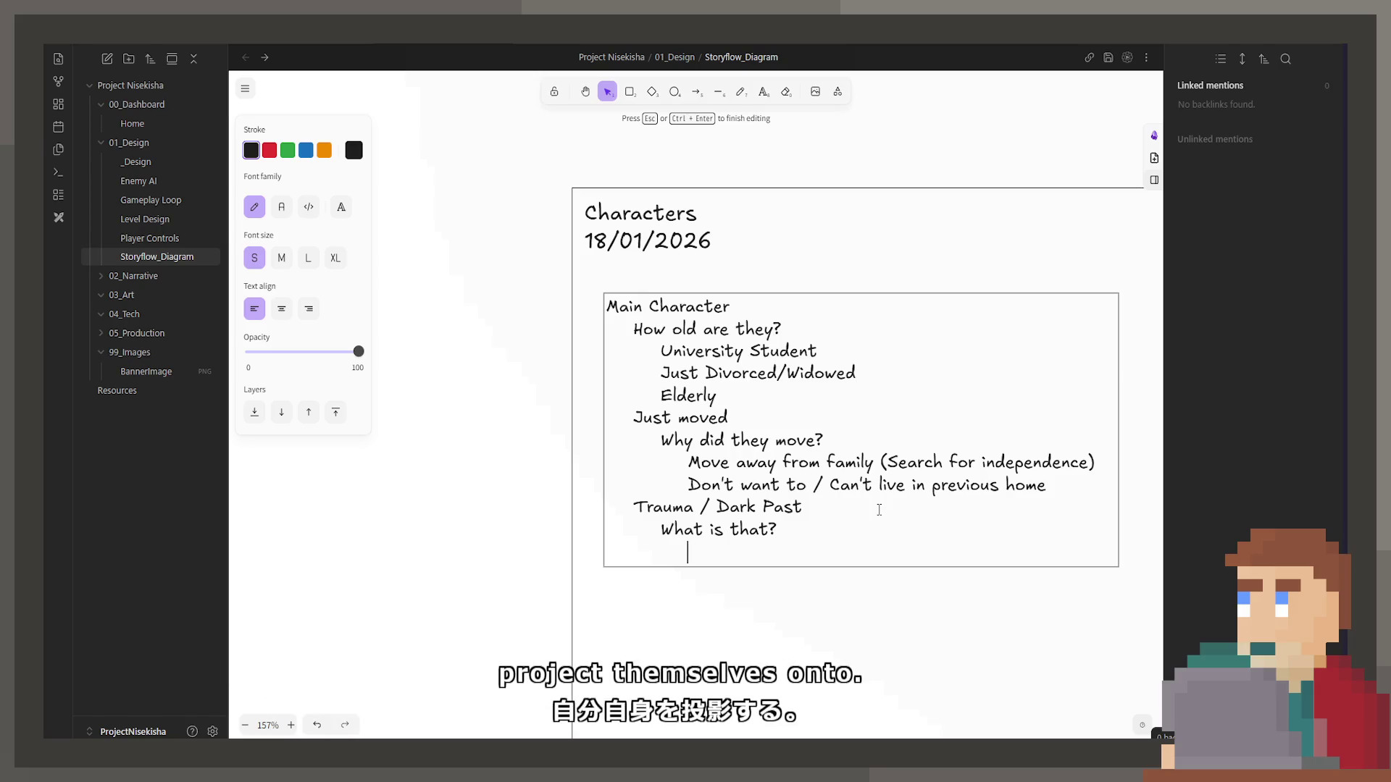
key(Return)
key(Tab)
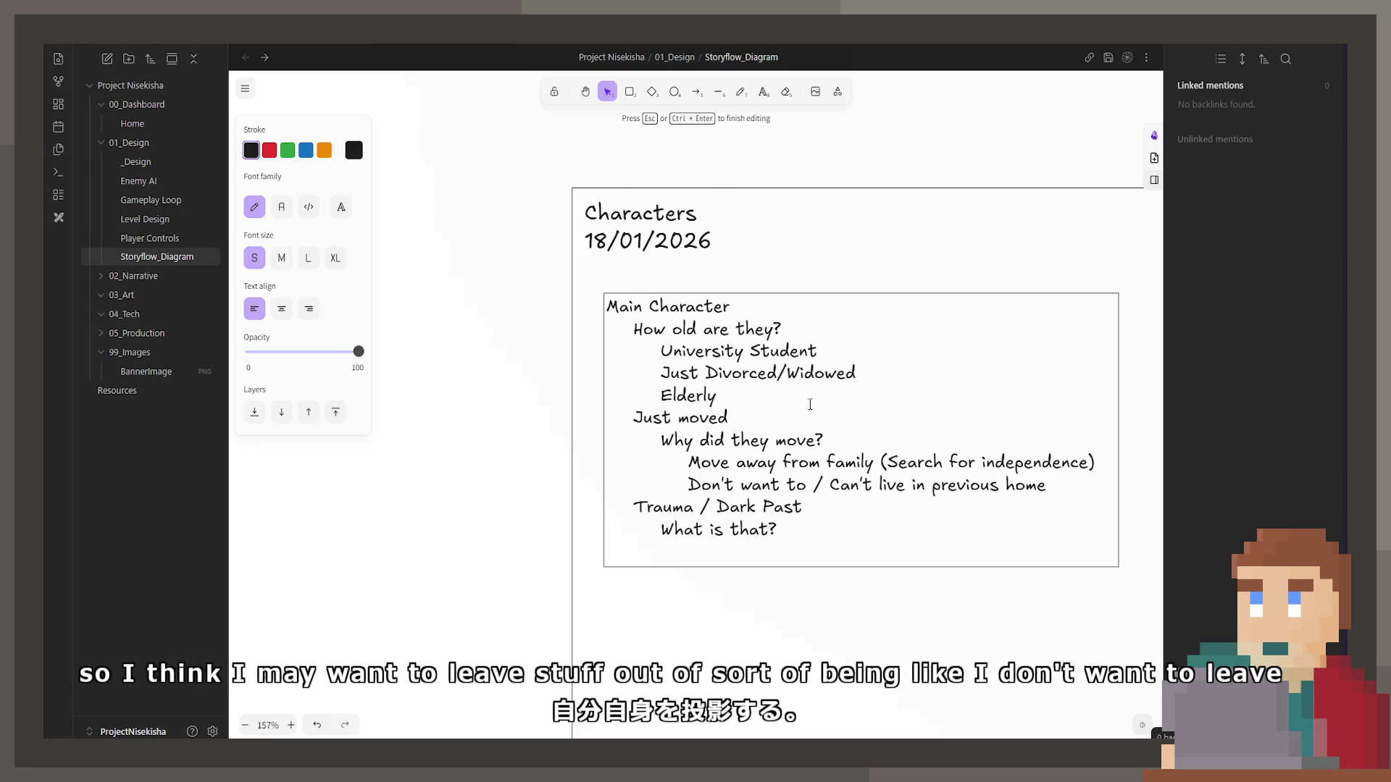
drag(717, 396, 607, 396)
key(BackSpace)
key(BackSpace)
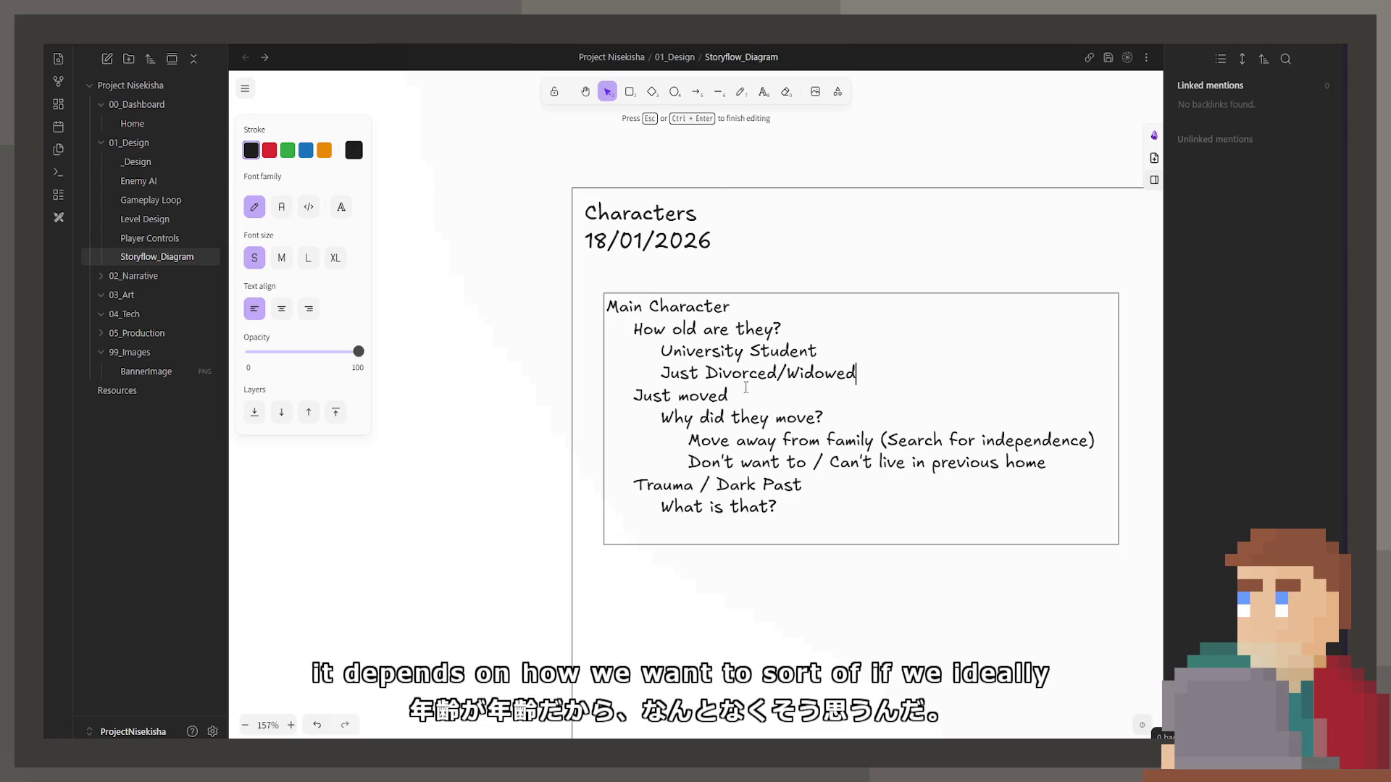
Highlight the Trauma / Dark Past lines and put the caret after Dark Past
mouse_move(779, 507)
mouse_down()
mouse_move(609, 488)
mouse_move(615, 477)
mouse_up()
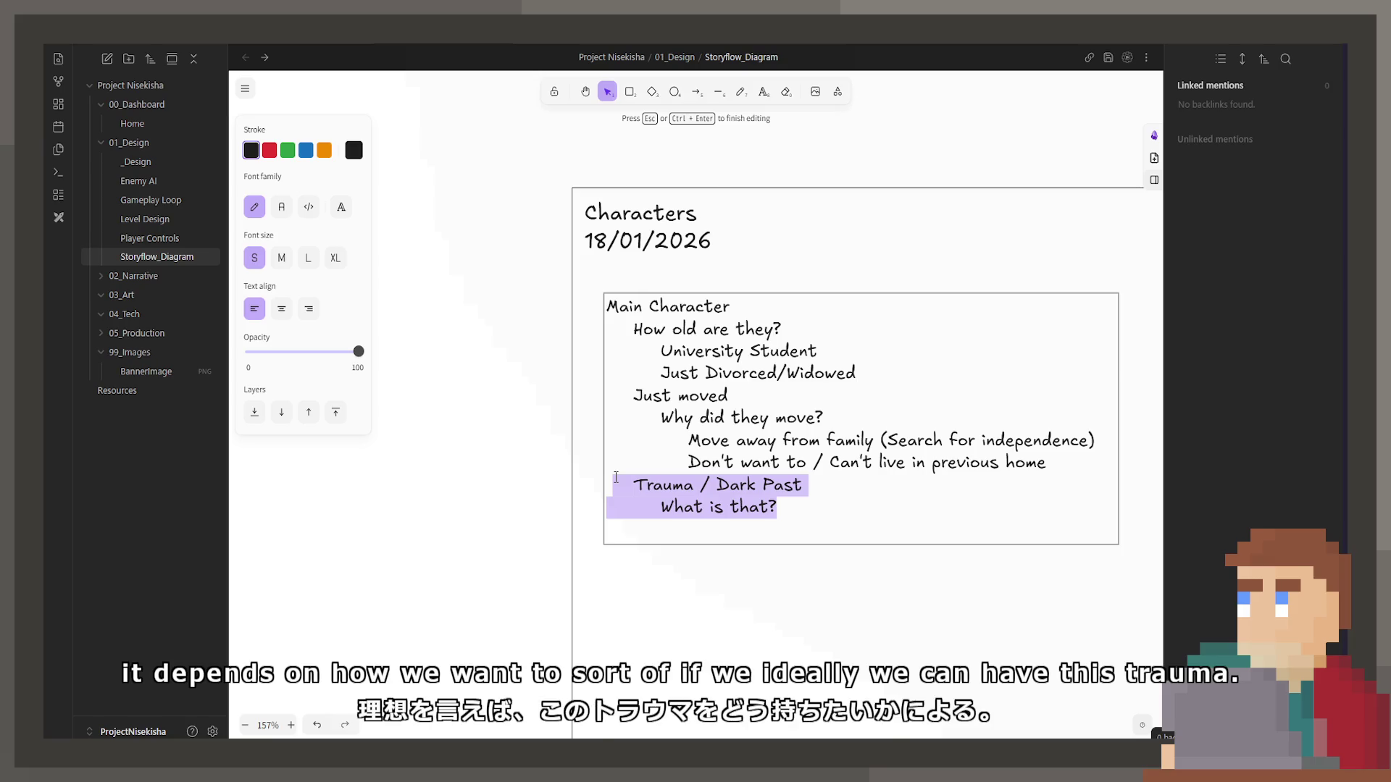
click(851, 489)
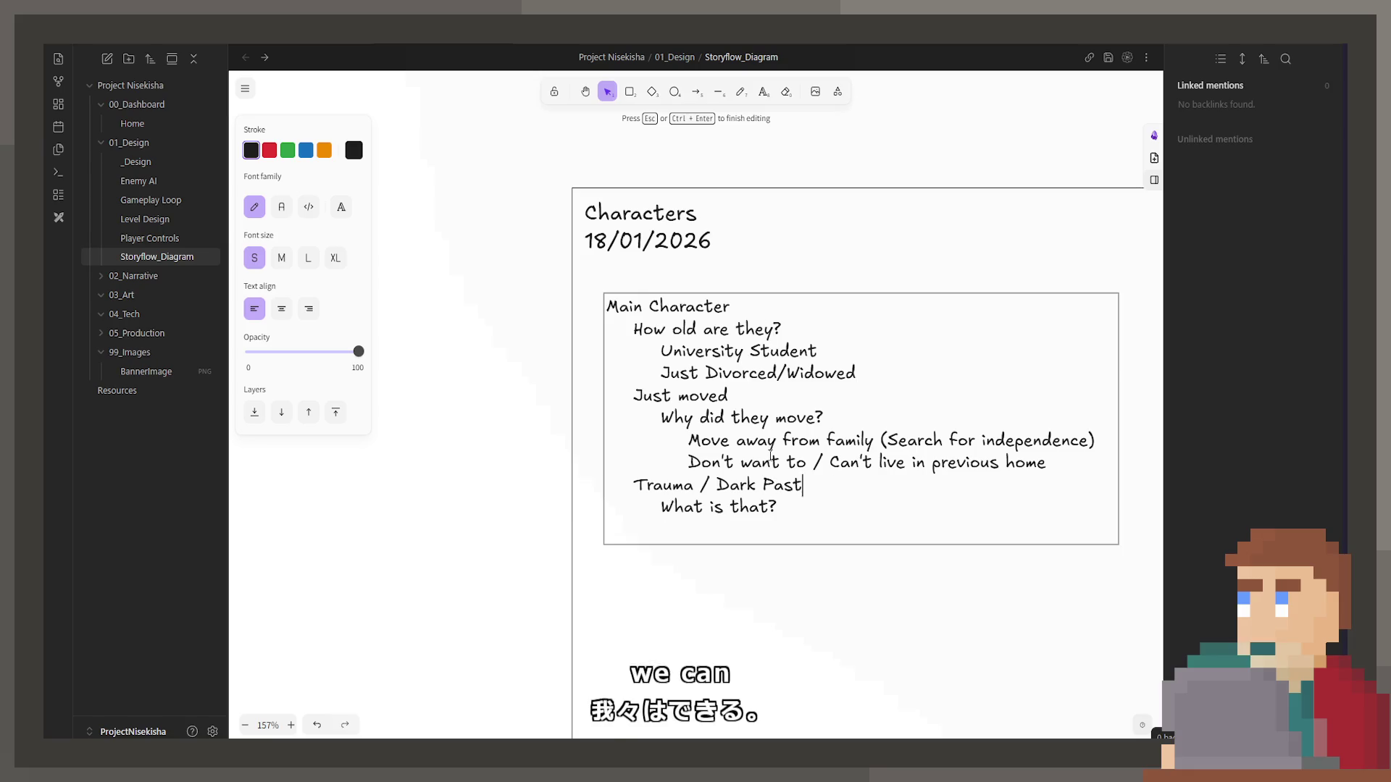
scroll(770, 455, down, 3)
scroll(839, 398, down, 5)
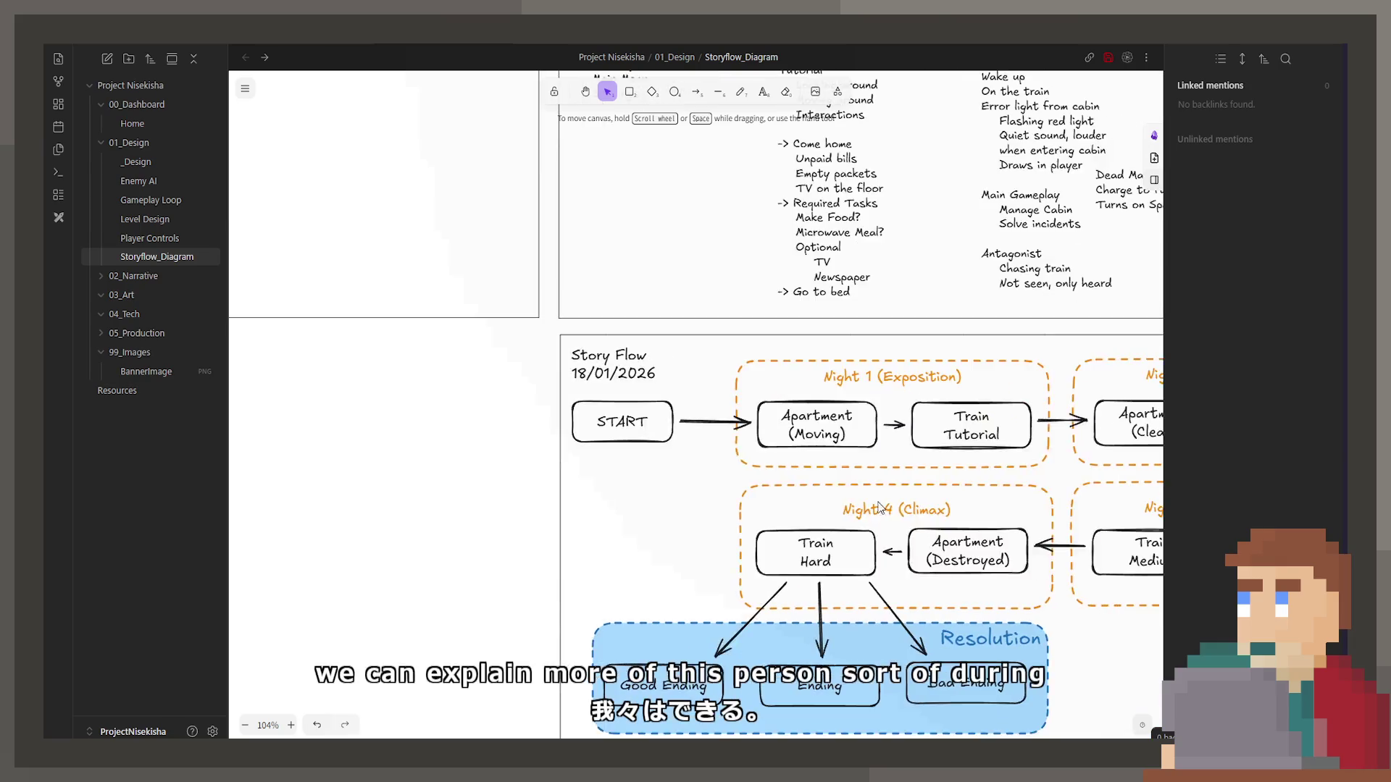
scroll(831, 487, down, 3)
scroll(839, 420, up, 4)
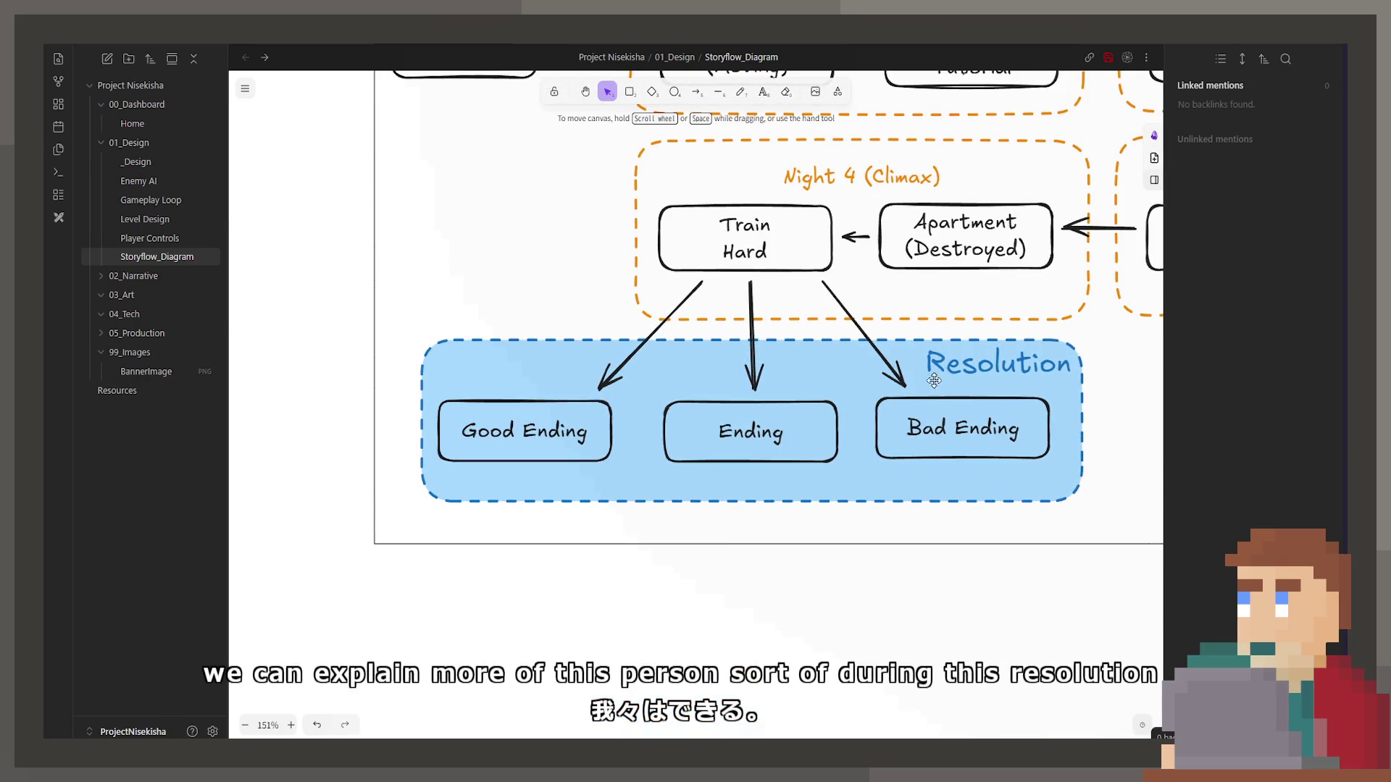
scroll(947, 392, up, 3)
scroll(887, 194, down, 2)
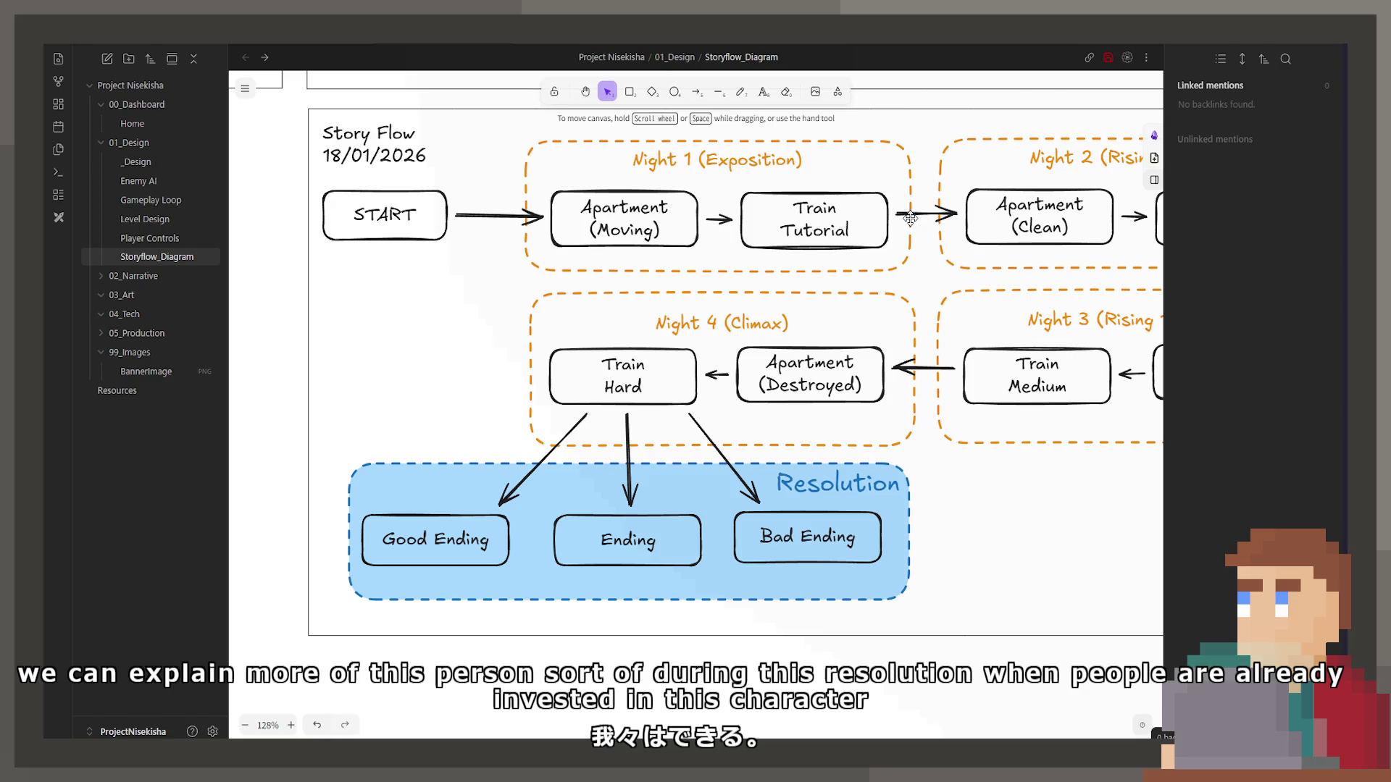
scroll(740, 441, up, 10)
scroll(530, 371, up, 2)
scroll(527, 368, up, 3)
double_click(551, 428)
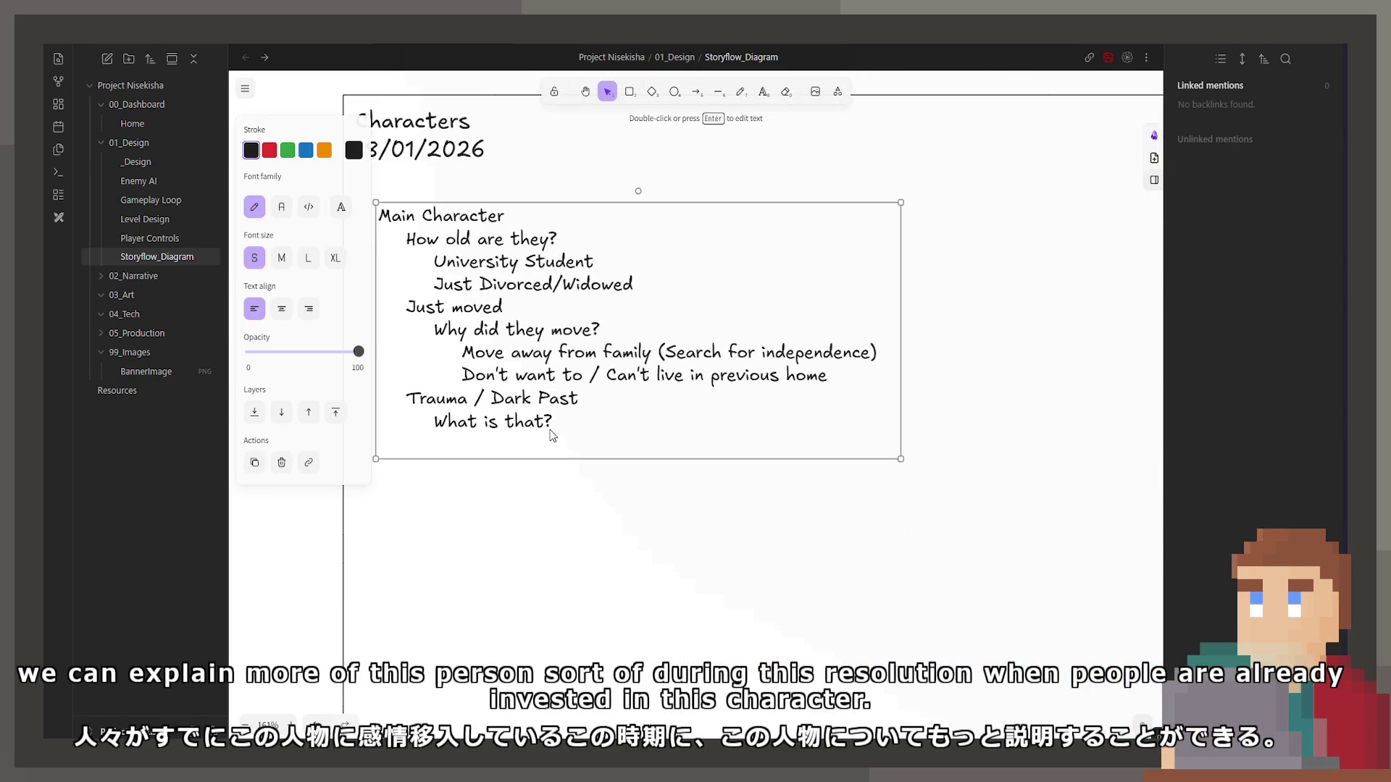
key(Escape)
scroll(565, 439, up, 1)
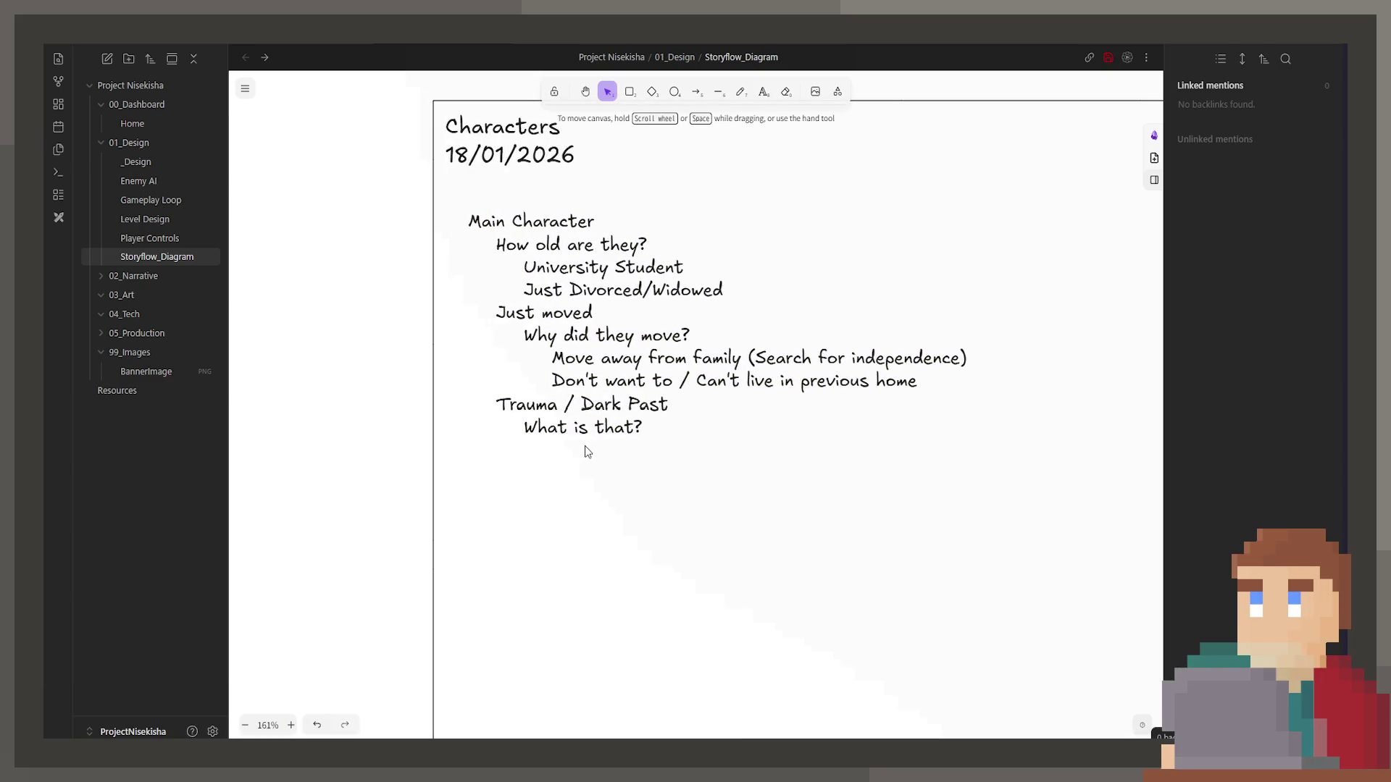
click(582, 441)
double_click(607, 265)
triple_click(604, 263)
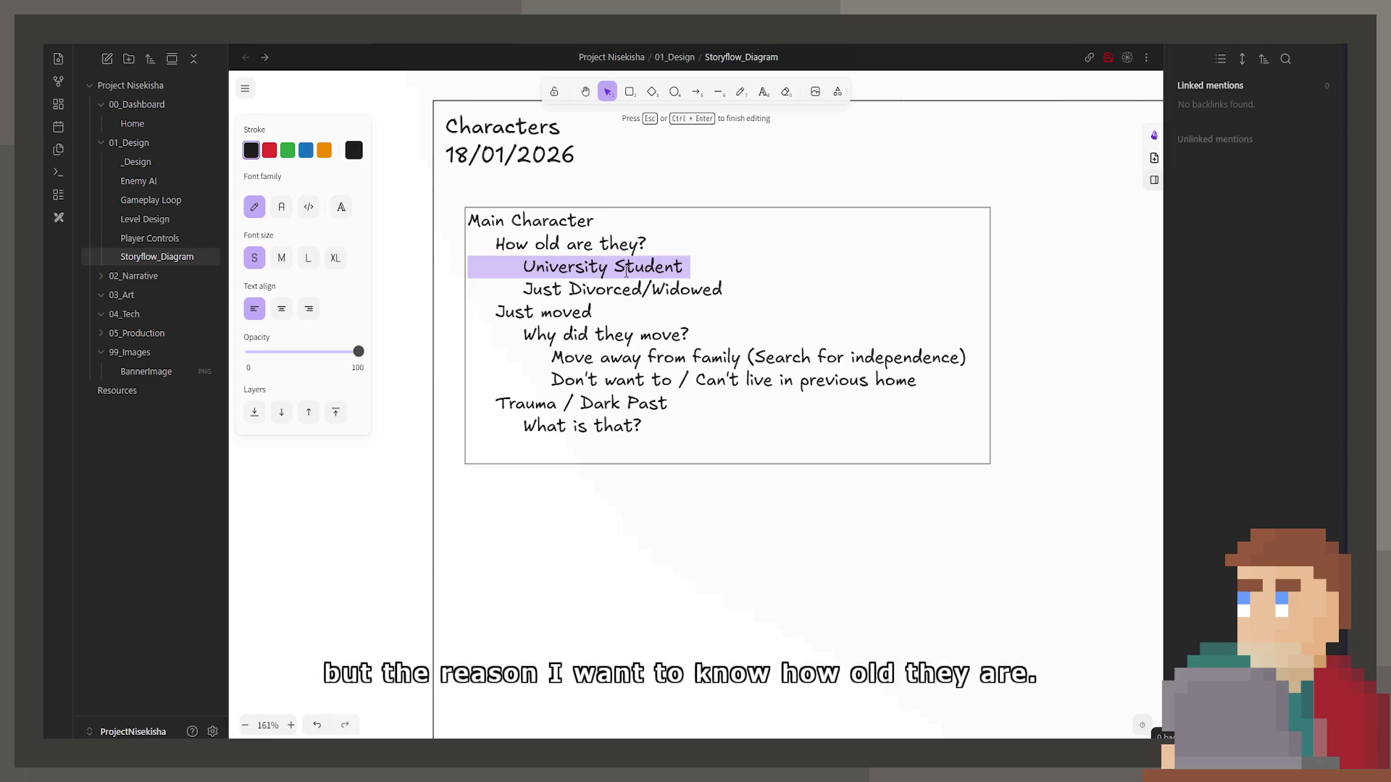
double_click(655, 355)
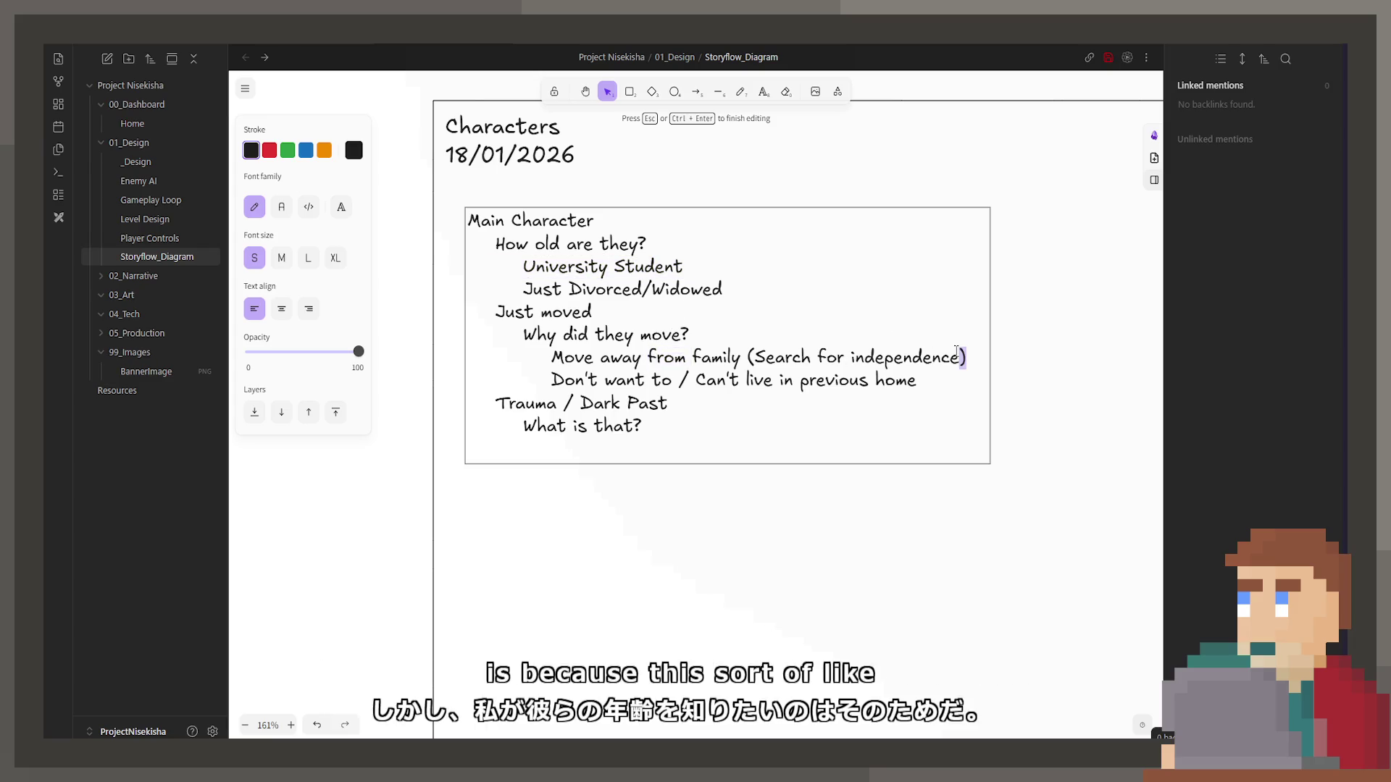
drag(648, 438, 468, 364)
triple_click(474, 355)
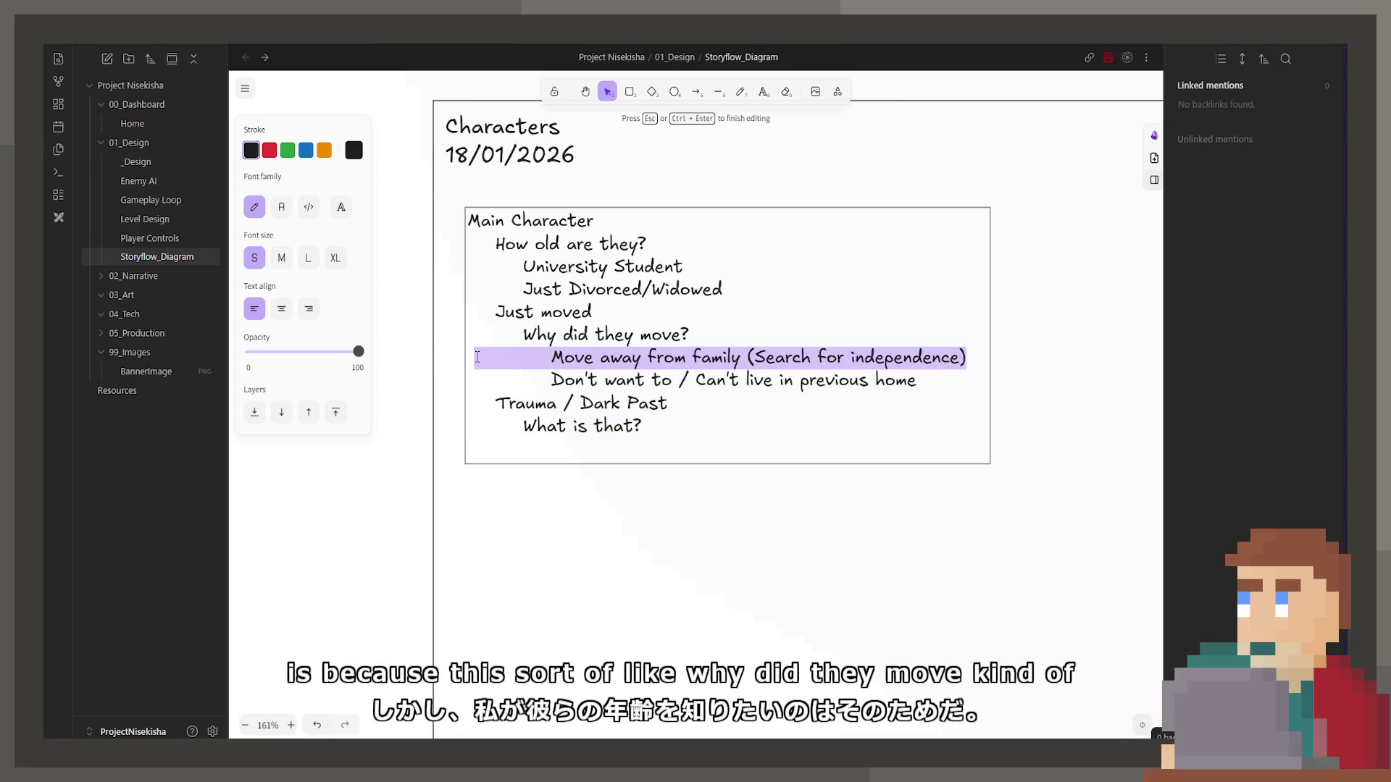
click(468, 424)
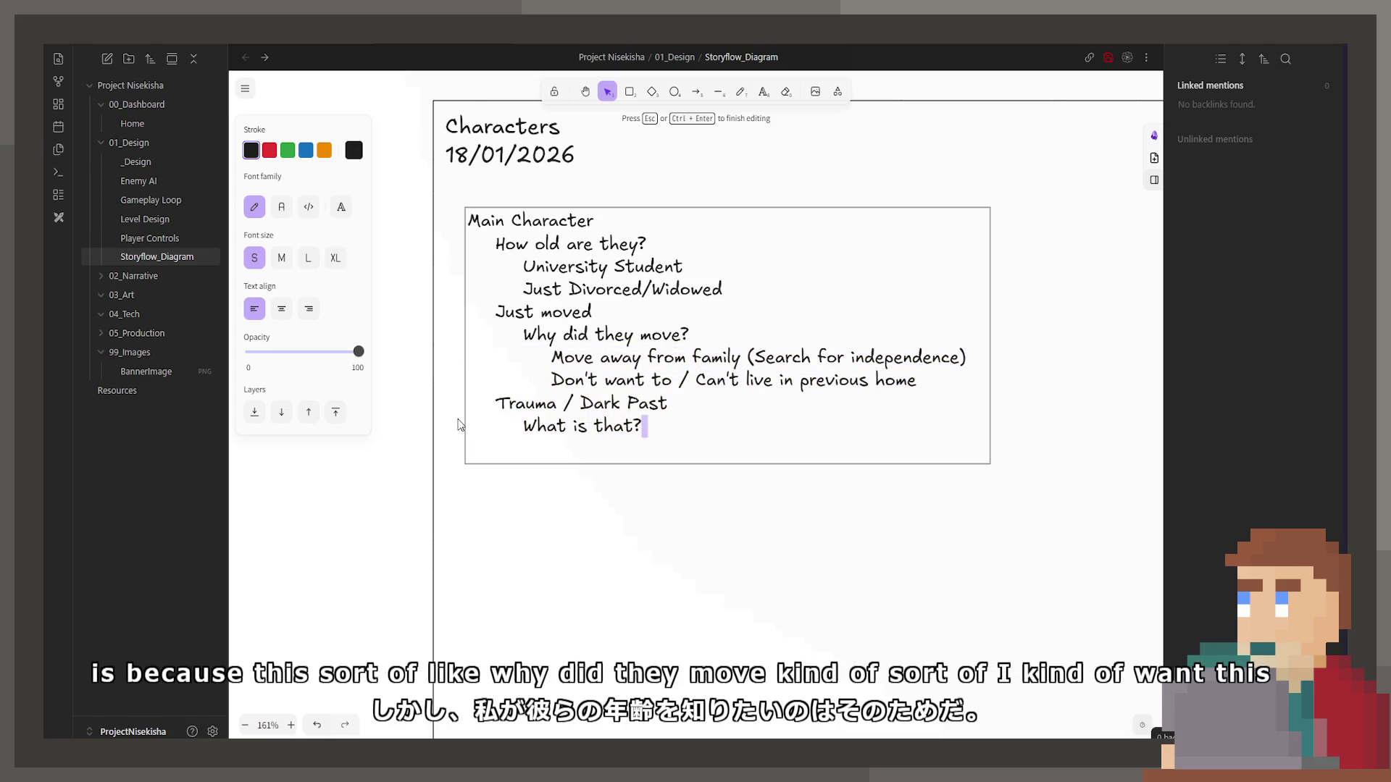
mouse_move(466, 414)
mouse_down()
mouse_move(471, 380)
mouse_move(464, 401)
mouse_up()
drag(689, 335, 515, 335)
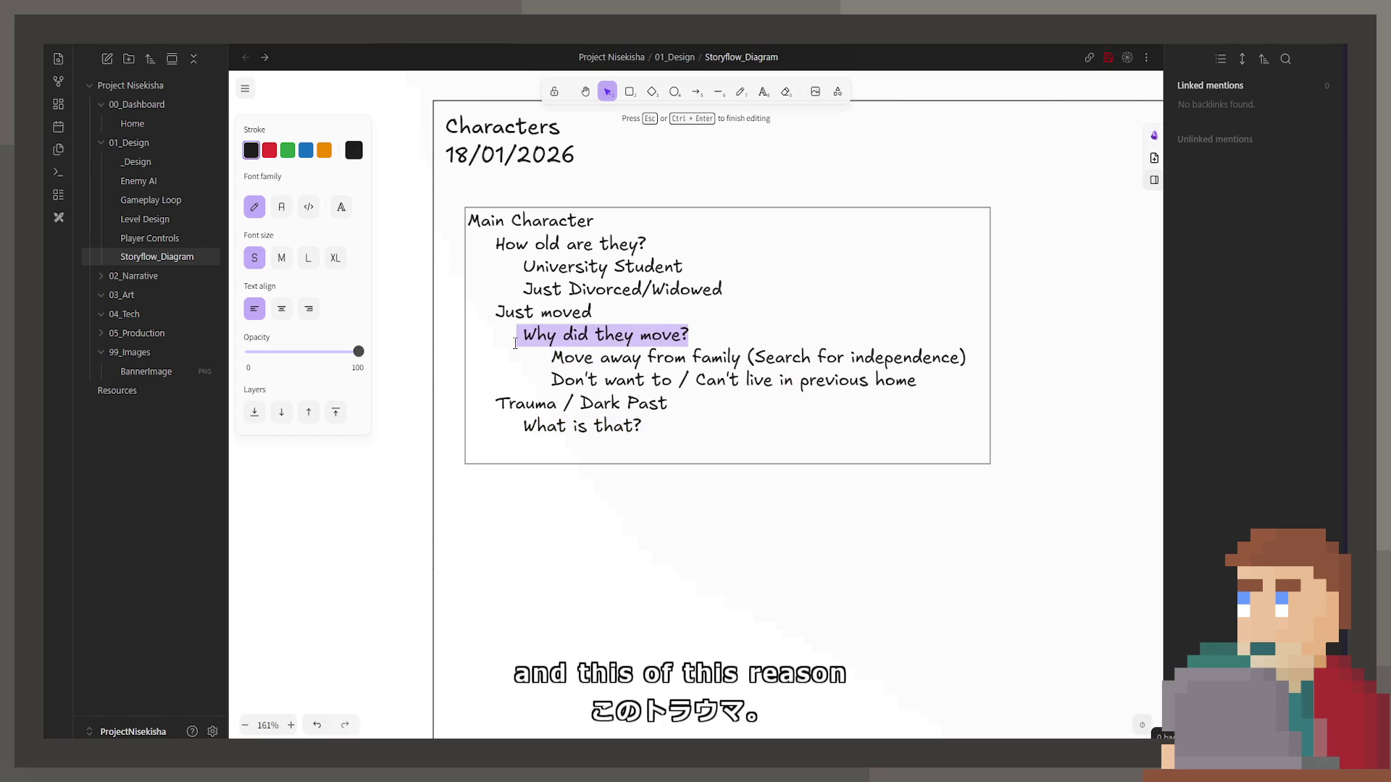
mouse_move(598, 312)
mouse_down()
mouse_move(444, 288)
mouse_move(439, 250)
mouse_up()
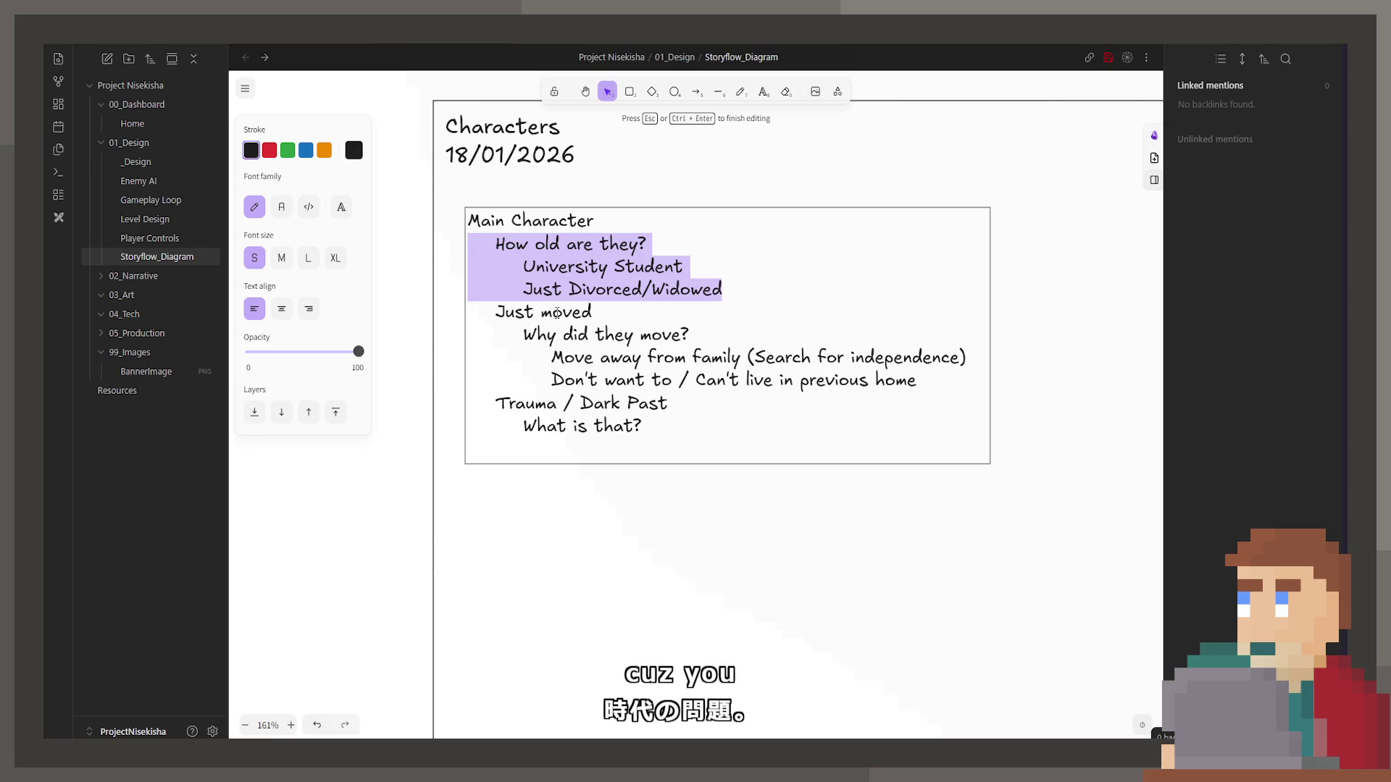
click(685, 268)
drag(701, 270, 558, 289)
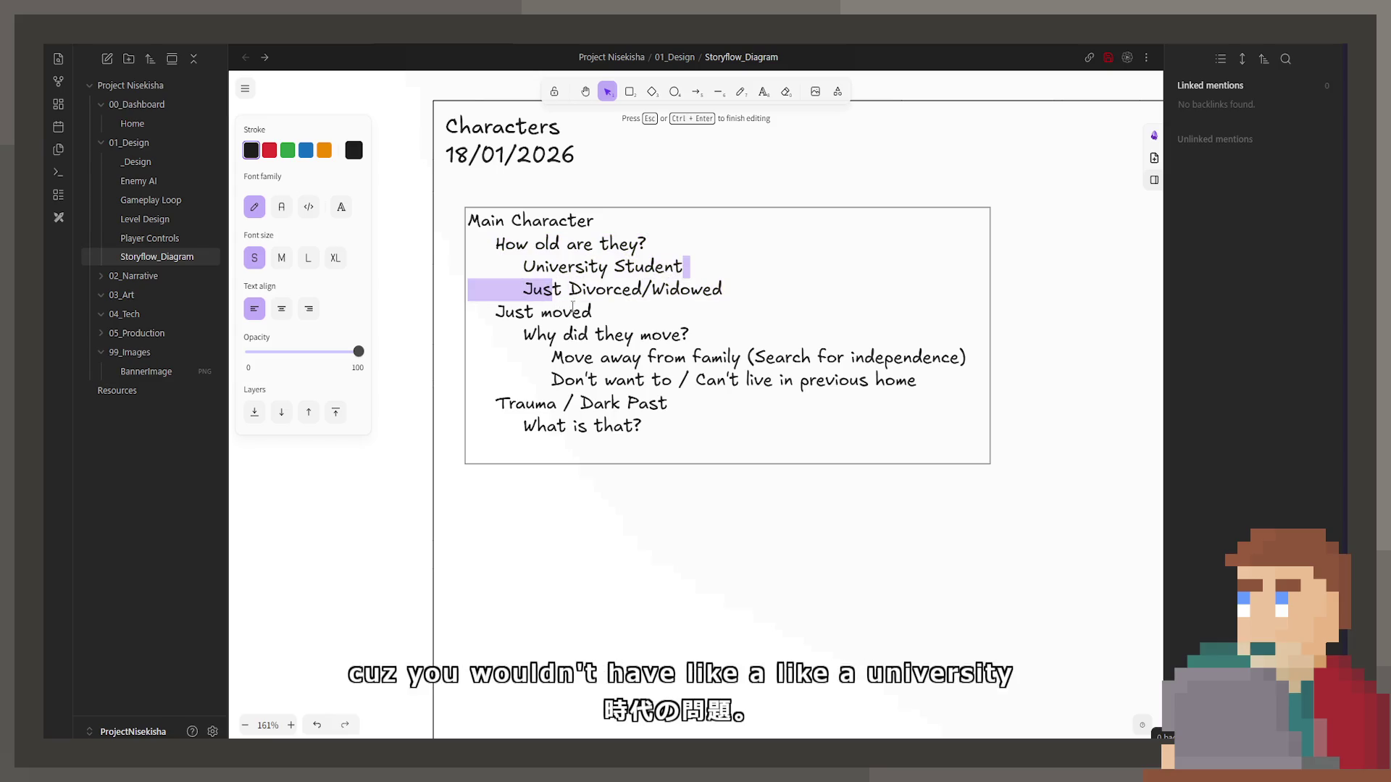
drag(761, 285, 527, 287)
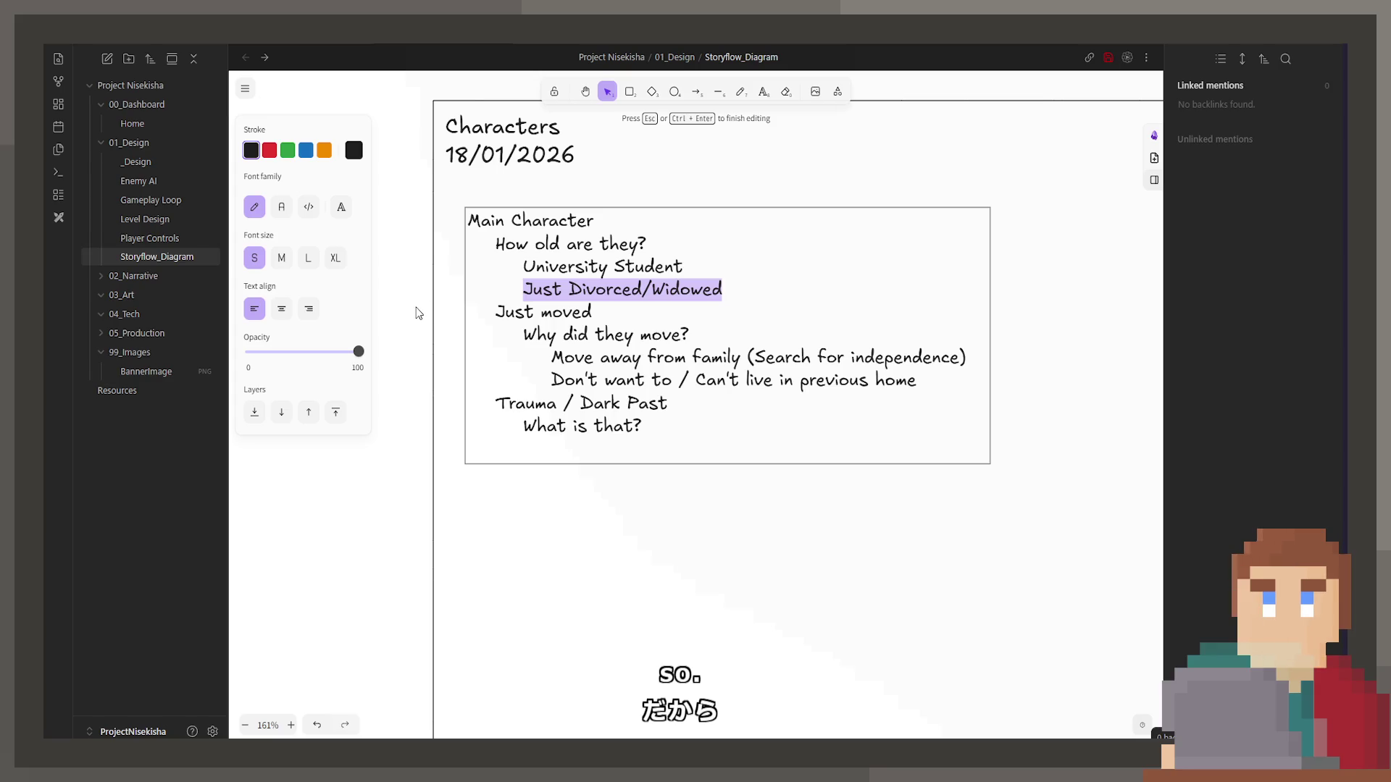
click(692, 425)
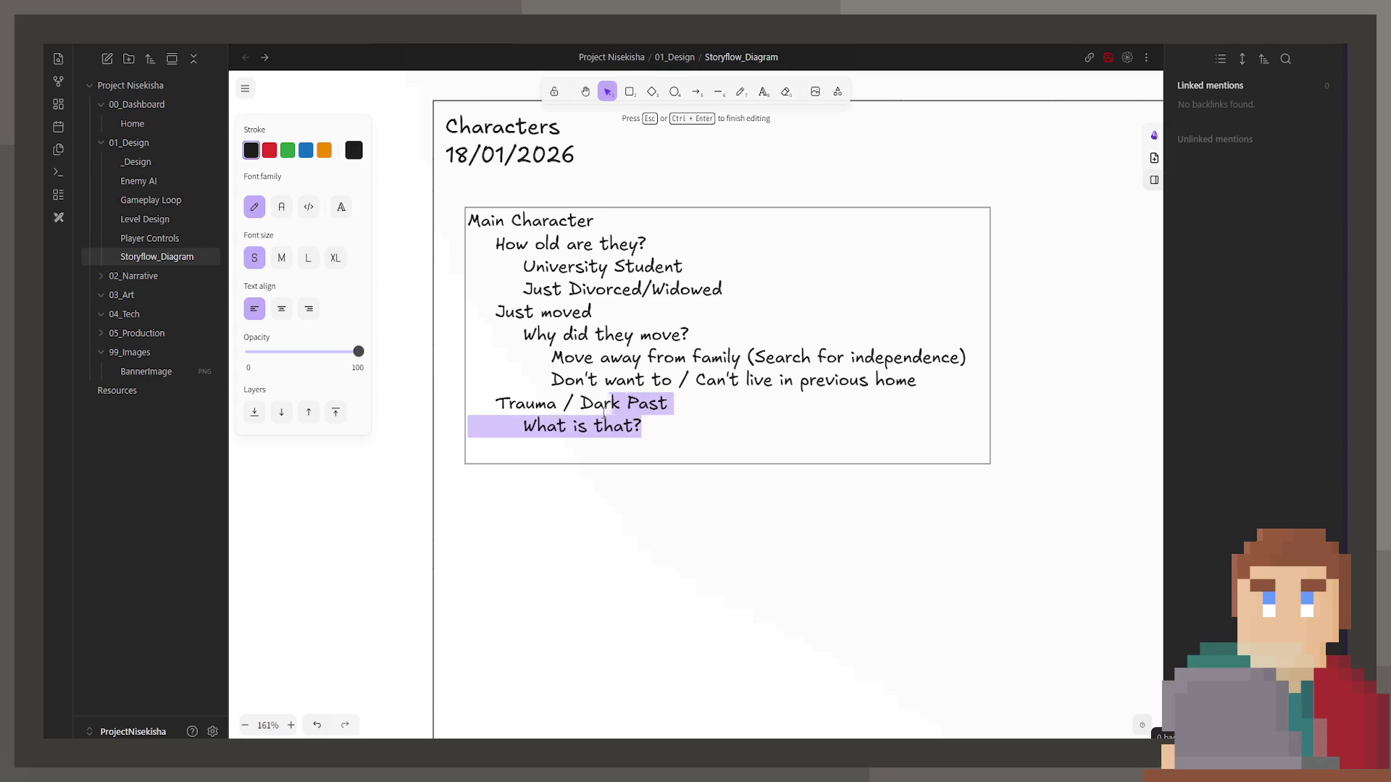
shift+click(470, 404)
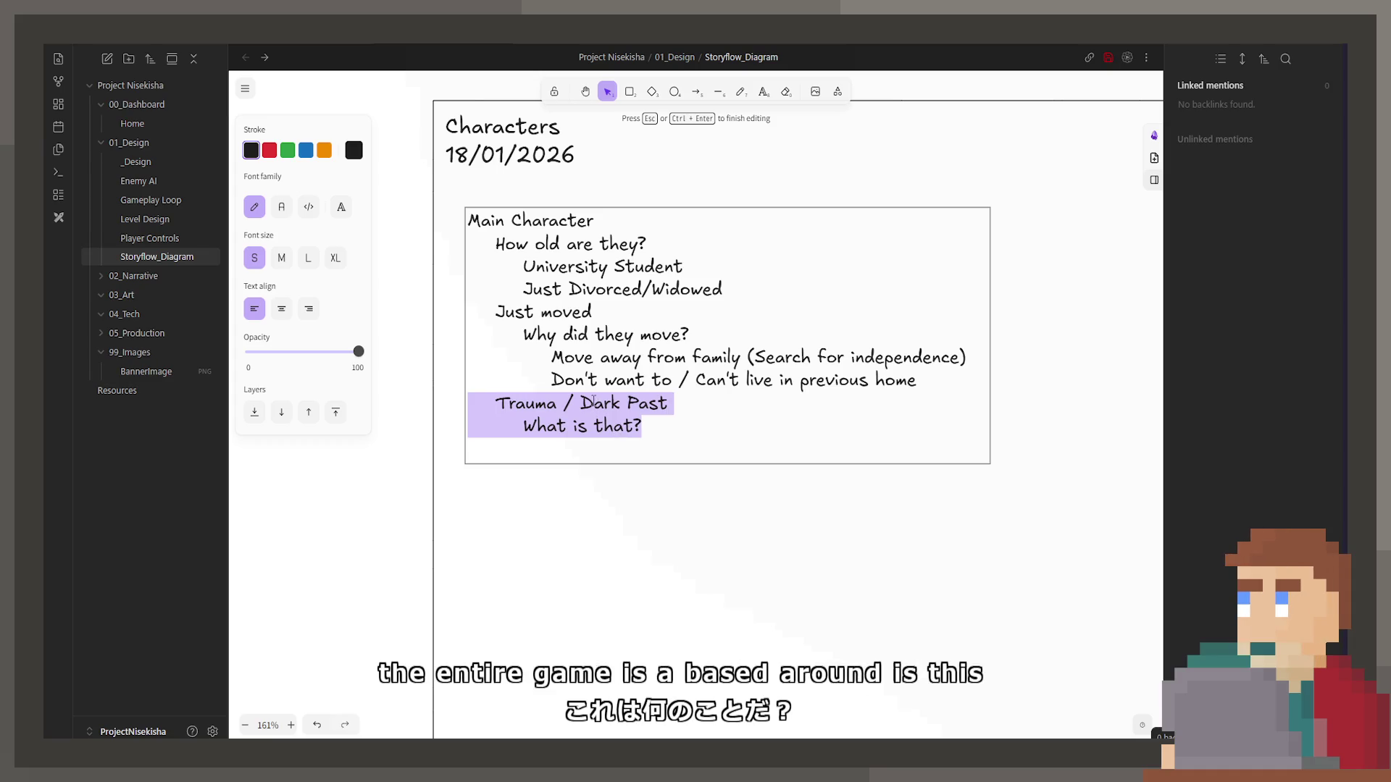
click(669, 434)
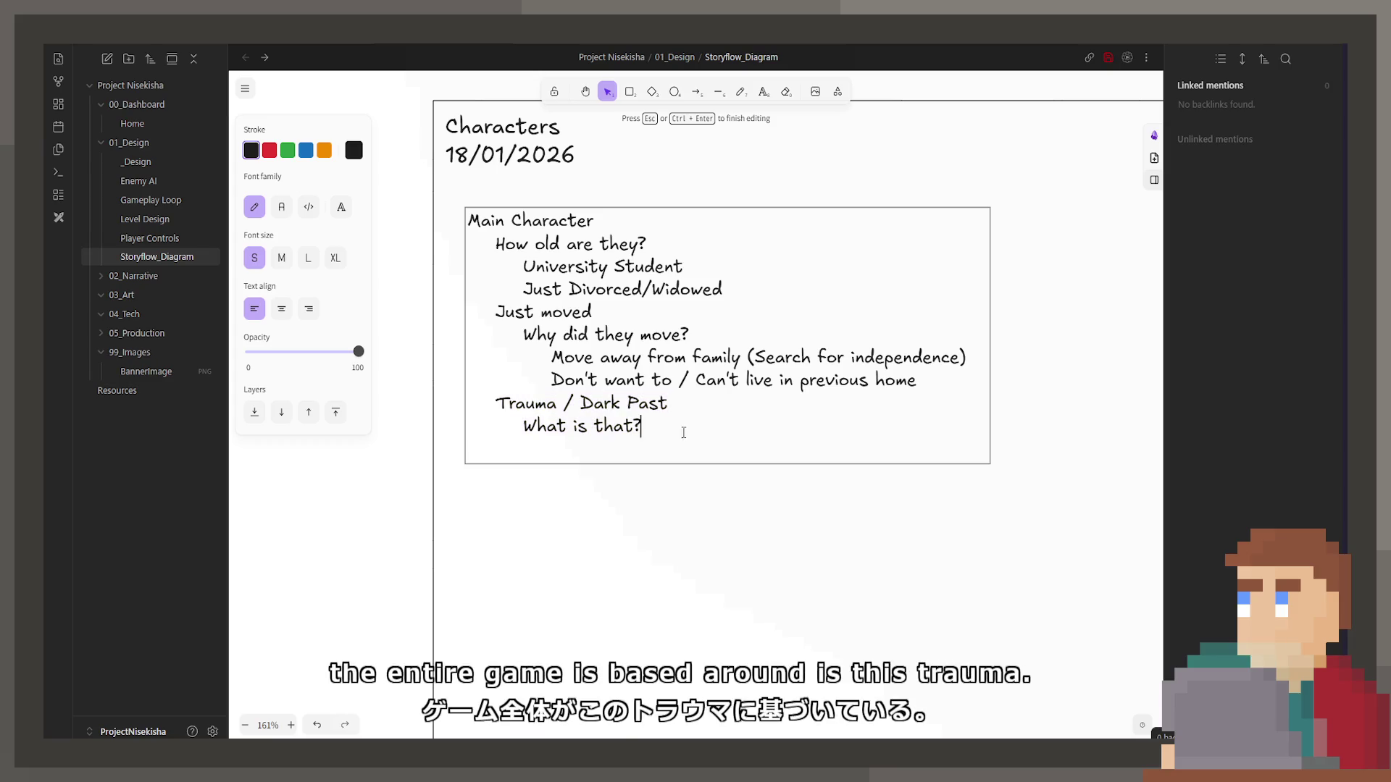
Answer What is that? with the indented line 'Manifests itself as a creature that chases them'
key(Return)
key(BackSpace)
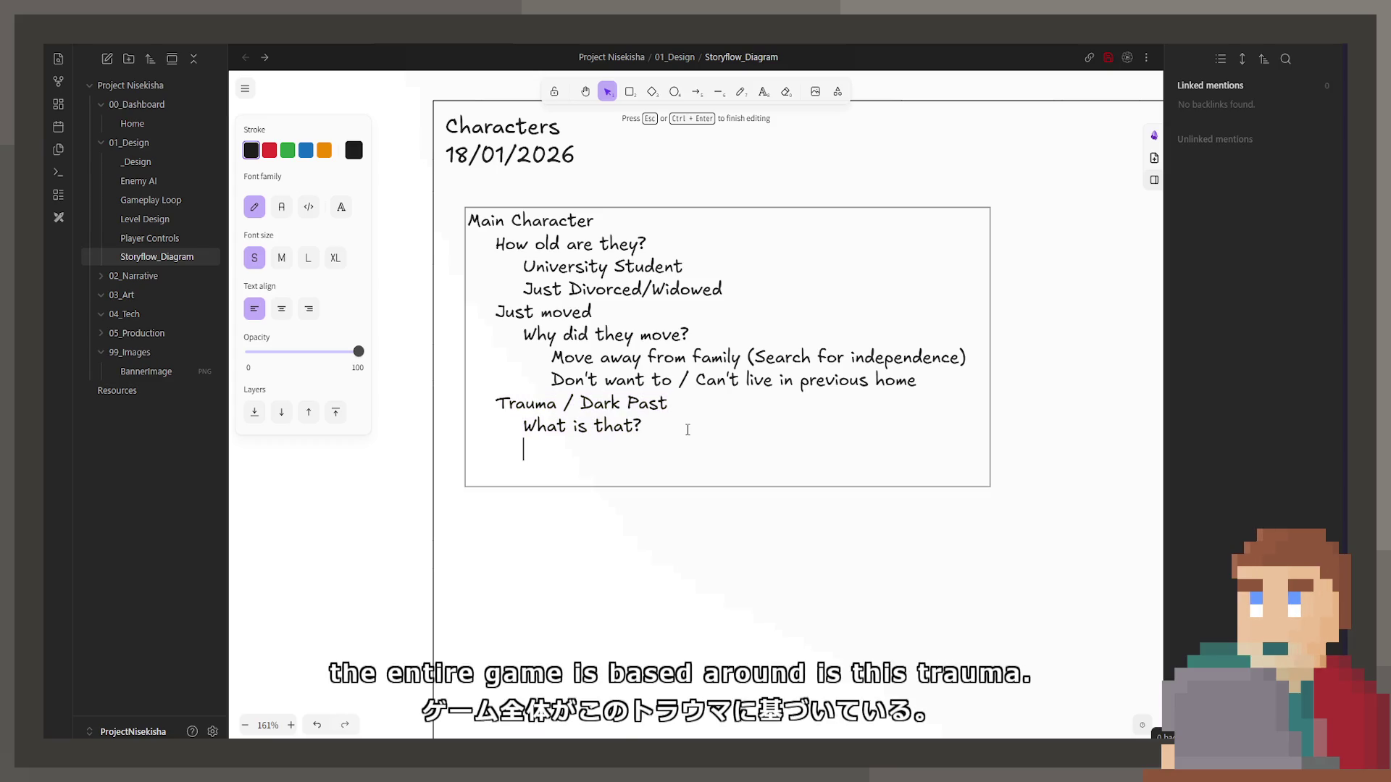
key(Tab)
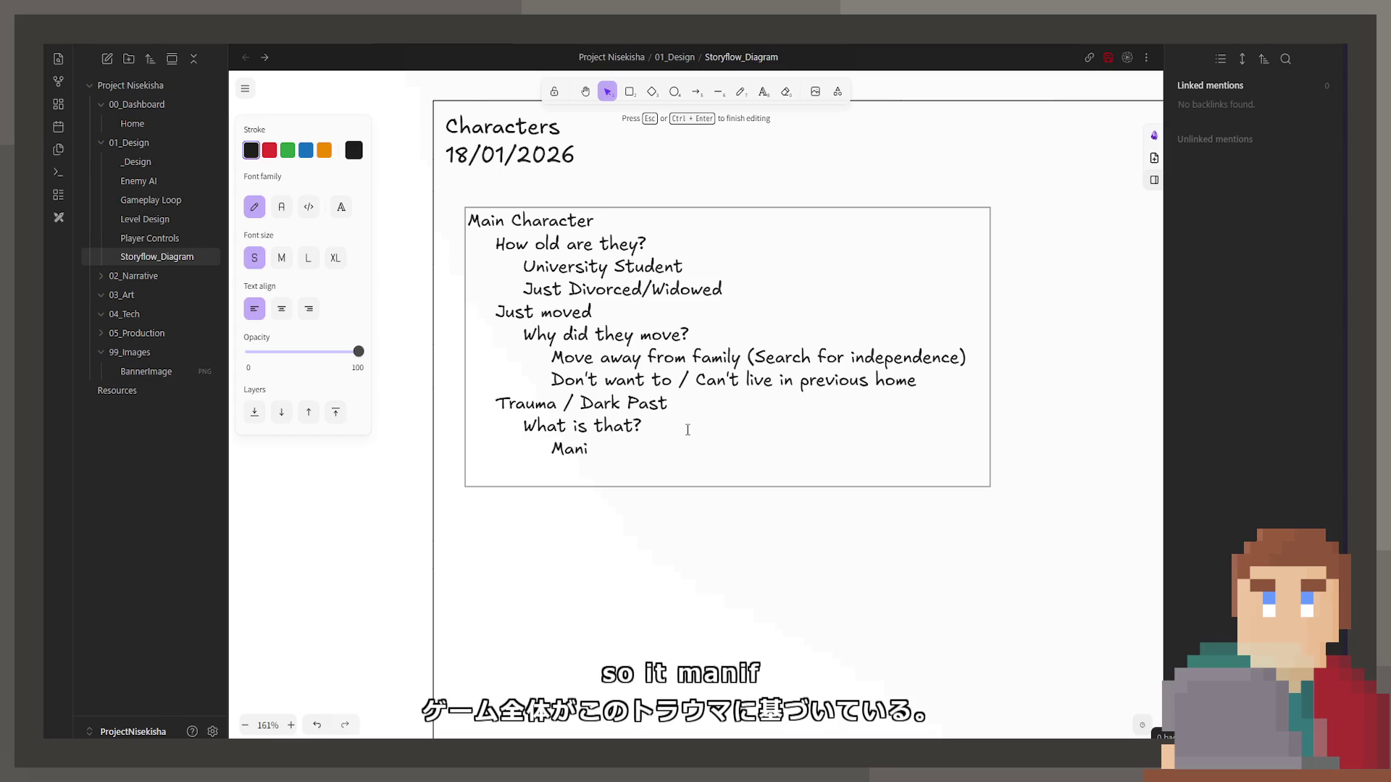
text(fests itself)
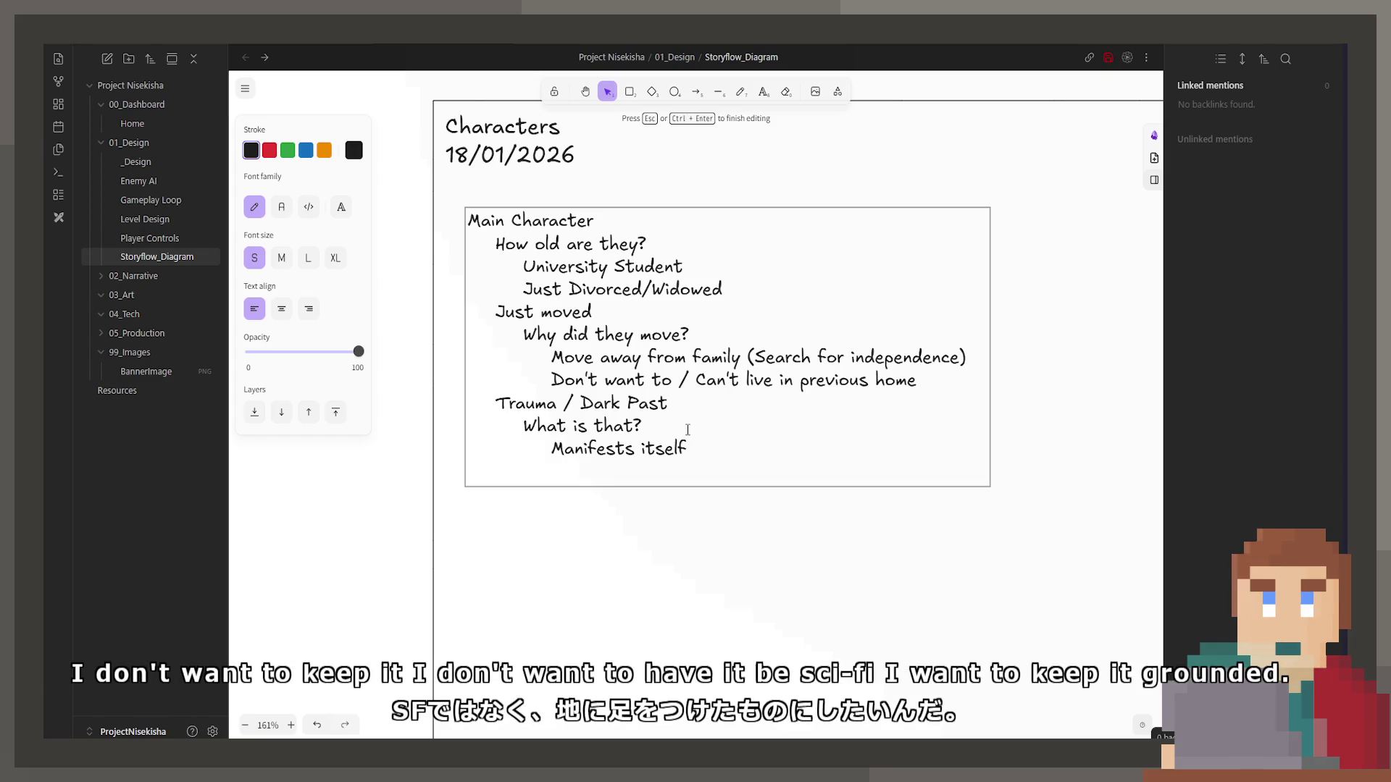
text(as a creature that chases them)
key(Return)
Indent the empty line, then pan to the Map Design frame's red monster circle and back
key(Tab)
key(Tab)
key(Tab)
scroll(687, 431, down, 5)
scroll(770, 481, right, 10)
scroll(858, 263, up, 5)
scroll(615, 326, right, 5)
scroll(596, 348, up, 3)
scroll(649, 357, down, 3)
scroll(655, 403, up, 3)
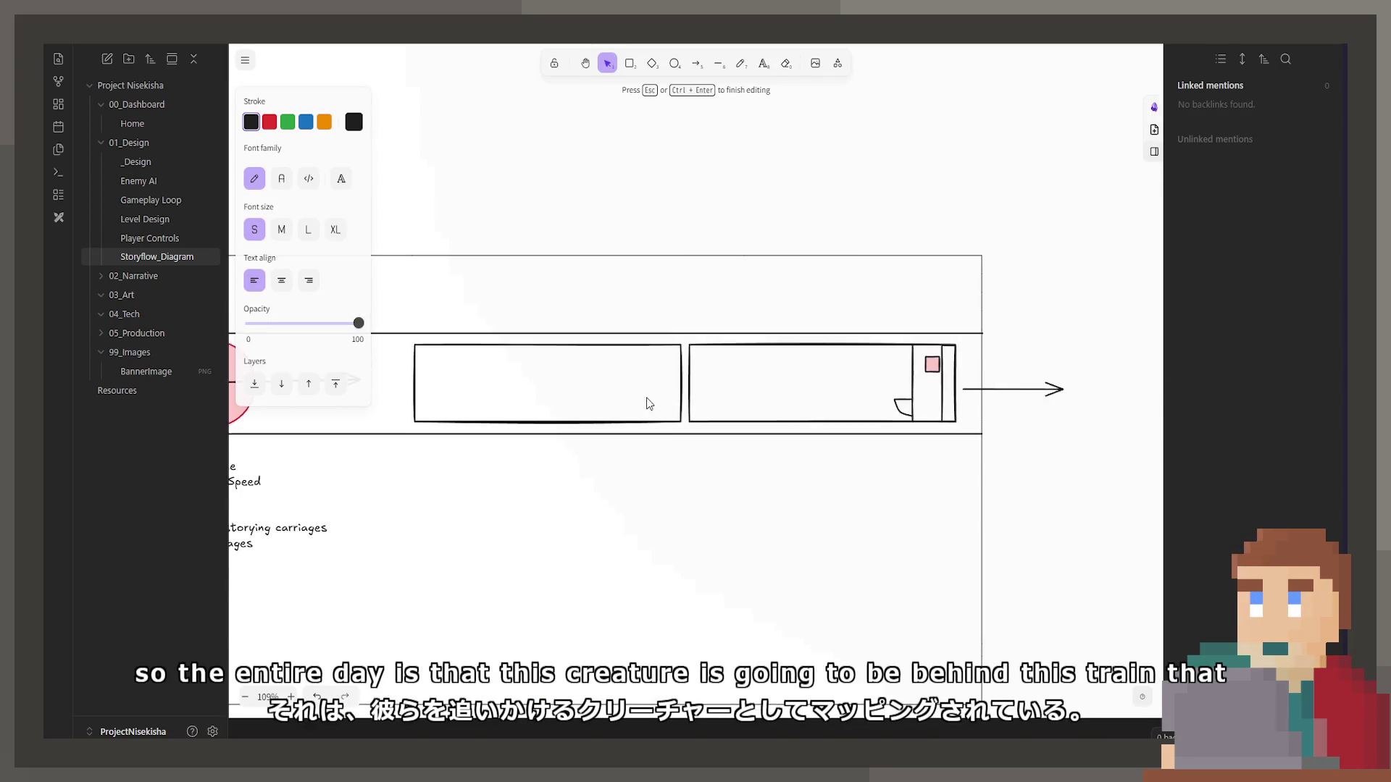
scroll(655, 403, left, 5)
scroll(631, 429, right, 5)
scroll(600, 435, left, 5)
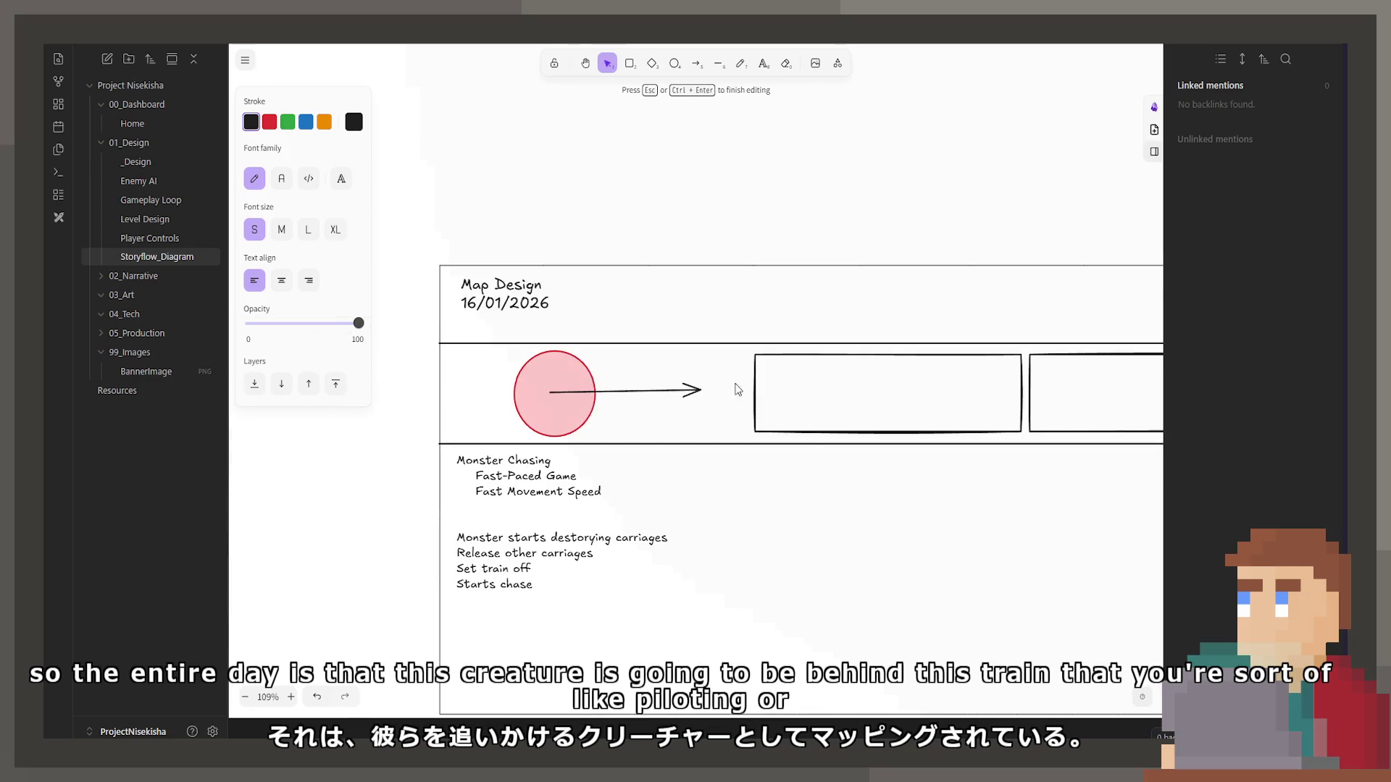
click(545, 385)
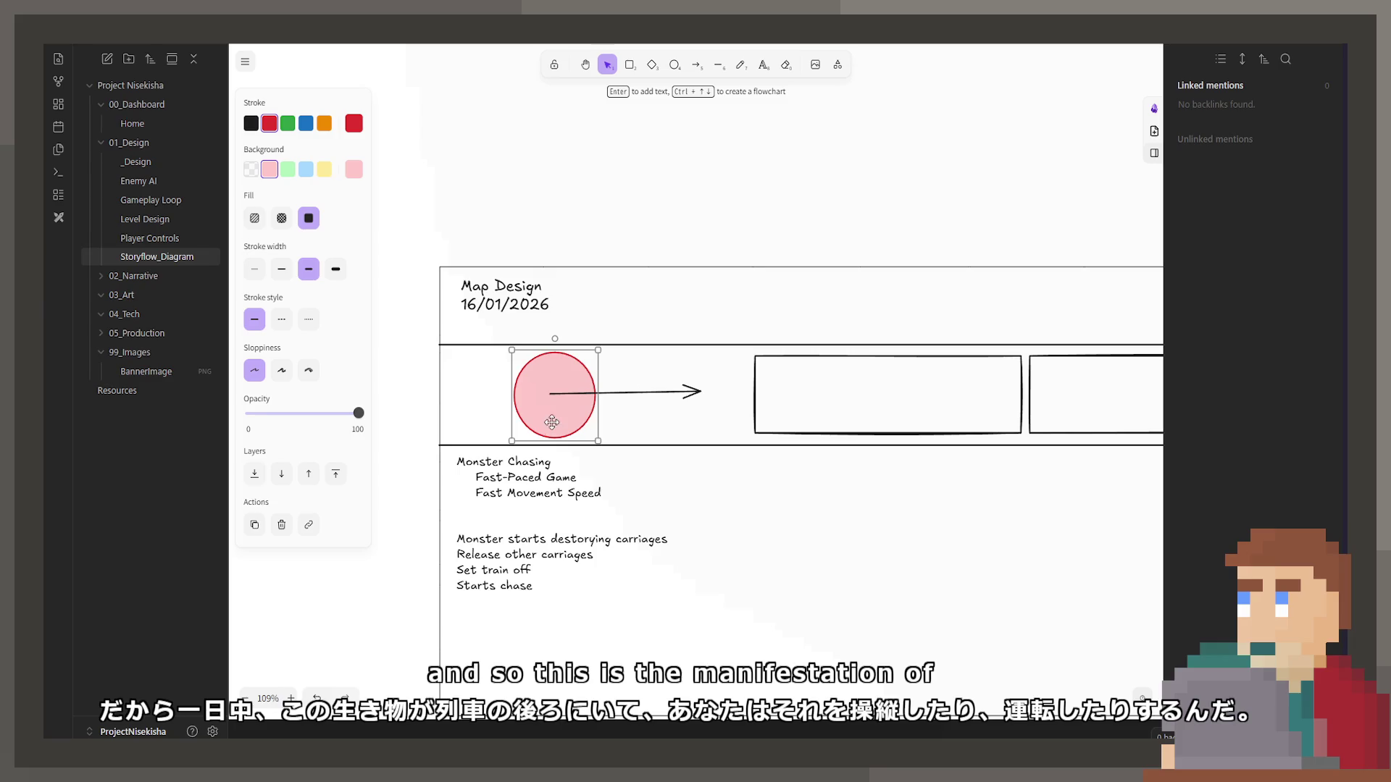
scroll(612, 456, down, 5)
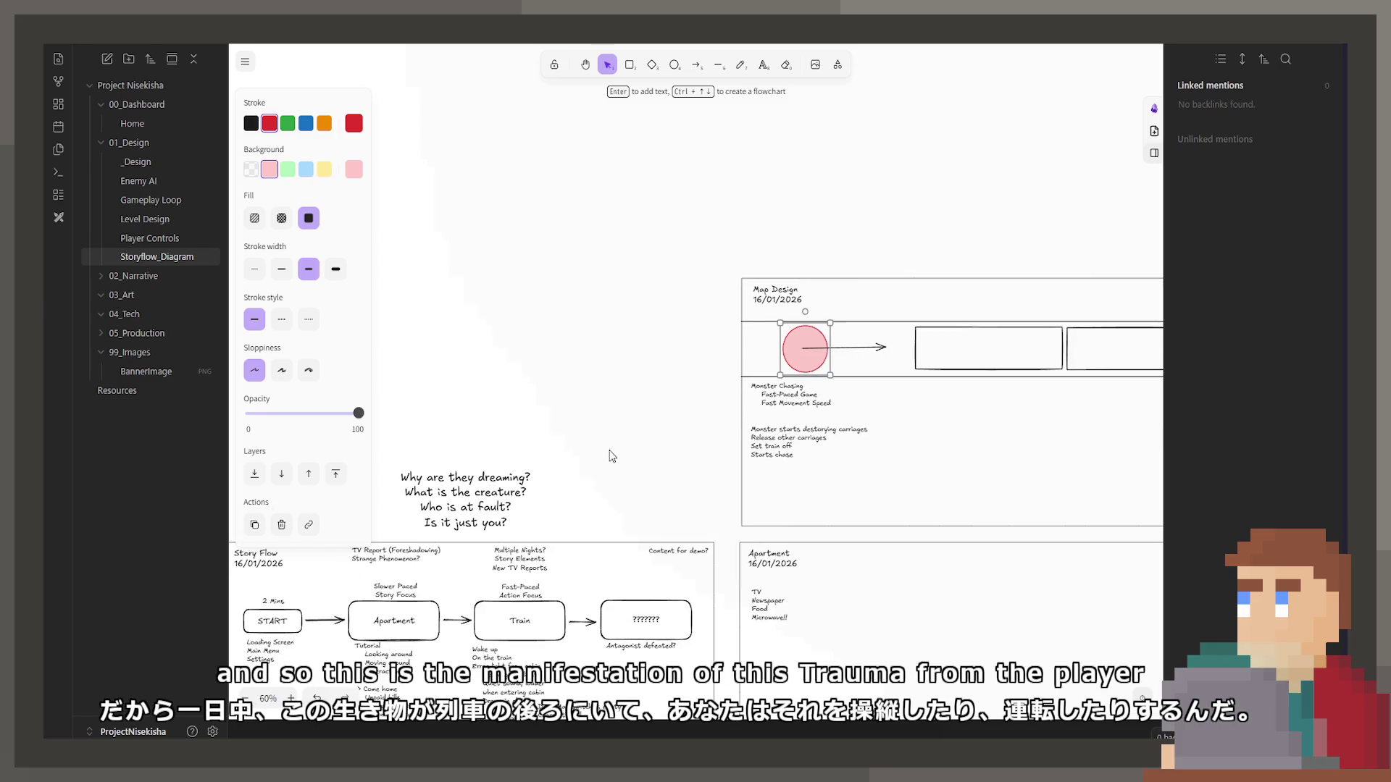
scroll(612, 456, left, 5)
scroll(612, 456, down, 2)
Replace 'creature' with 'thing' in the trauma answer line
scroll(844, 409, left, 5)
scroll(739, 434, up, 5)
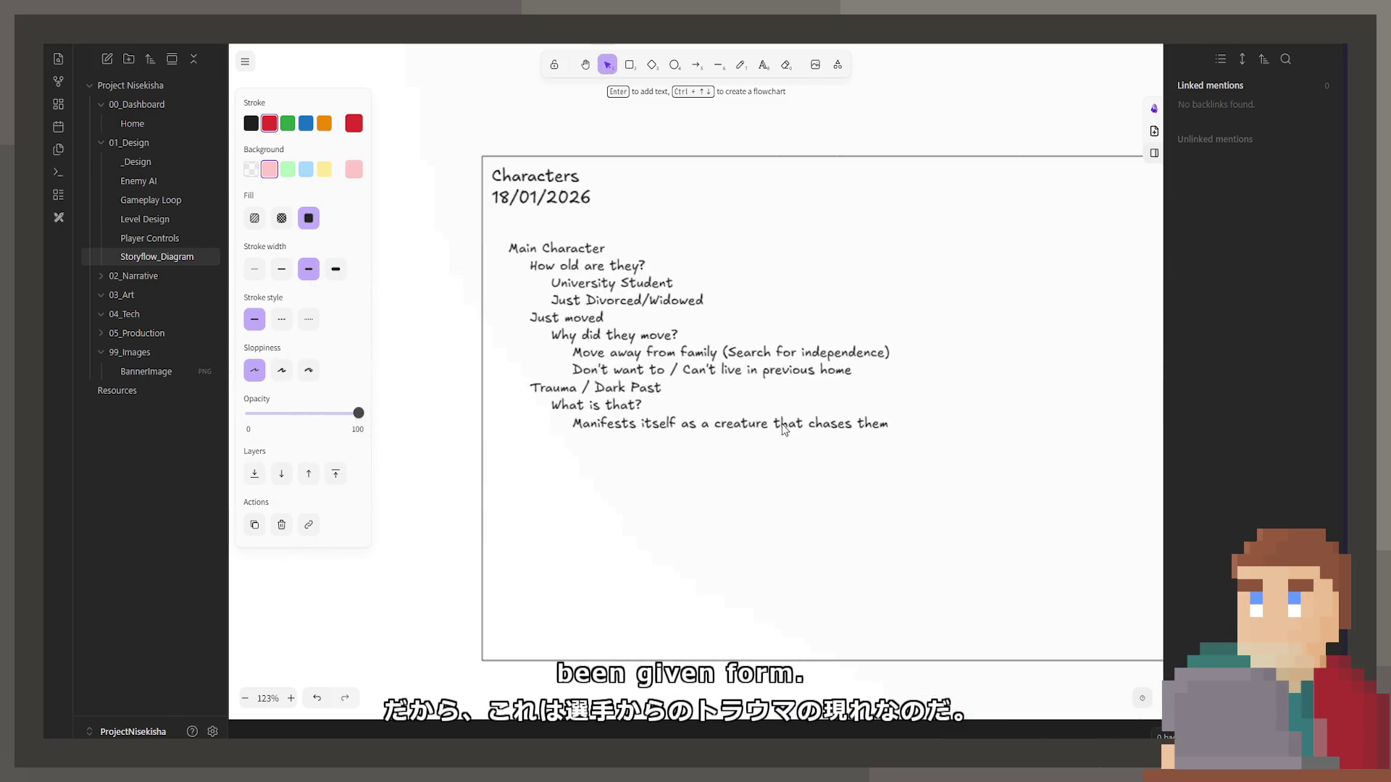
click(784, 429)
double_click(784, 429)
click(795, 424)
text(thing)
Add an empty line below the chases-them answer and finish editing the Main Character note
key(End)
key(Return)
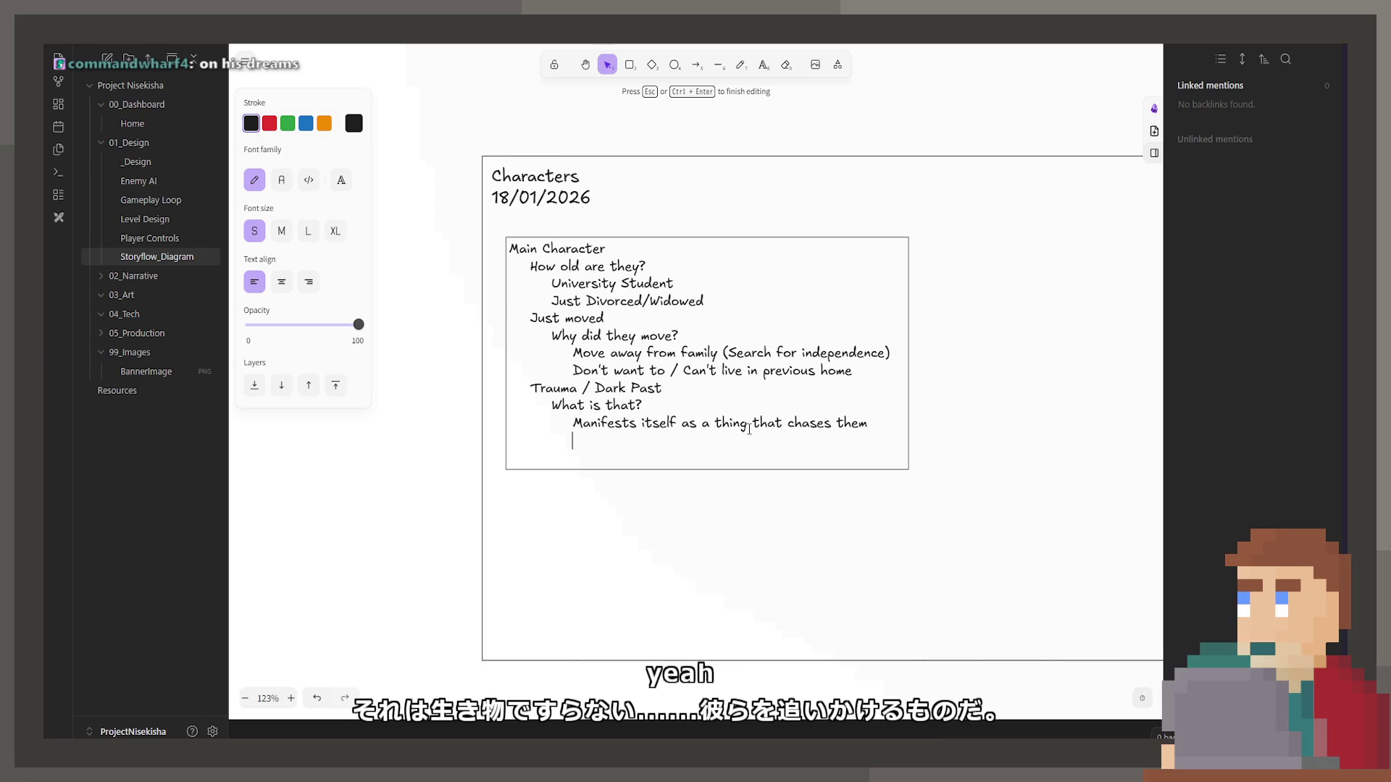
ctrl+scroll(749, 428, down, 10)
scroll(960, 388, right, 3)
scroll(797, 392, left, 3)
ctrl+scroll(644, 403, up, 5)
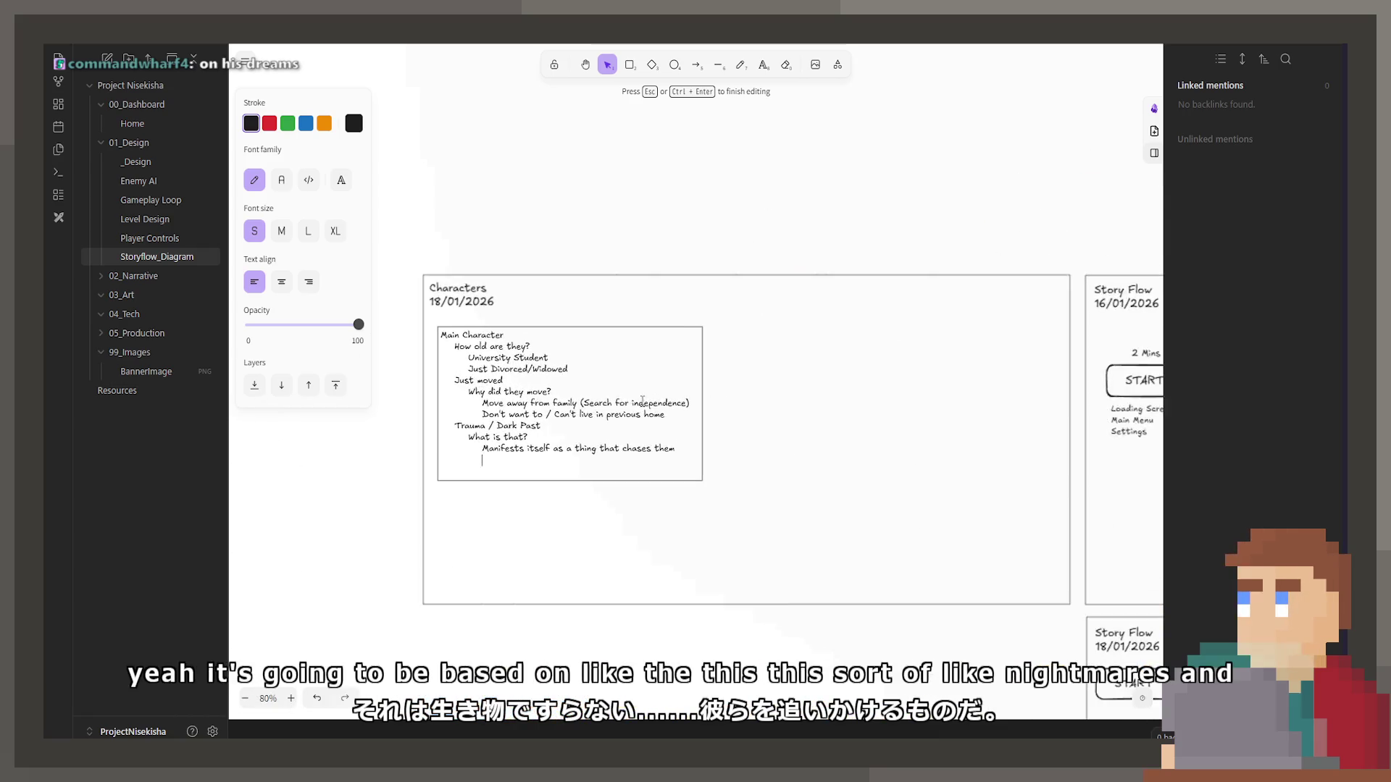
ctrl+scroll(644, 403, up, 4)
key(ctrl+a)
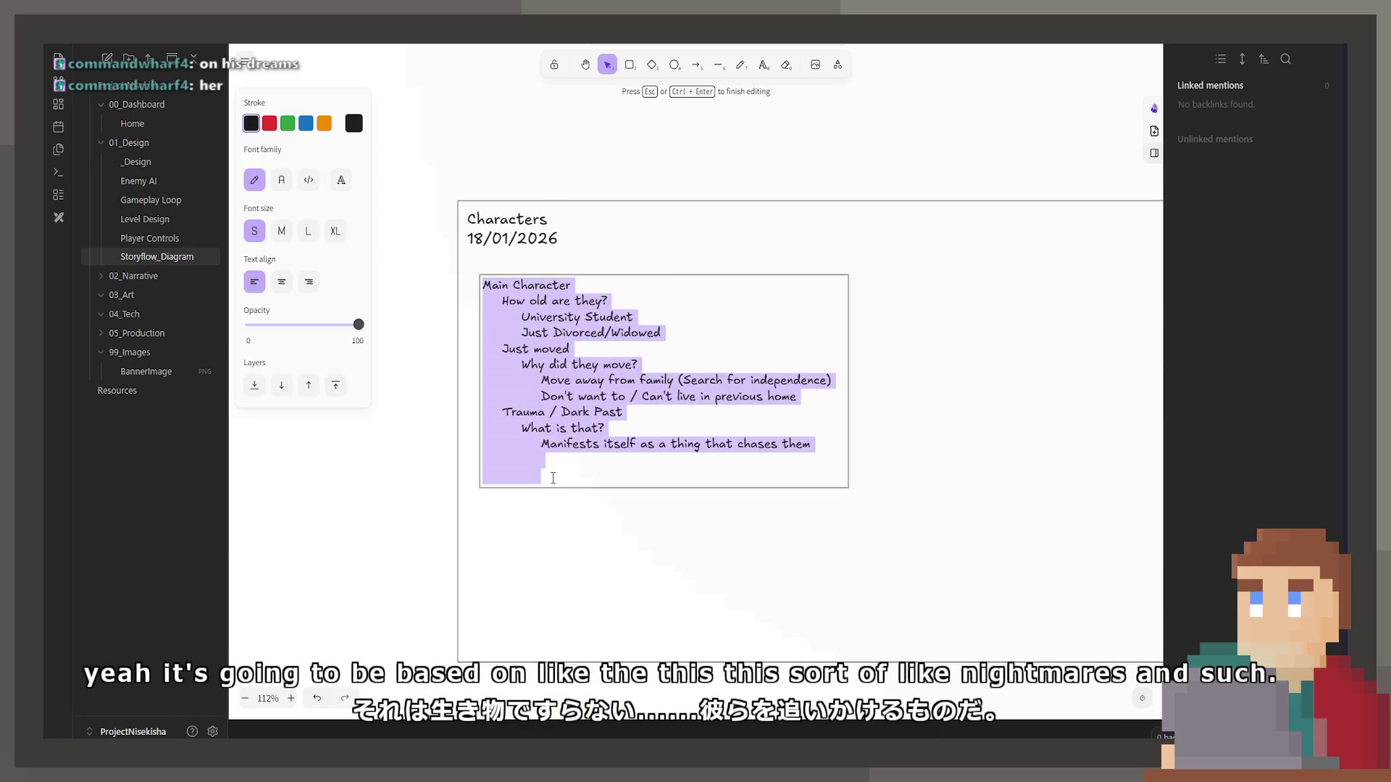
click(556, 459)
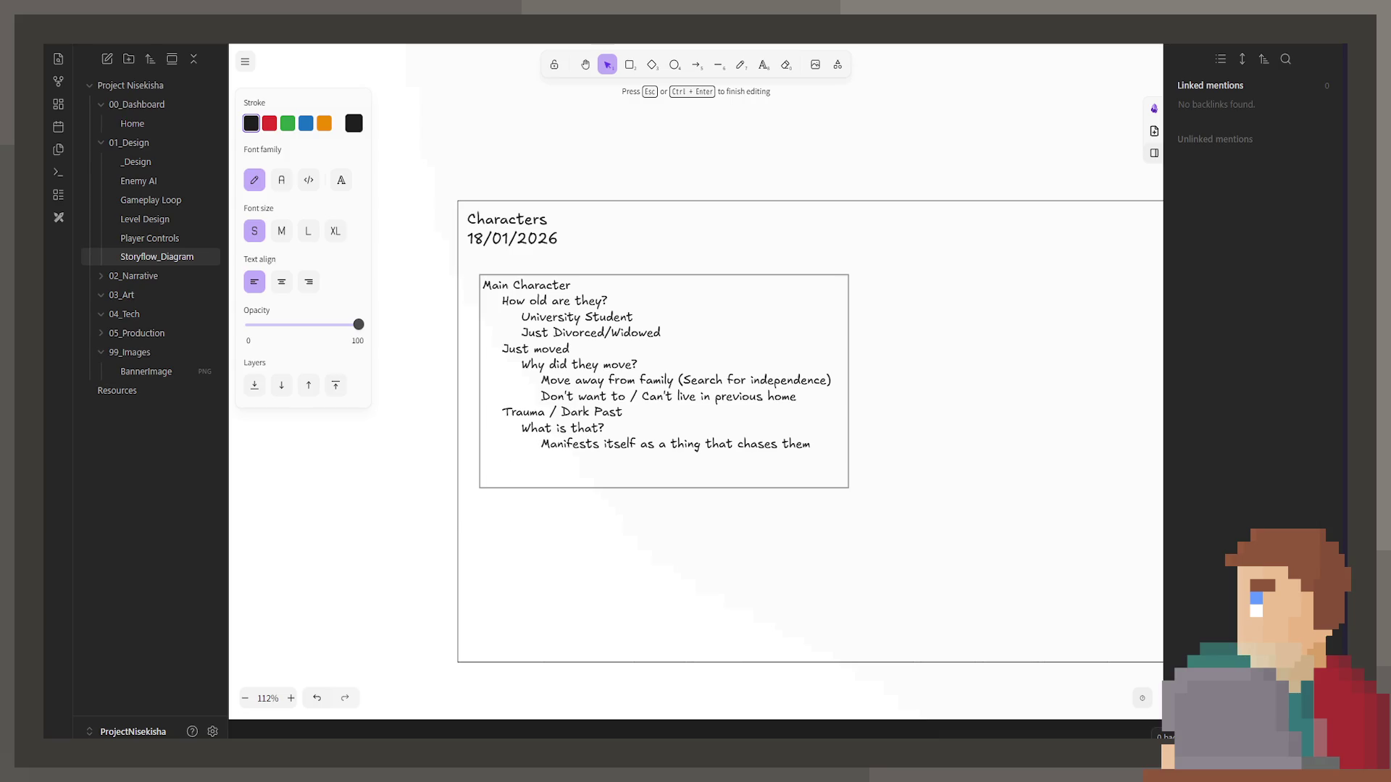
key(Escape)
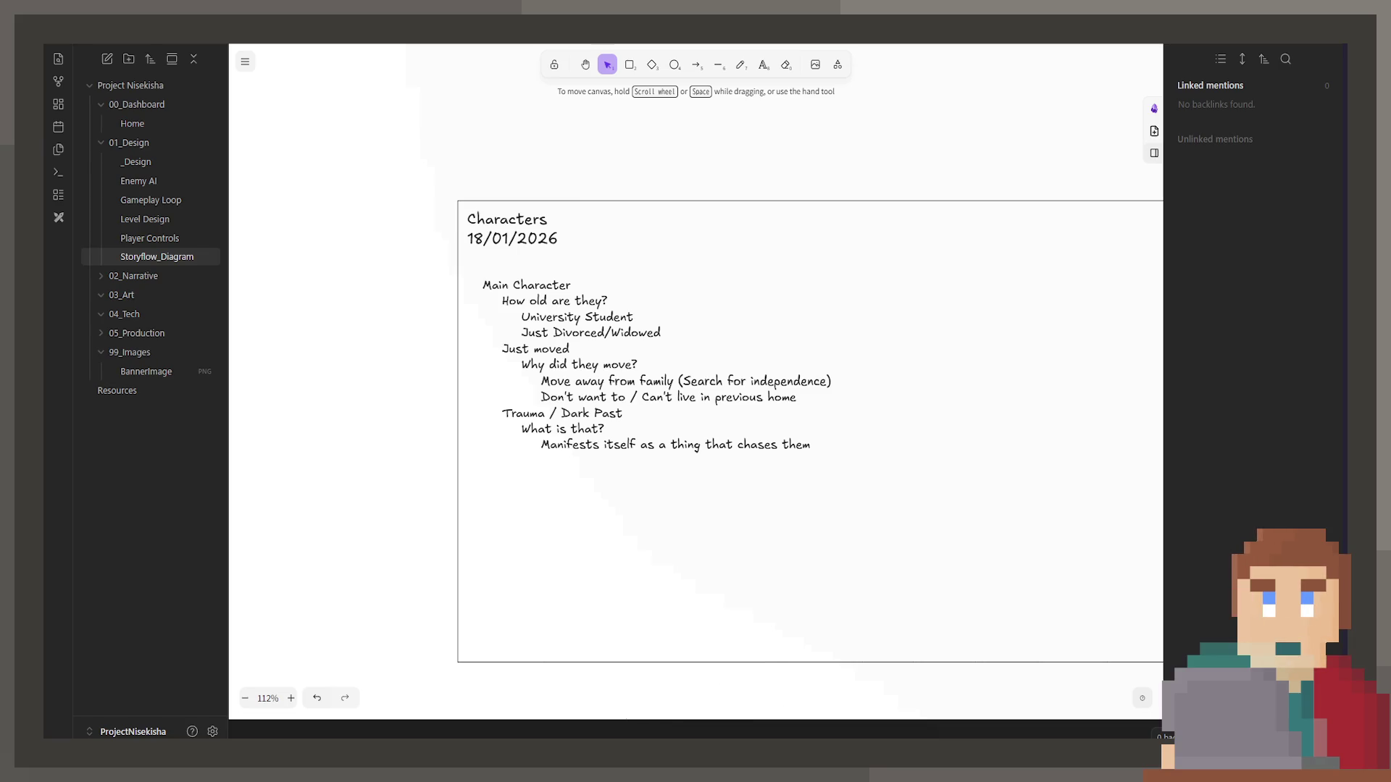
Nudge the Characters text block slightly right, centre on it, and reopen it for editing
scroll(742, 475, down, 4)
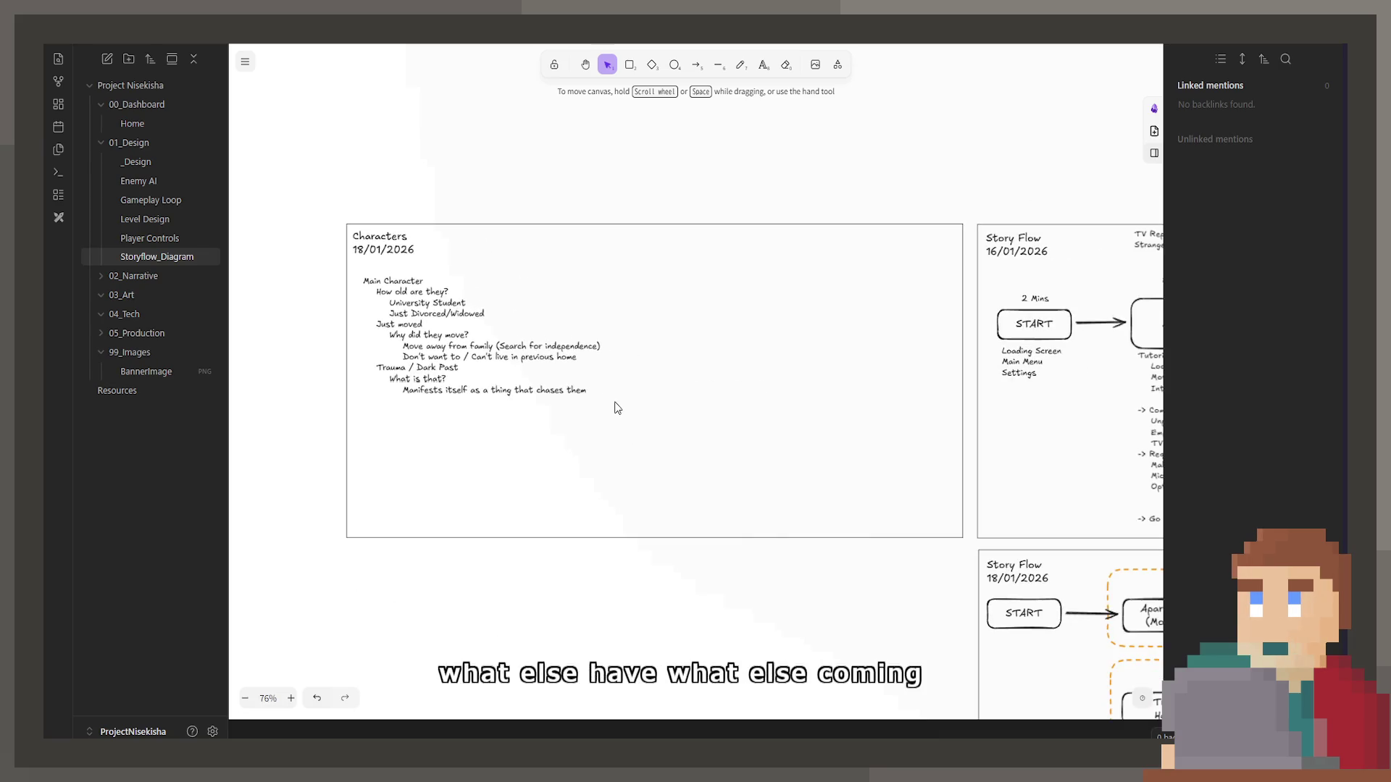
click(416, 371)
drag(416, 370, 419, 370)
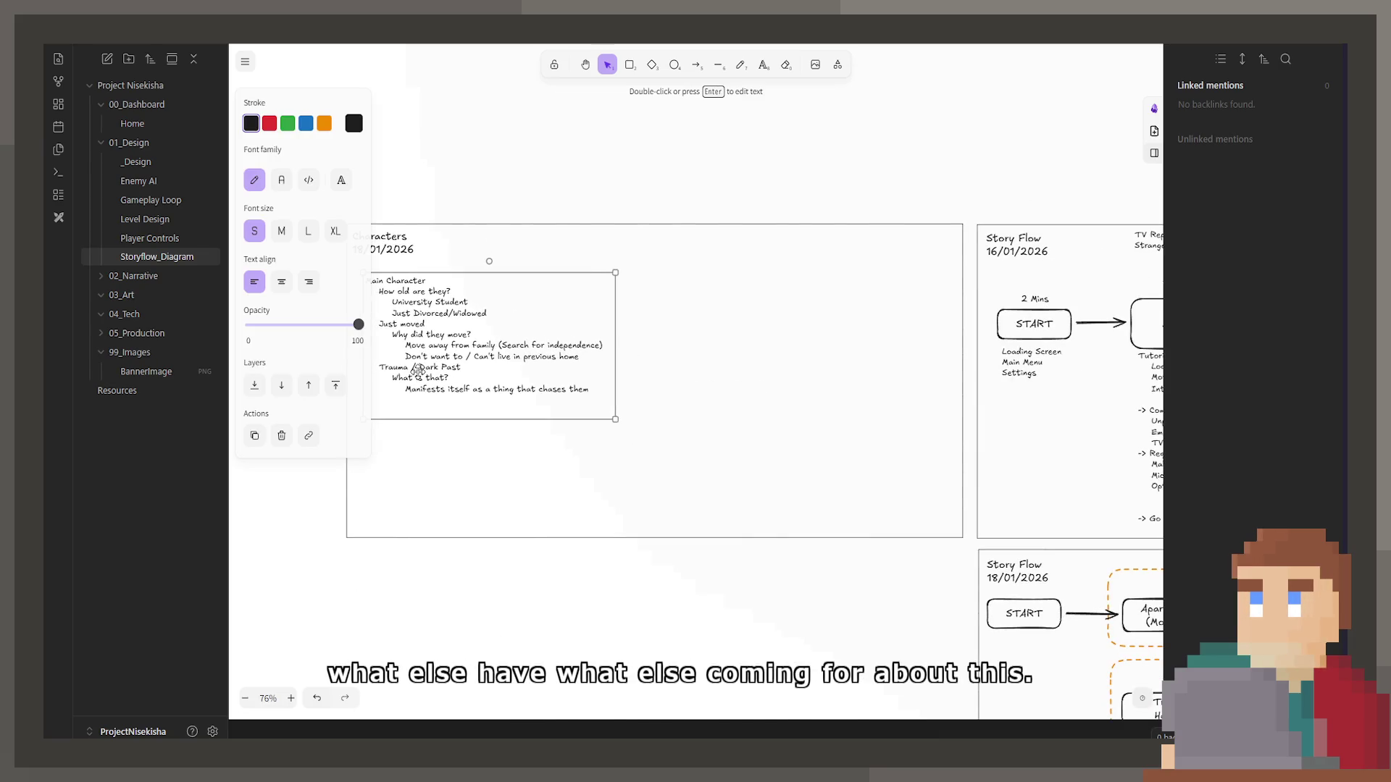
scroll(801, 424, right, 5)
scroll(822, 500, down, 3)
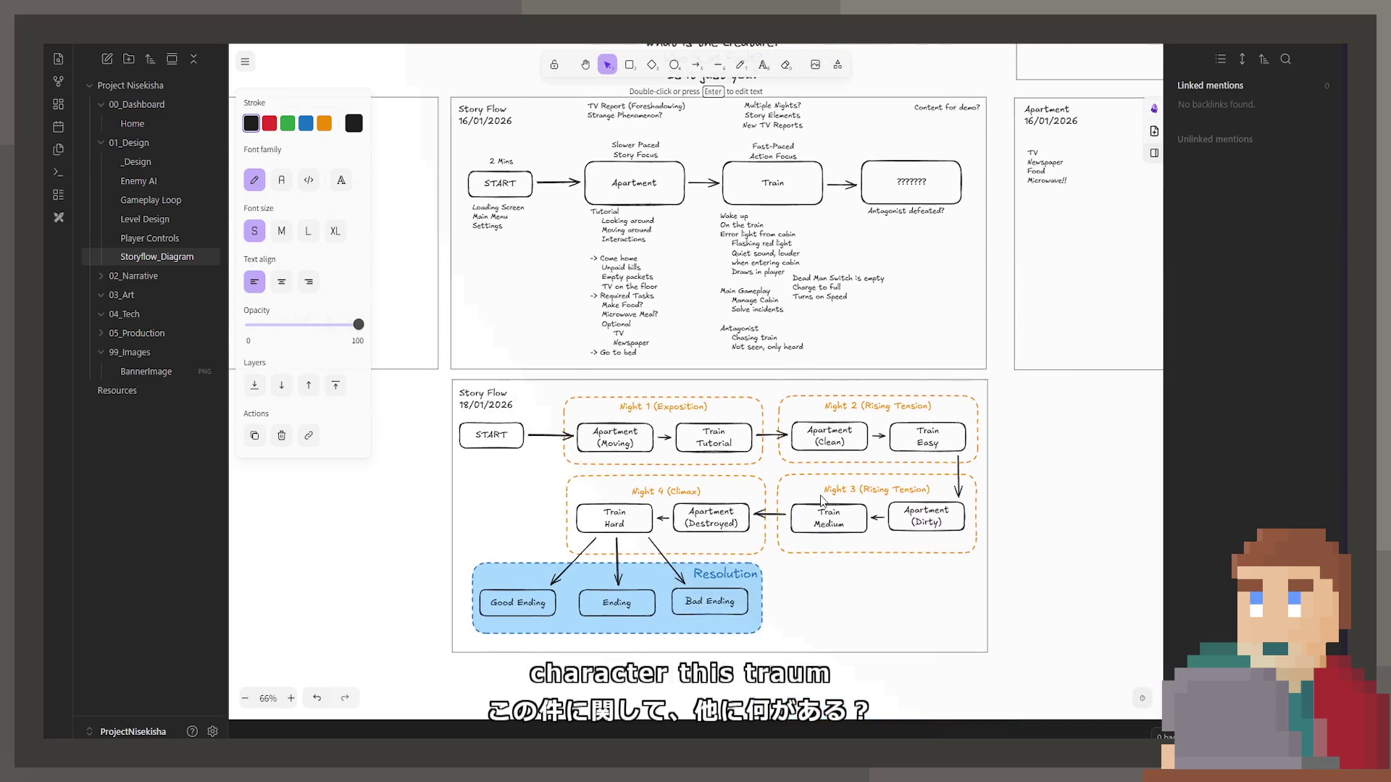
scroll(822, 500, up, 2)
key(shift+2)
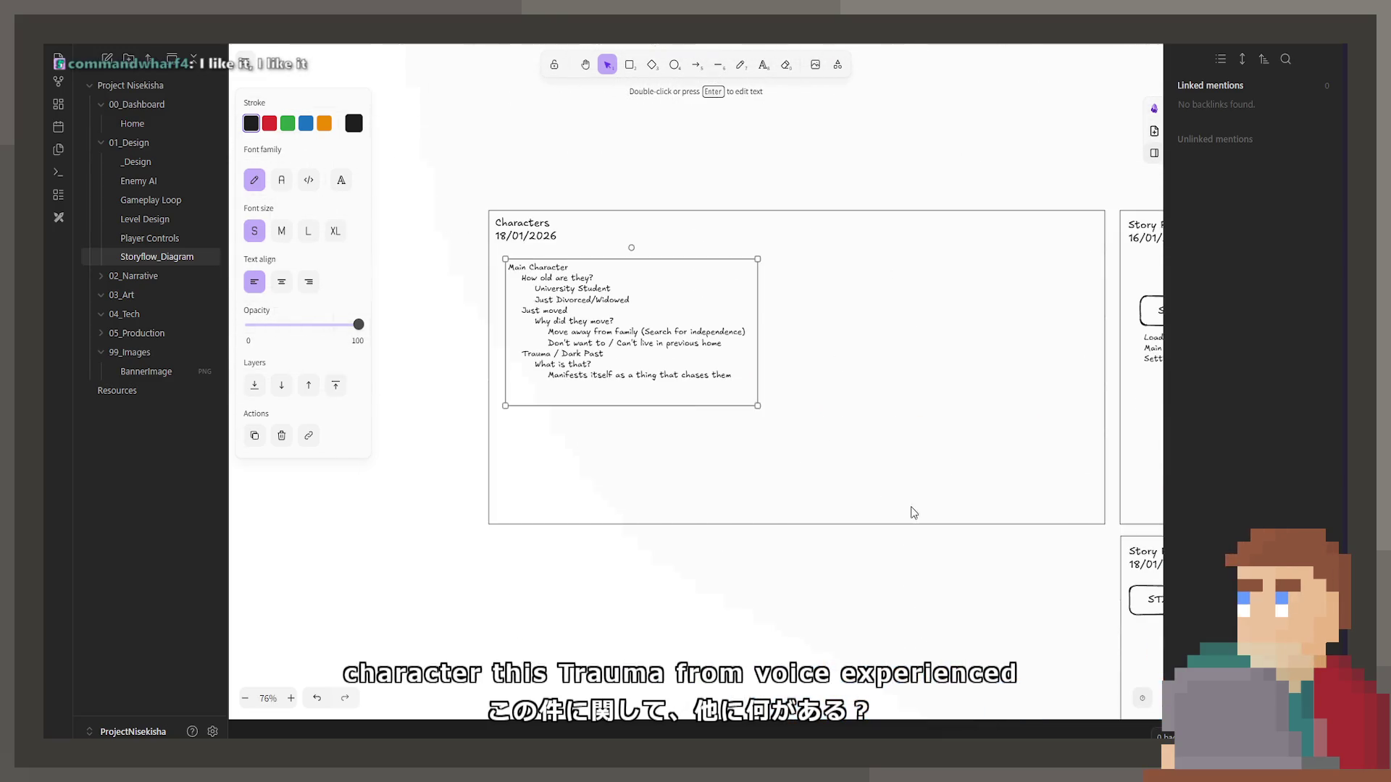
double_click(668, 398)
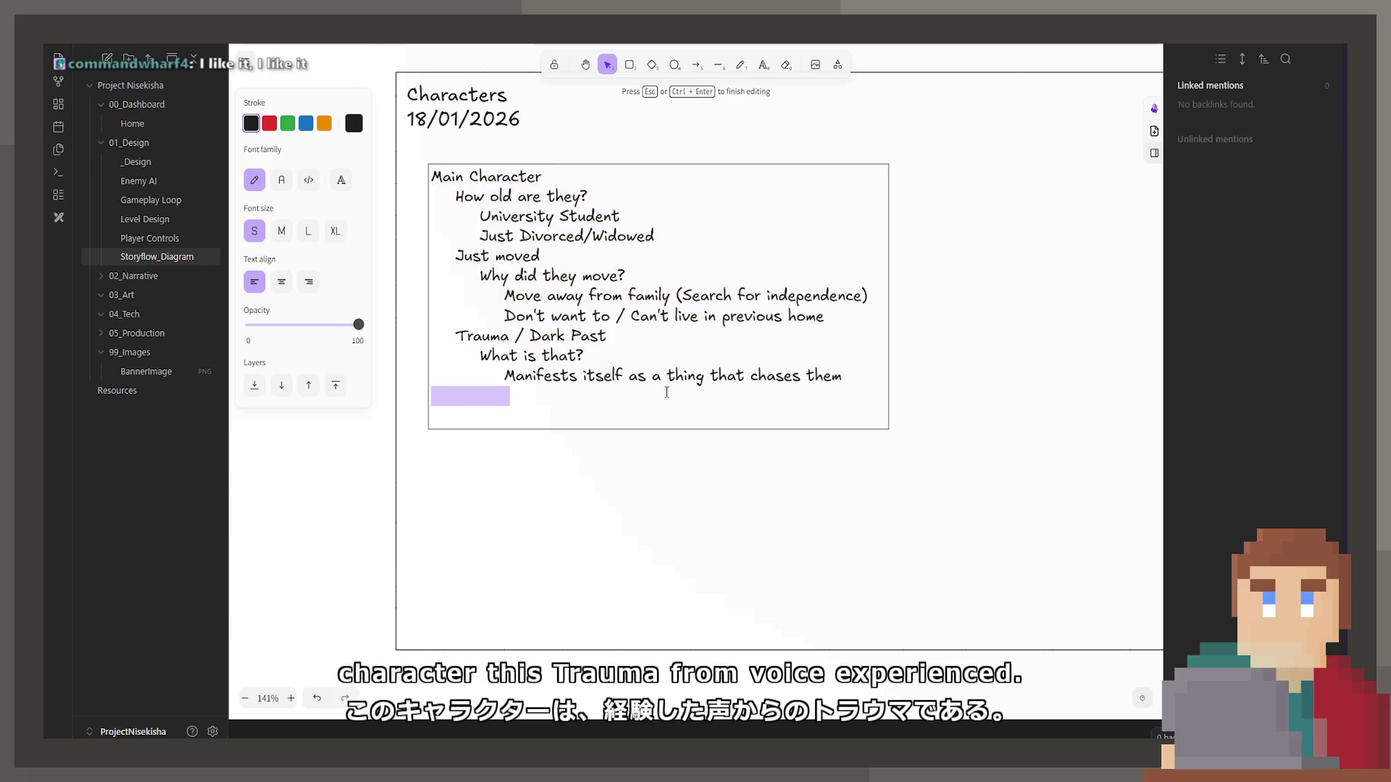
click(663, 394)
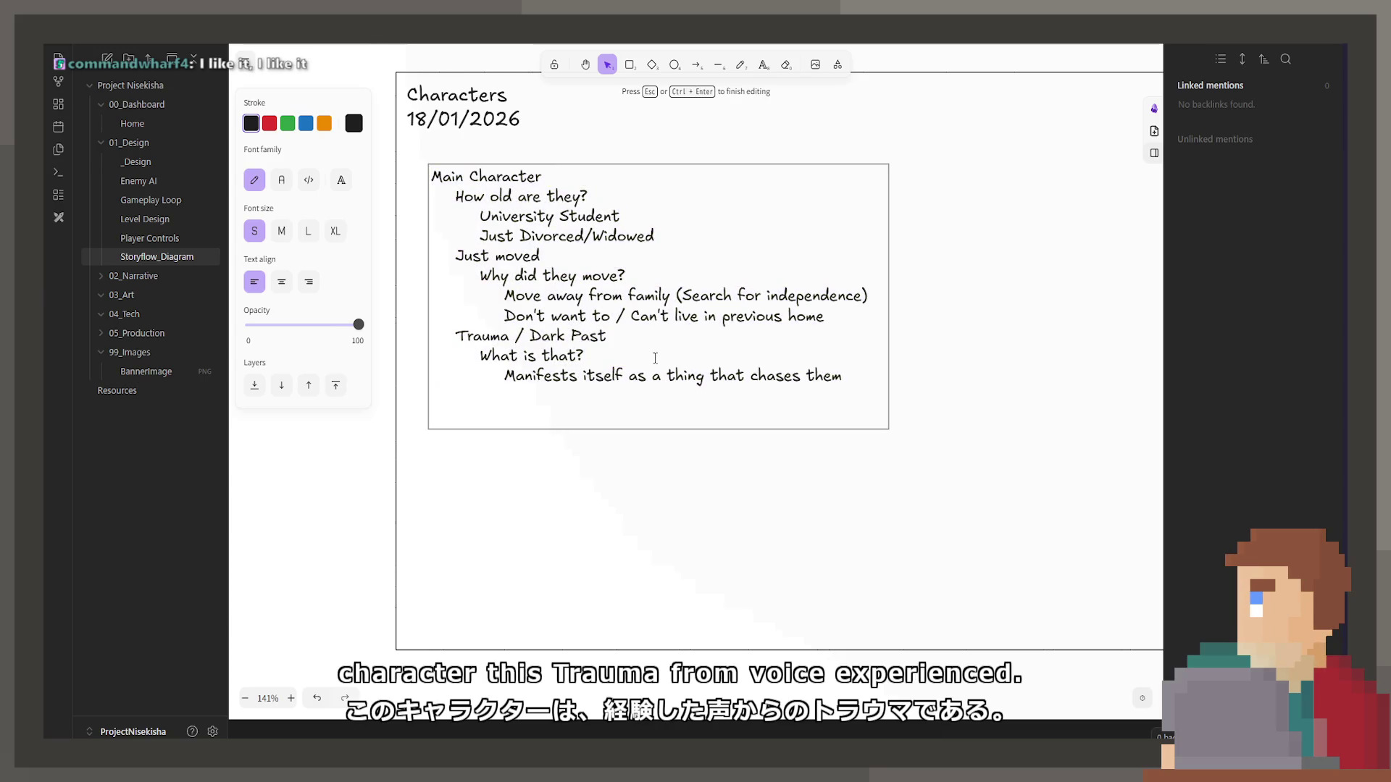
Add an outdented 'Why a train?' question answered by 'Escape'
key(shift+Tab)
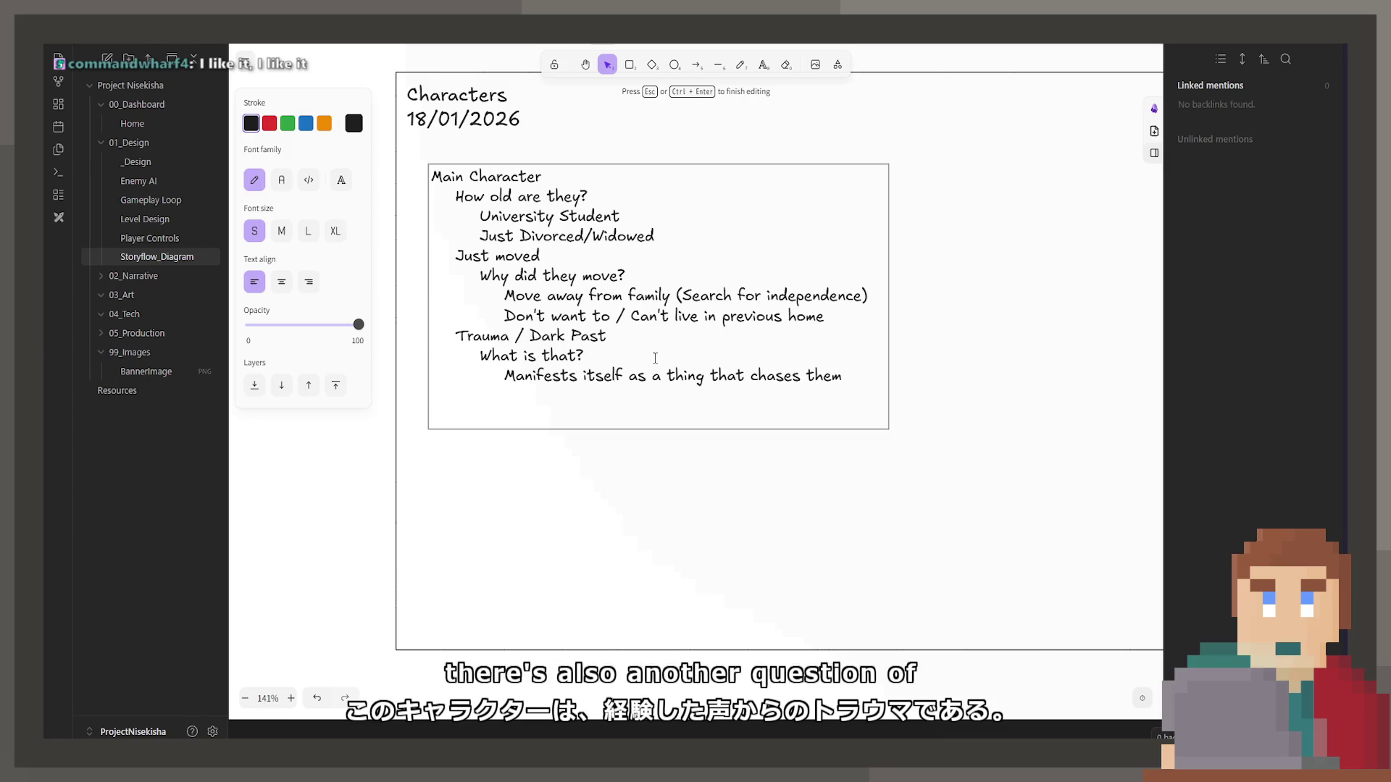
text(Why a train?)
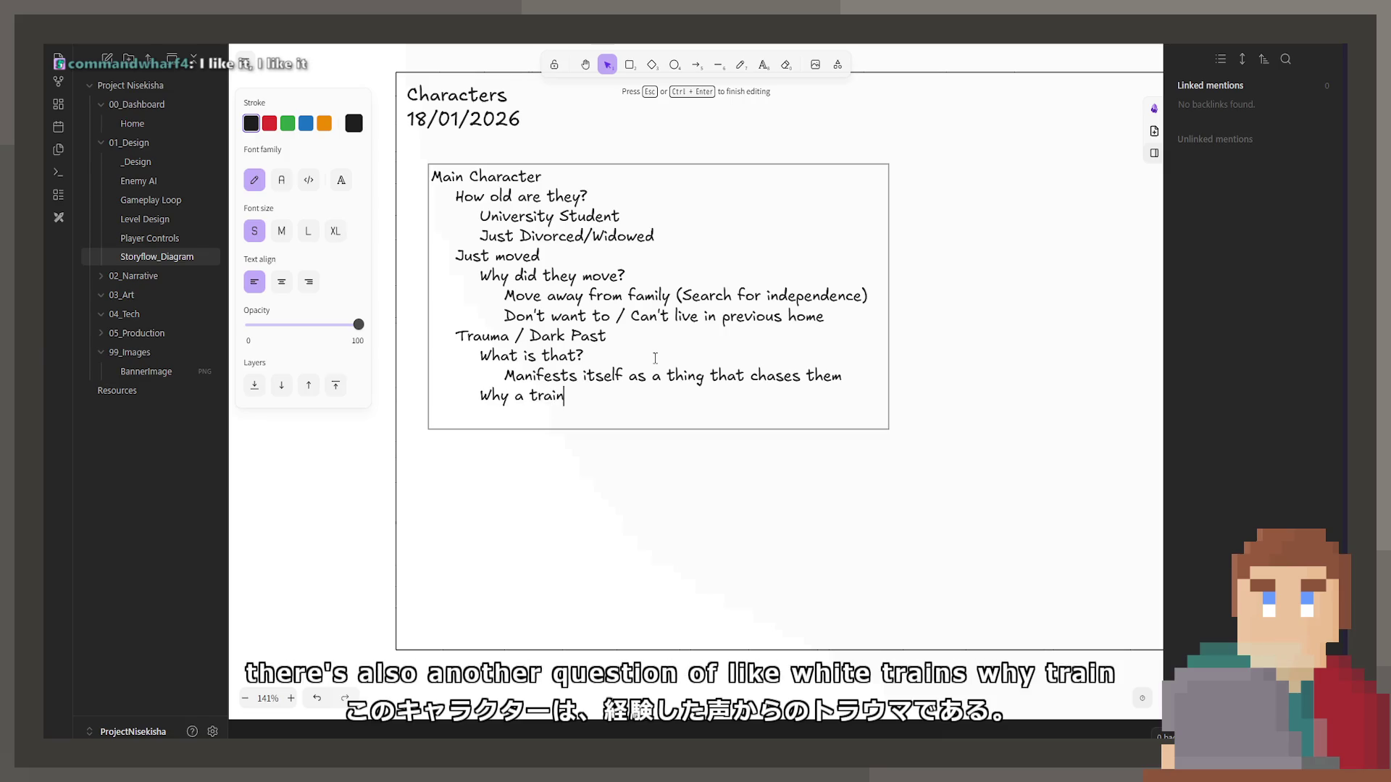
key(Return)
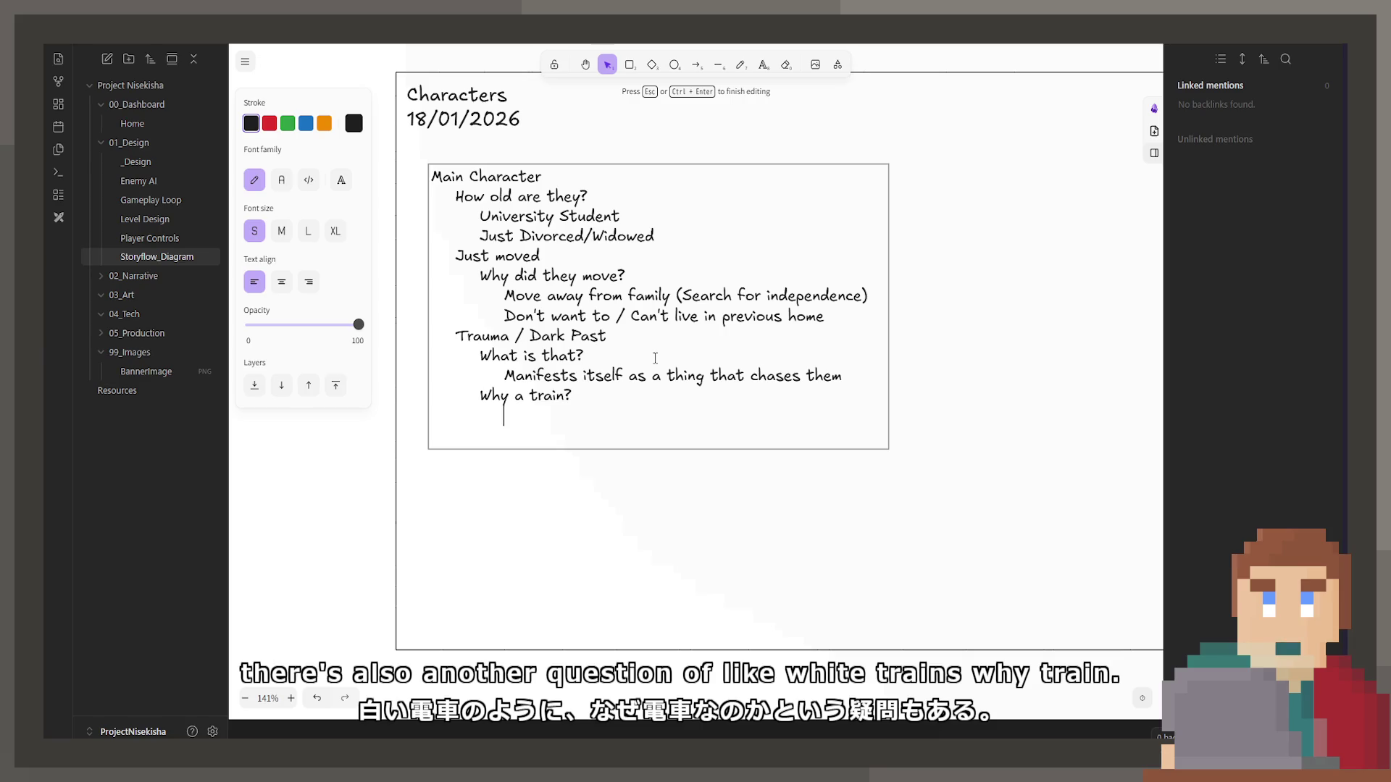
text(ape)
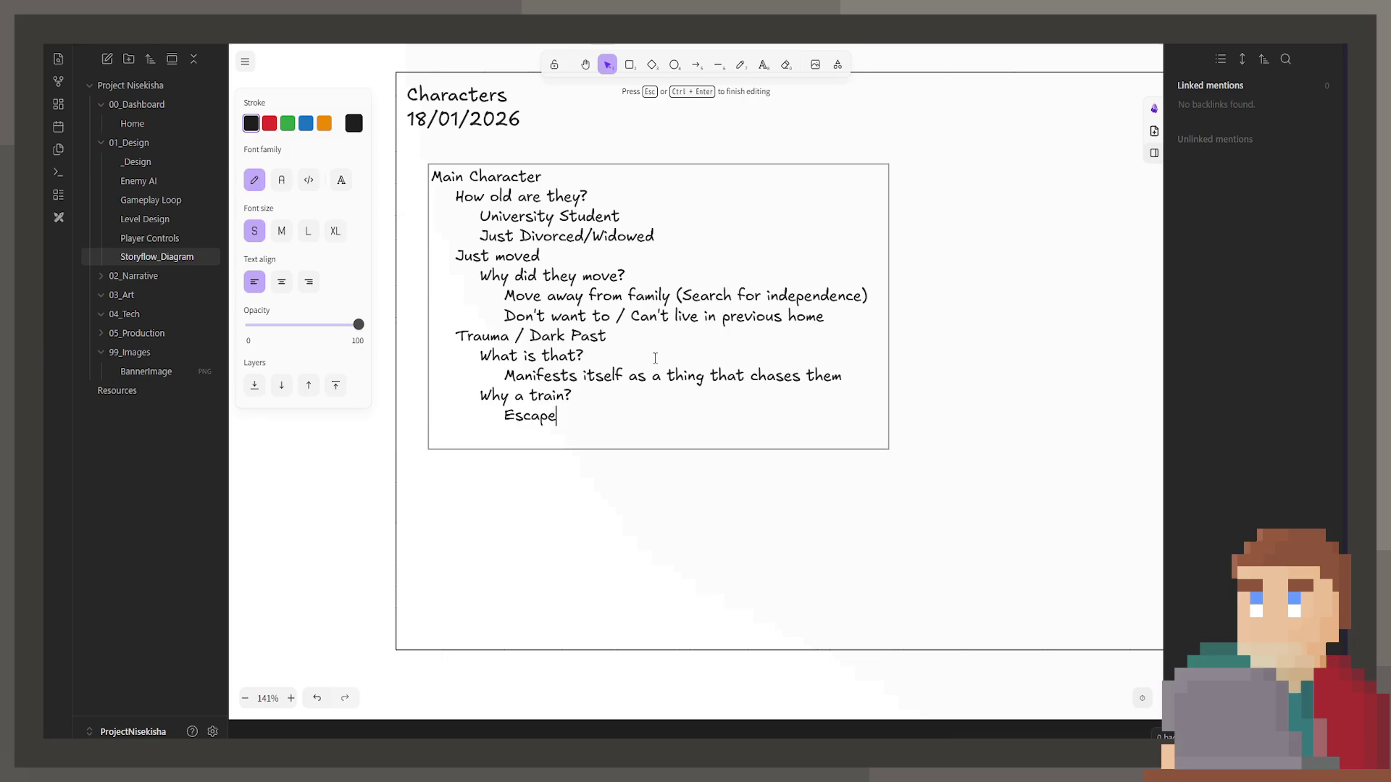
Add an indented 'The start of a new journey' below Escape, correcting the typo
key(Return)
key(Tab)
key(Tab)
key(Tab)
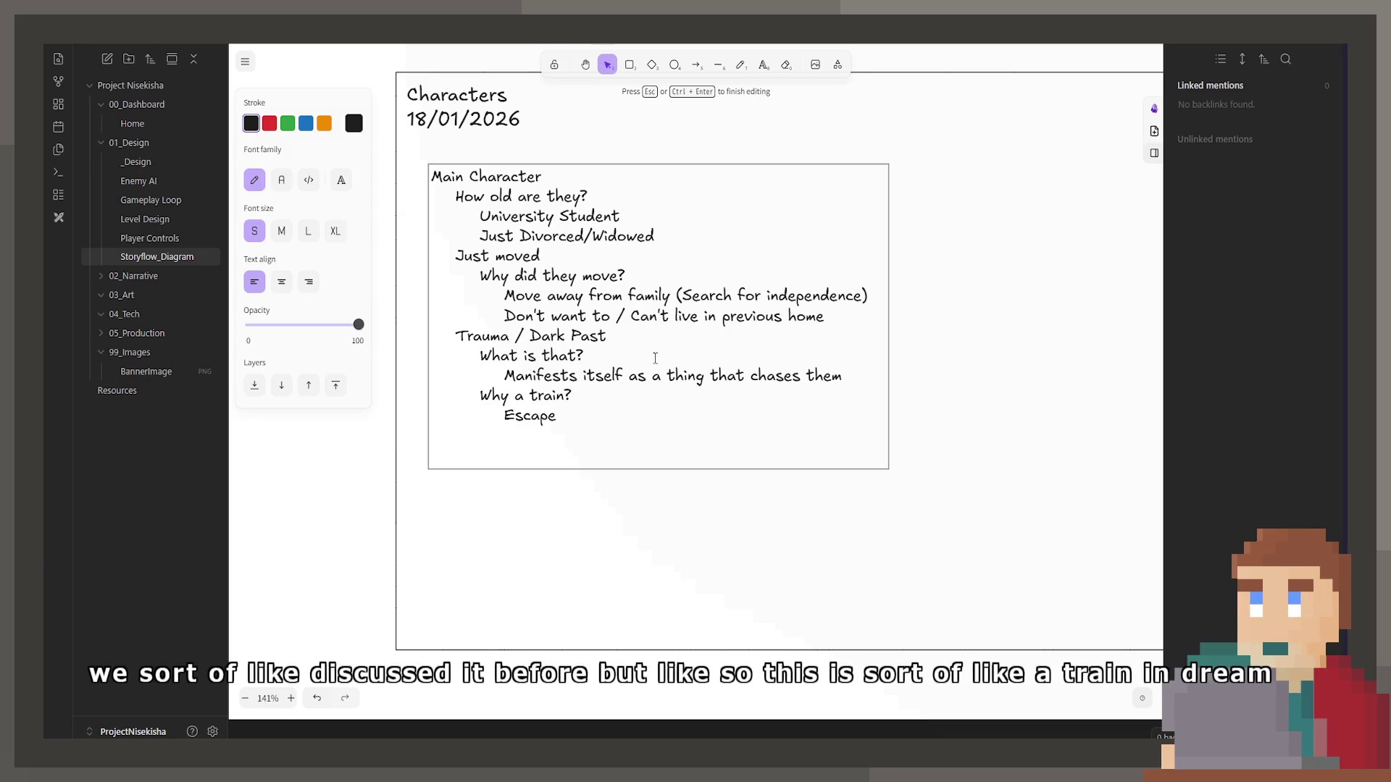
text(The start of a new j)
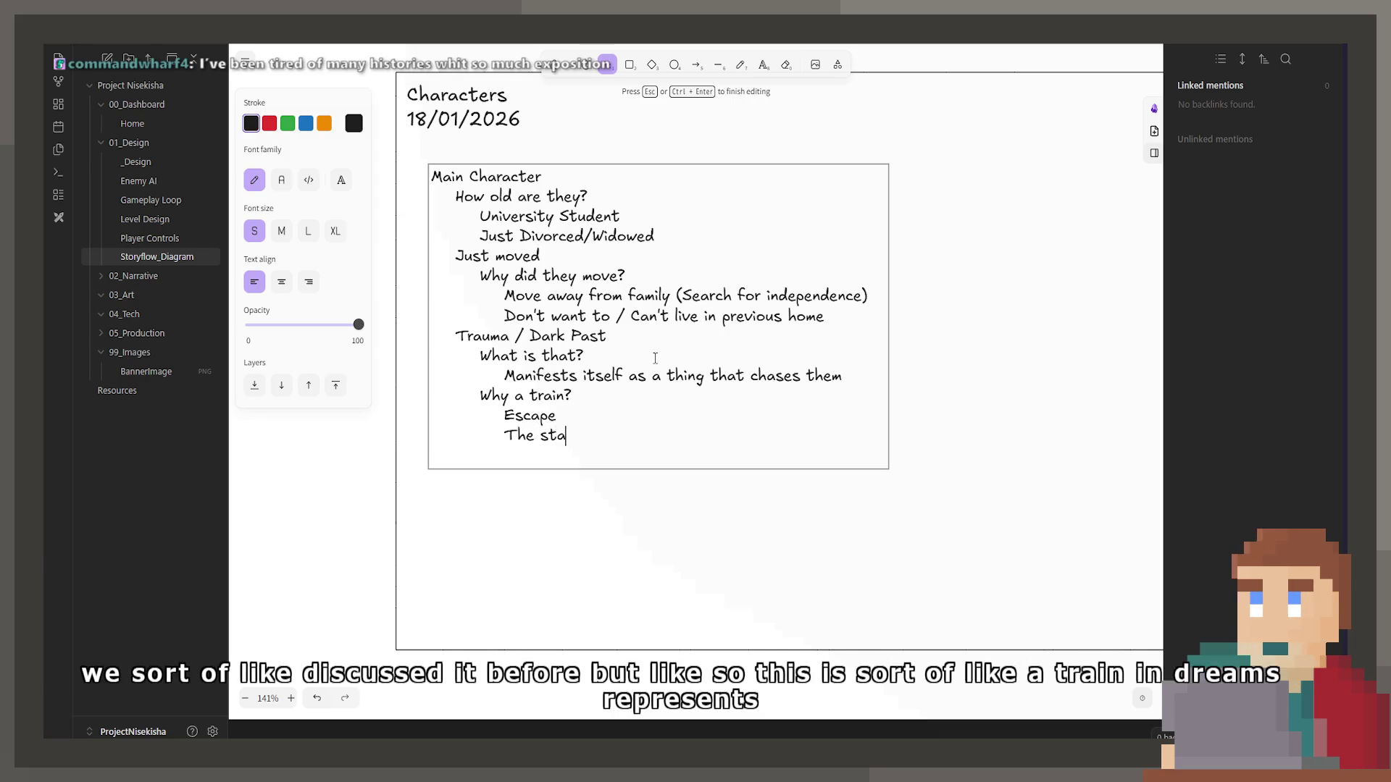
text(ourney)
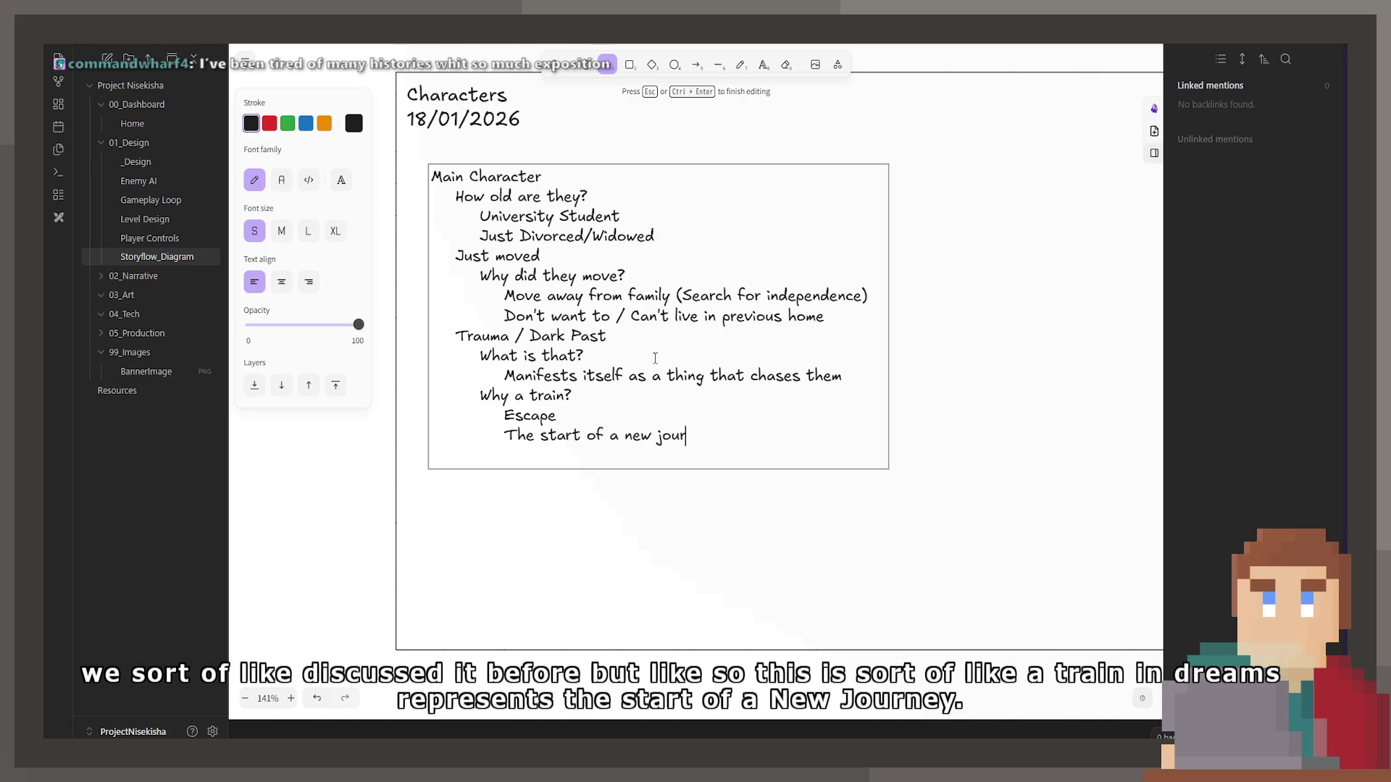
key(BackSpace)
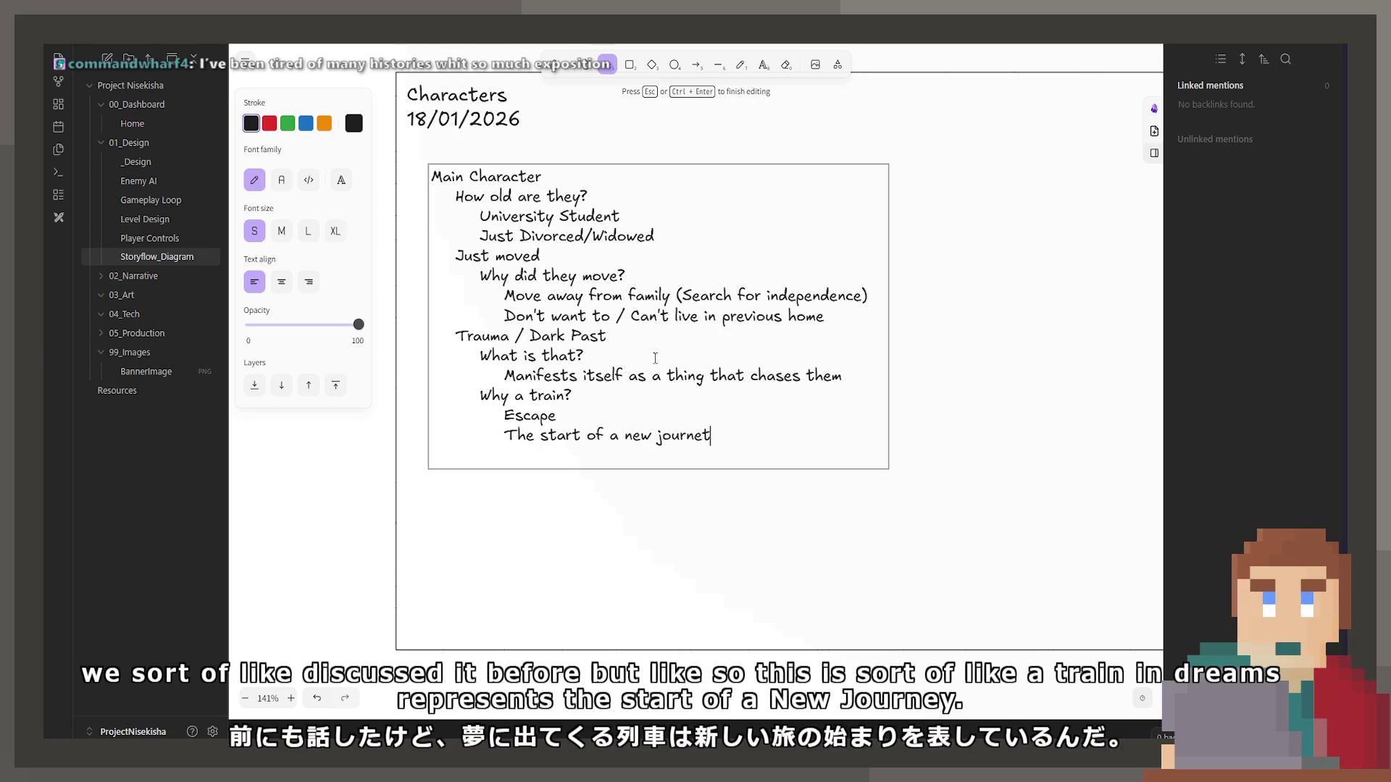
key(BackSpace)
key(BackSpace)
ctrl+scroll(655, 358, down, 5)
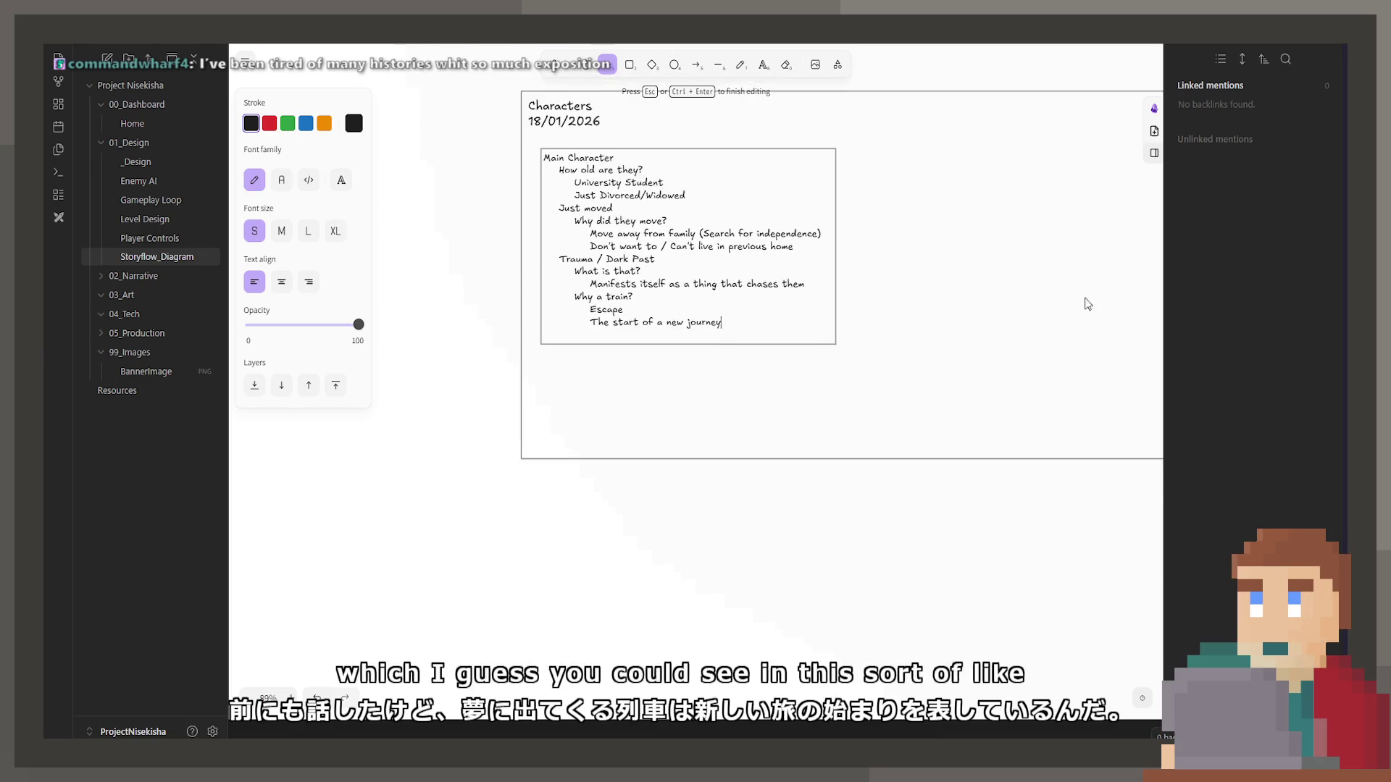
ctrl+scroll(733, 489, up, 5)
key(Escape)
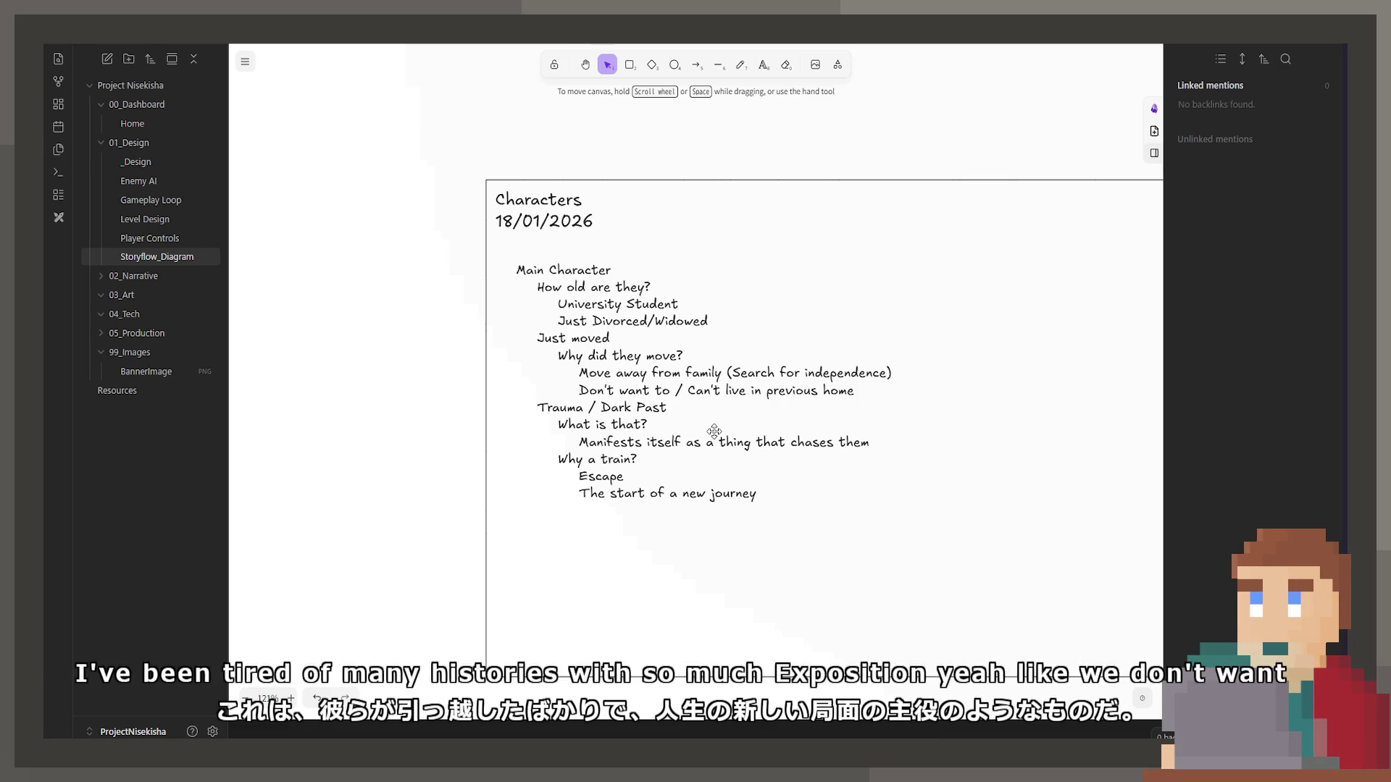
ctrl+scroll(720, 438, down, 2)
scroll(485, 312, down, 3)
scroll(486, 306, right, 5)
ctrl+scroll(678, 397, up, 1)
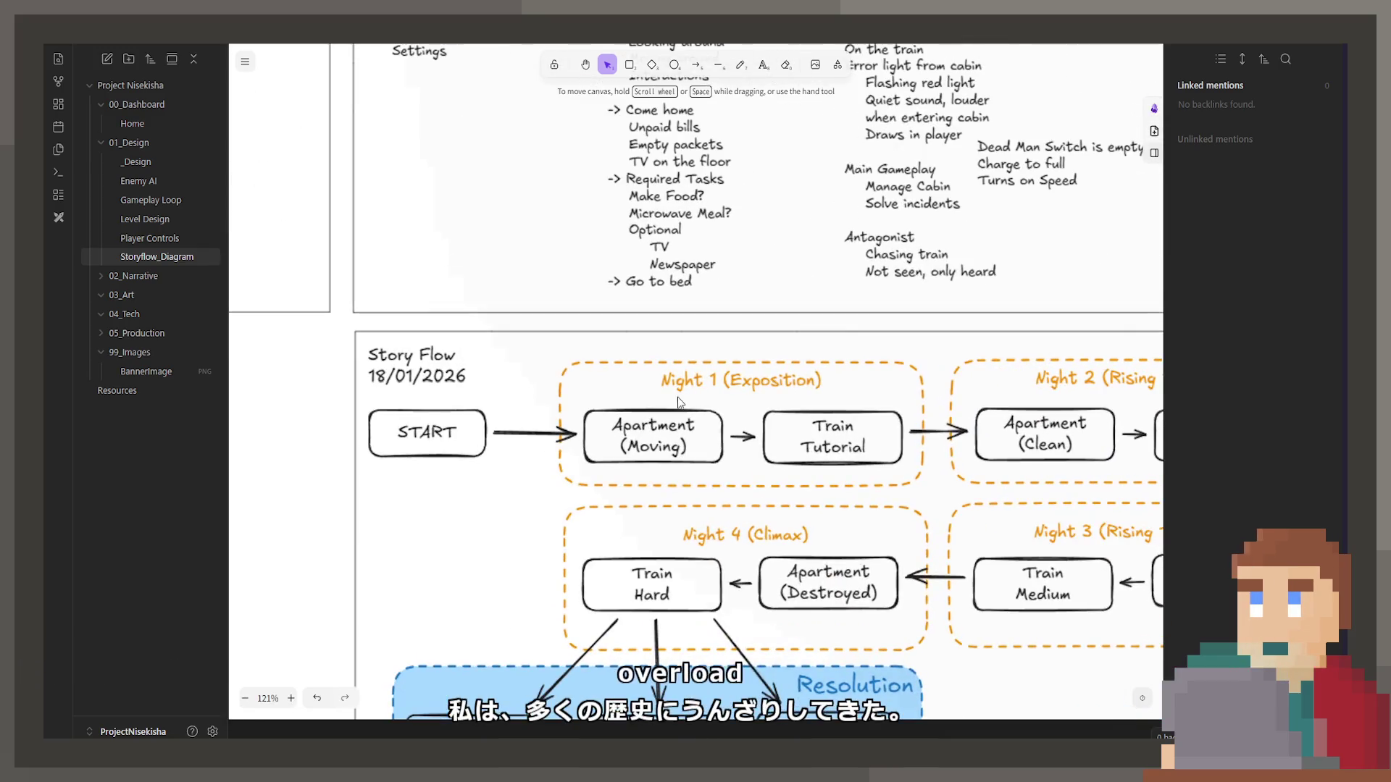
ctrl+scroll(898, 456, up, 5)
ctrl+scroll(444, 404, down, 3)
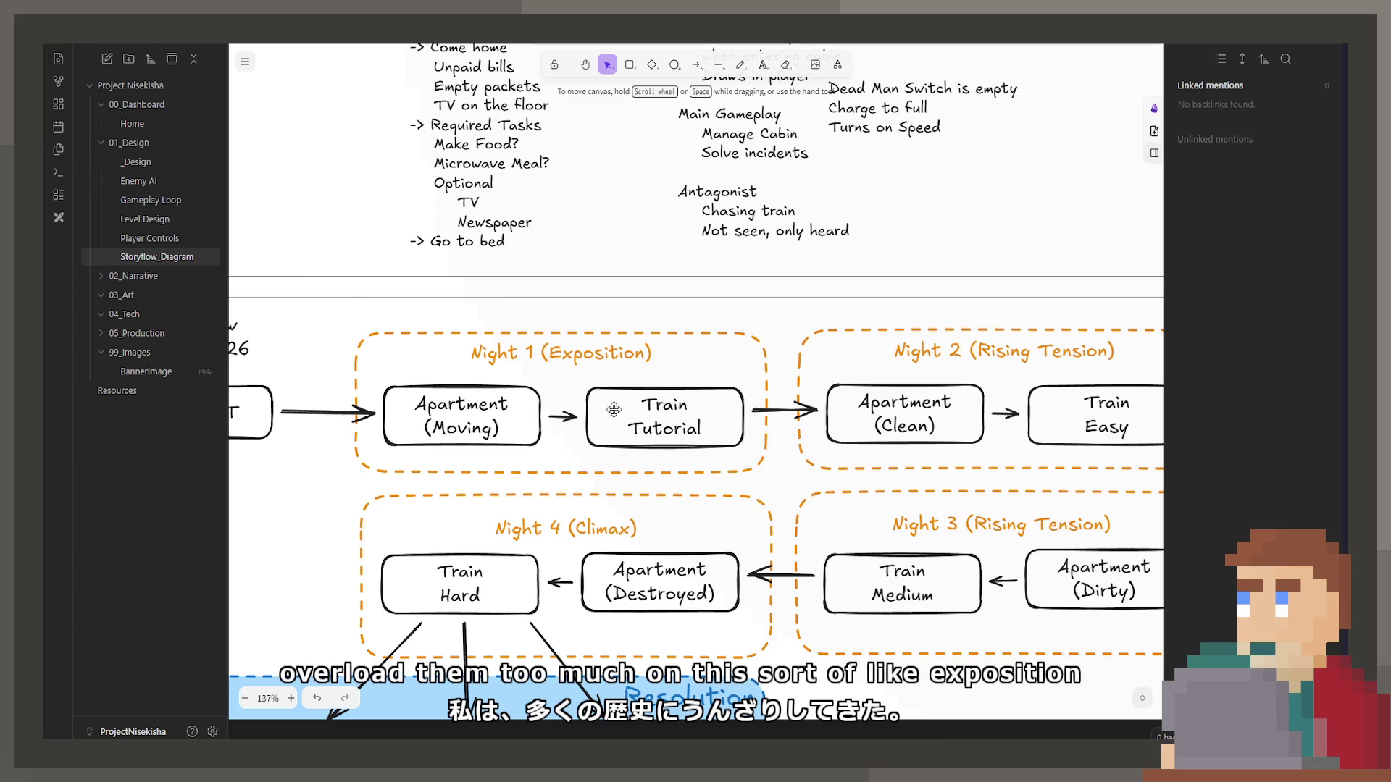
ctrl+scroll(524, 401, down, 3)
scroll(536, 404, left, 10)
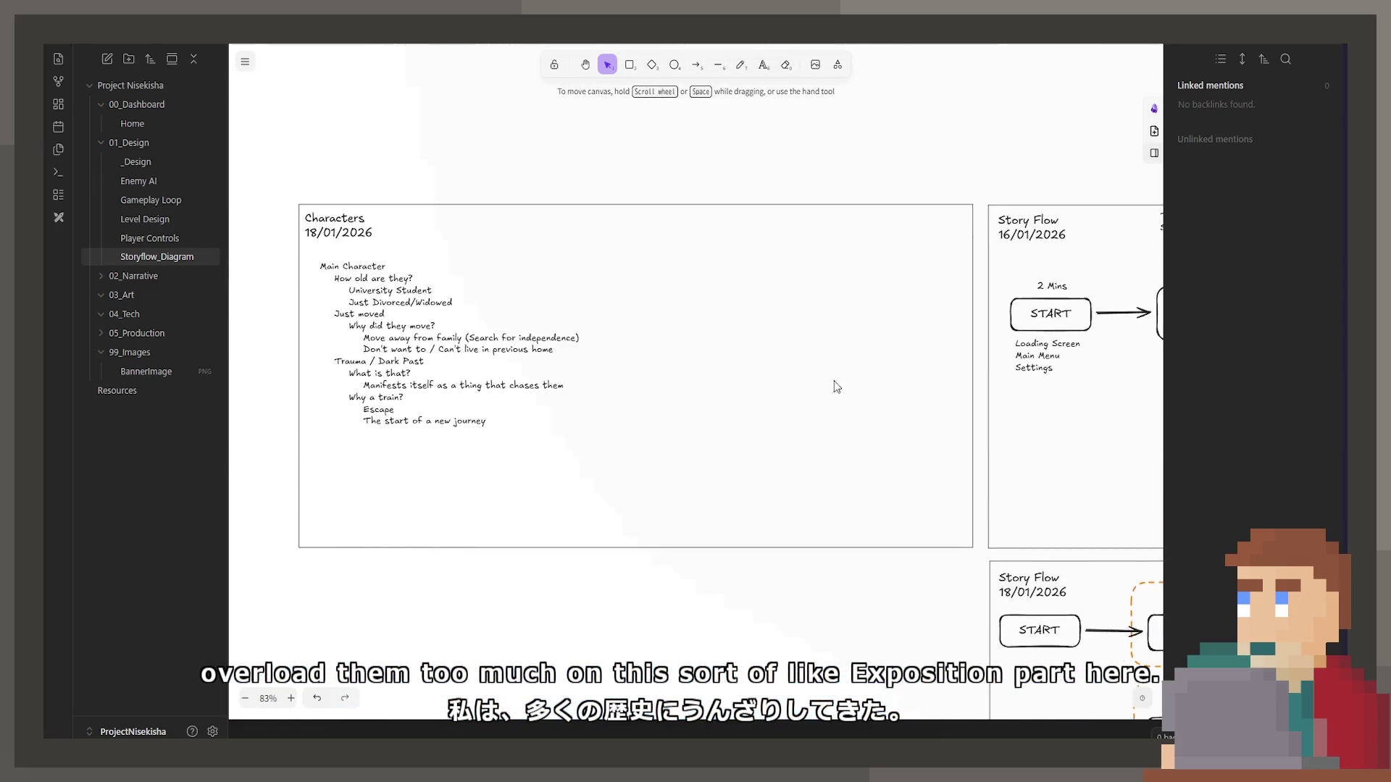
ctrl+scroll(552, 406, up, 2)
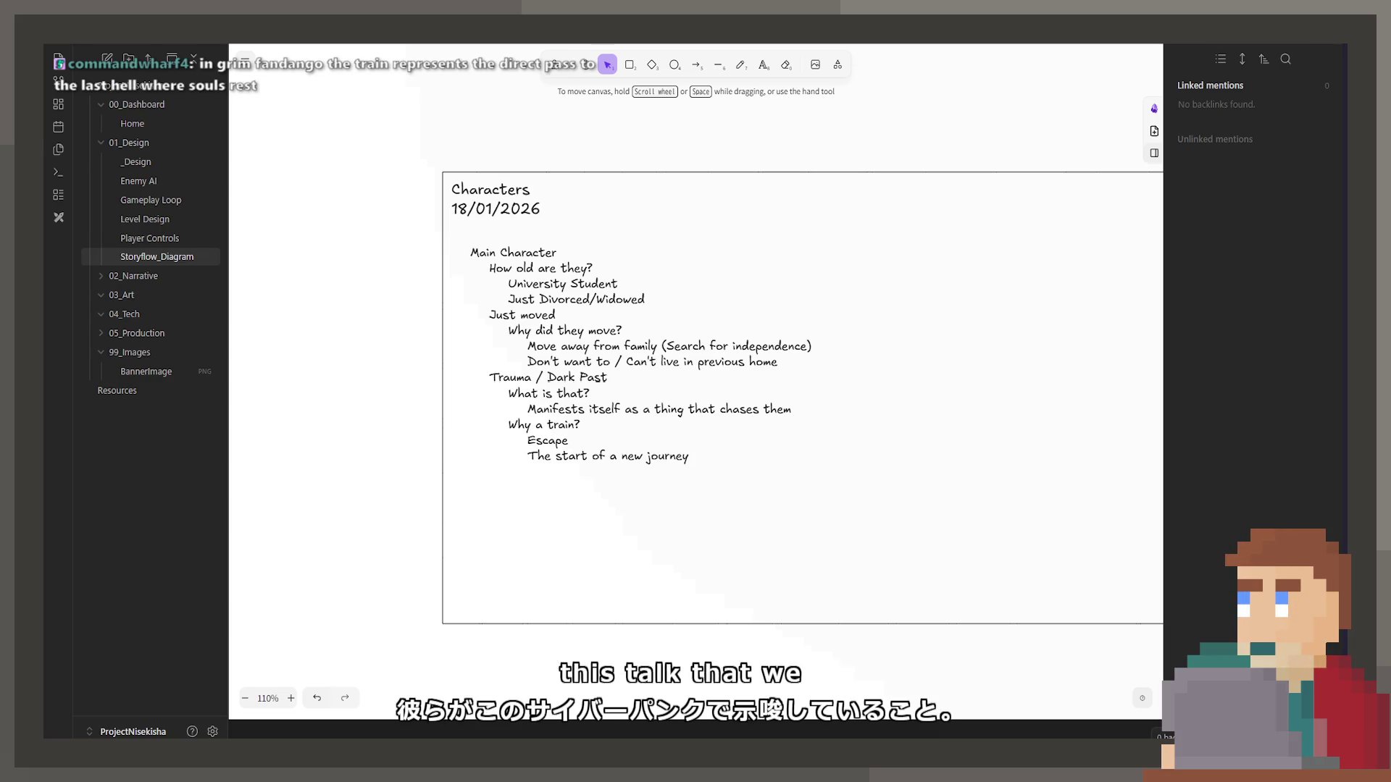
key(alt+Tab)
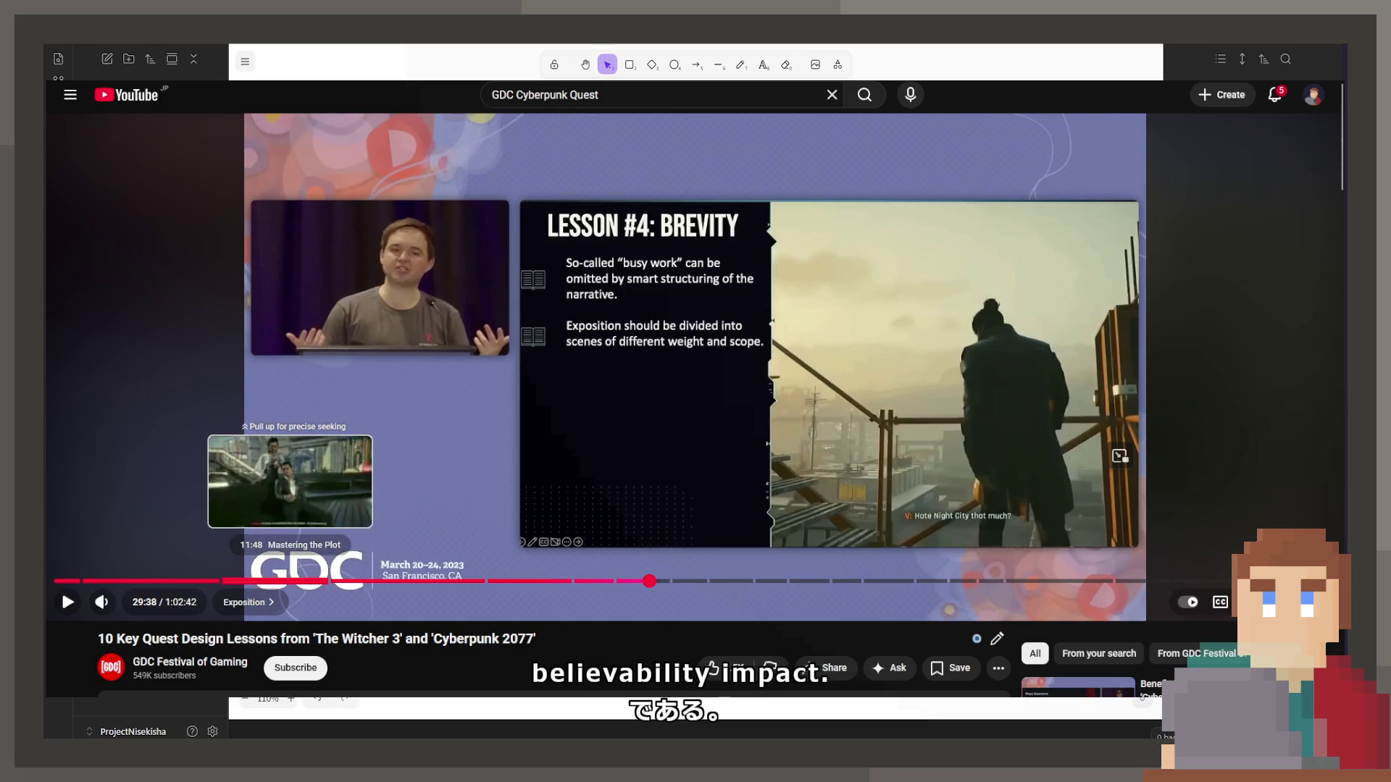
Rewind the GDC quest design talk to Lesson #1 at 12:40
drag(305, 581, 307, 581)
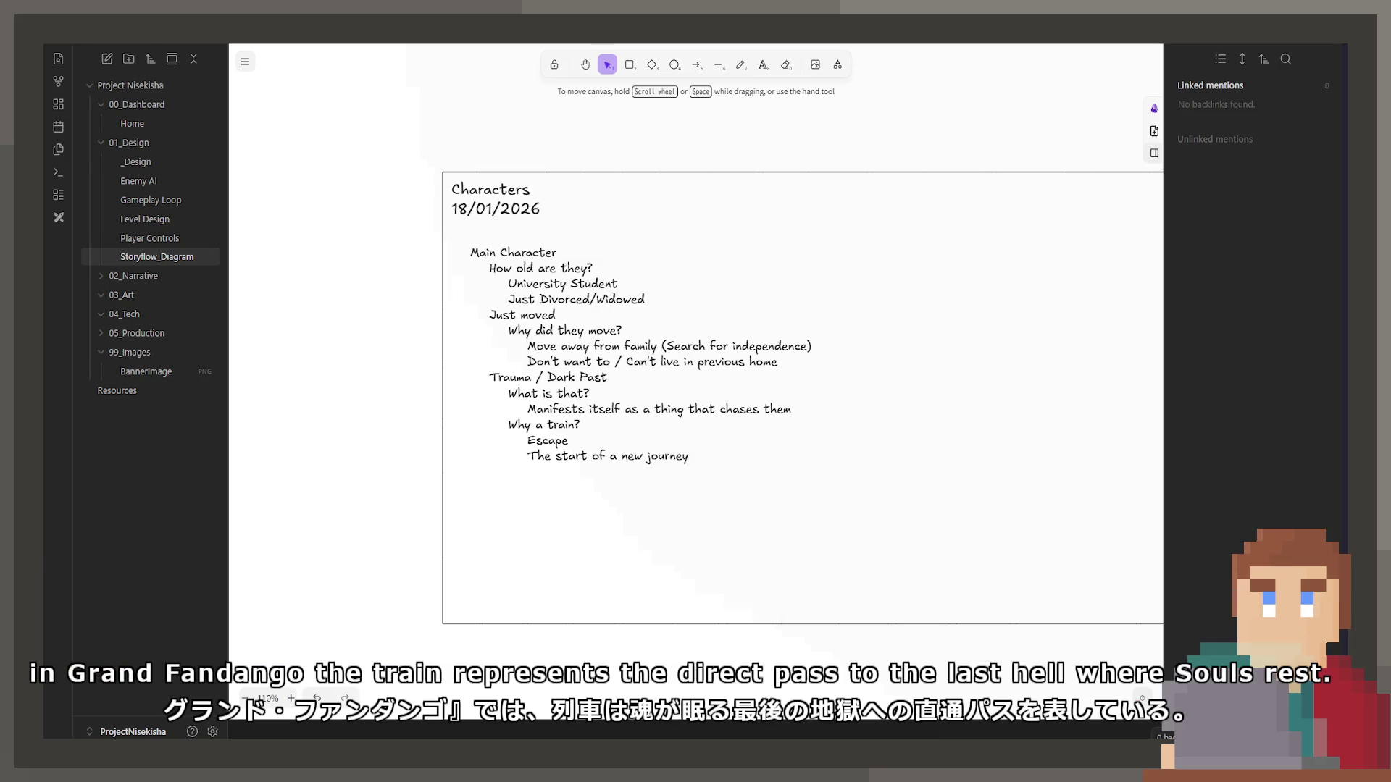
Add the line 'Train to hell, where souls rest' below The start of a new journey
click(700, 420)
double_click(700, 420)
click(716, 458)
key(Return)
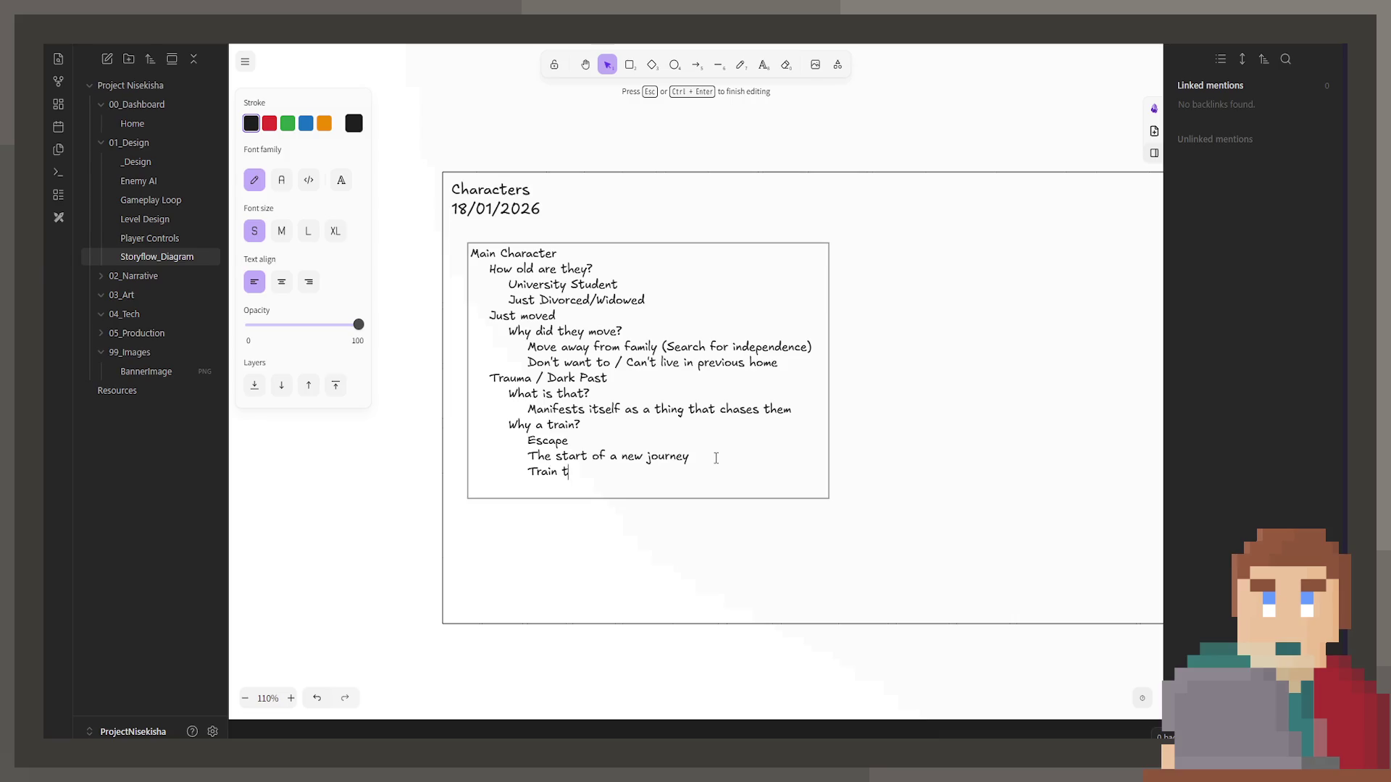
text(ll, where souls rest)
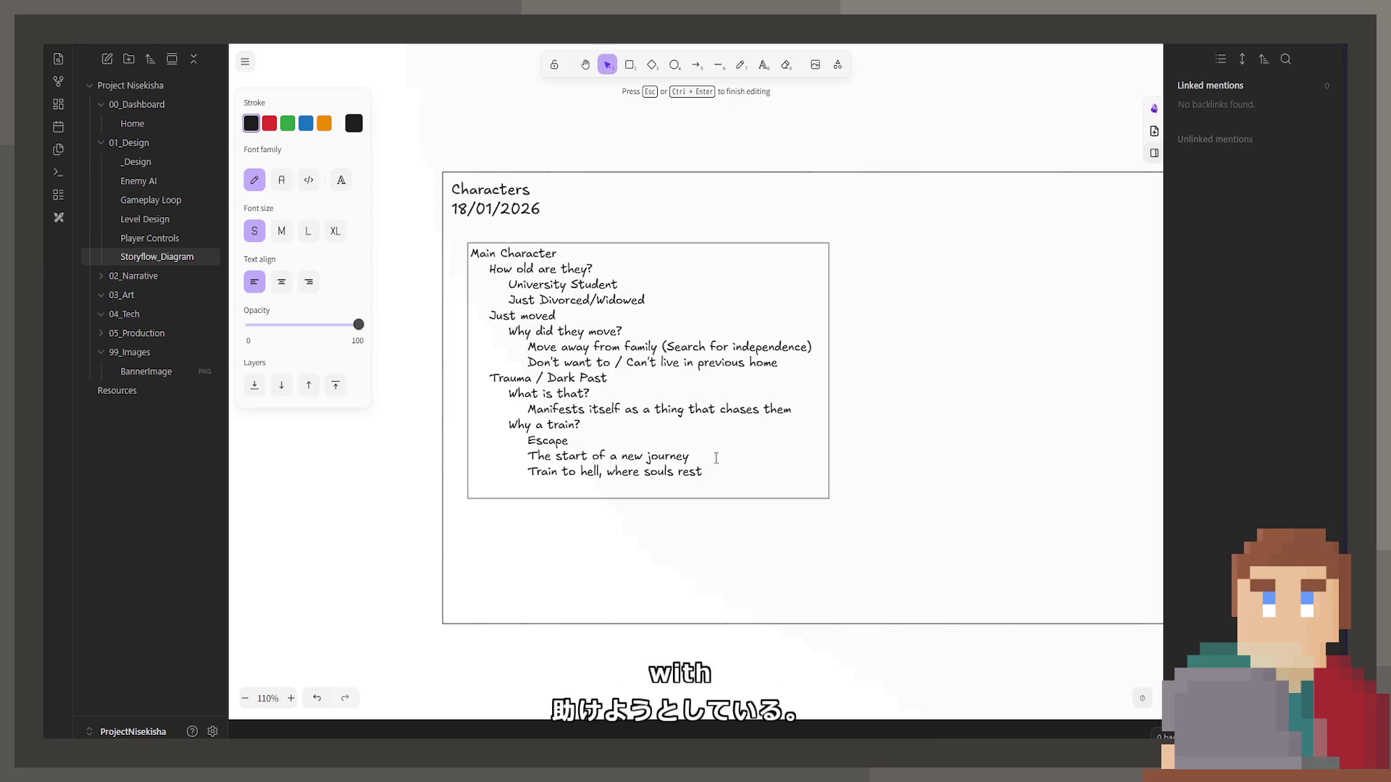
text(@)
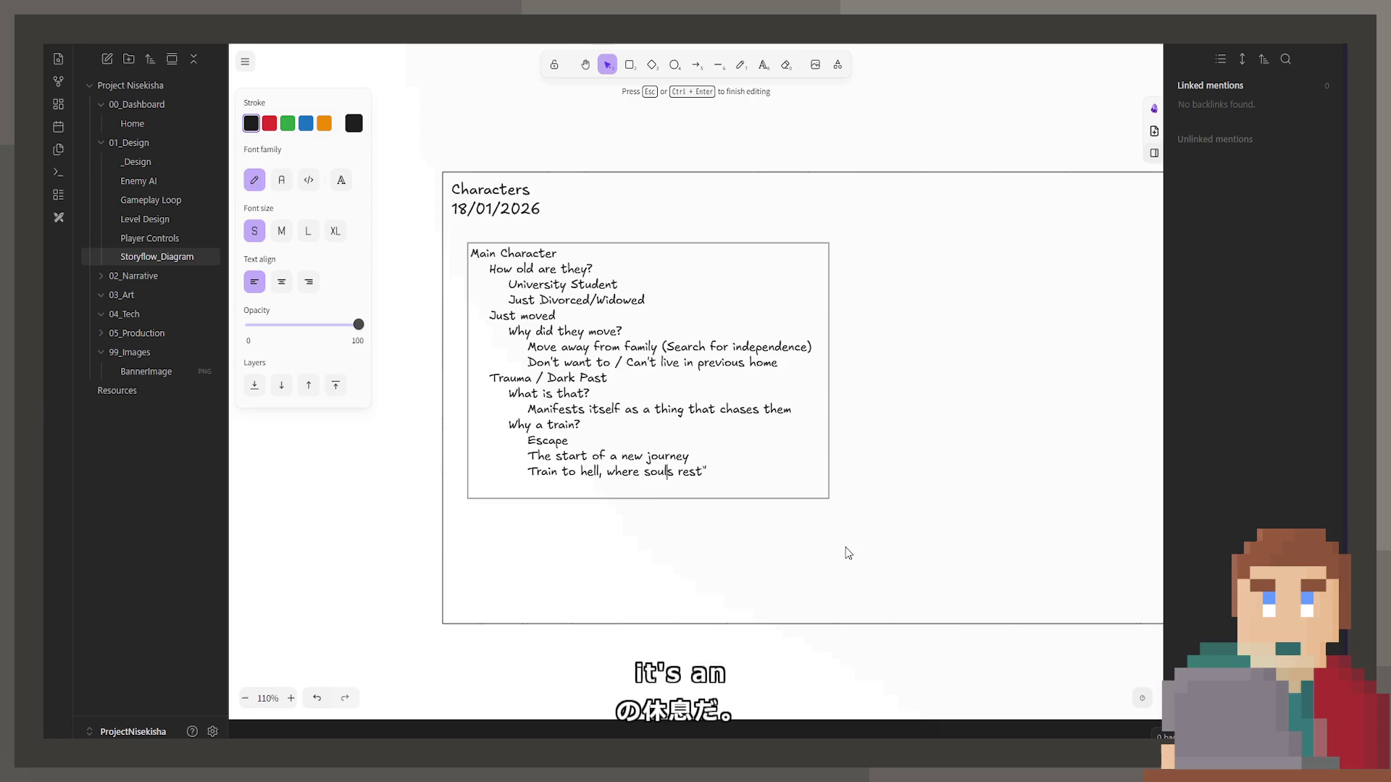
key(ctrl+Left)
key(ctrl+Left)
key(ctrl+Left)
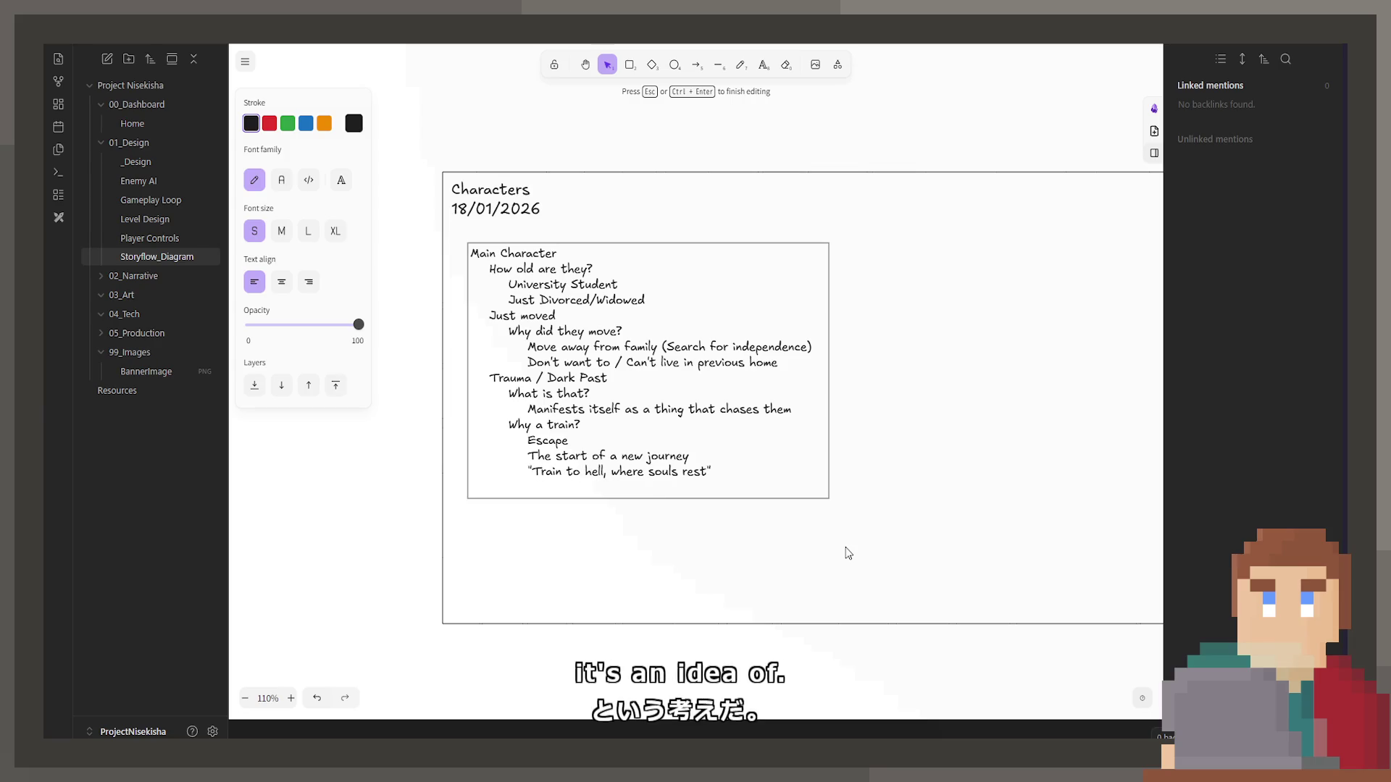
click(847, 554)
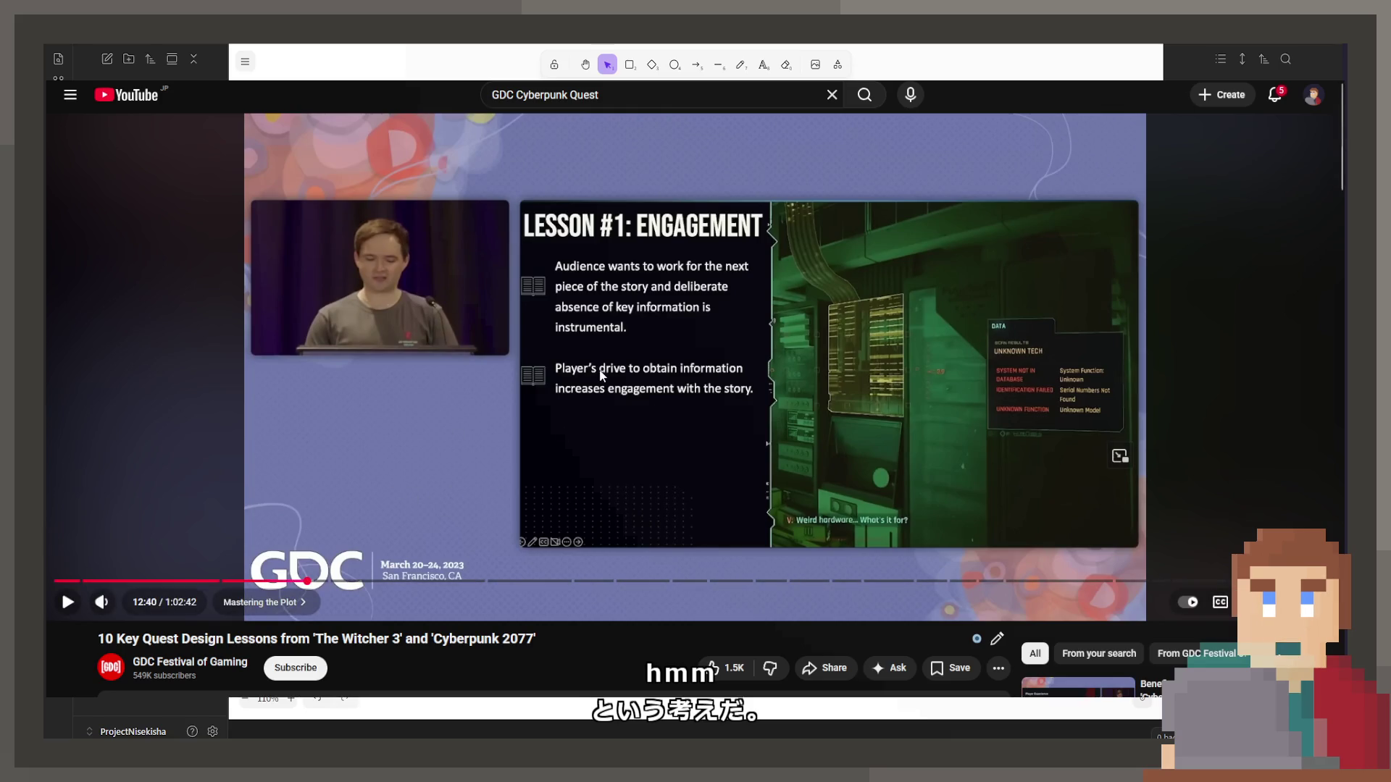
Jump the GDC talk ahead to the Lesson #2: Impact chapter at 15:07
click(358, 581)
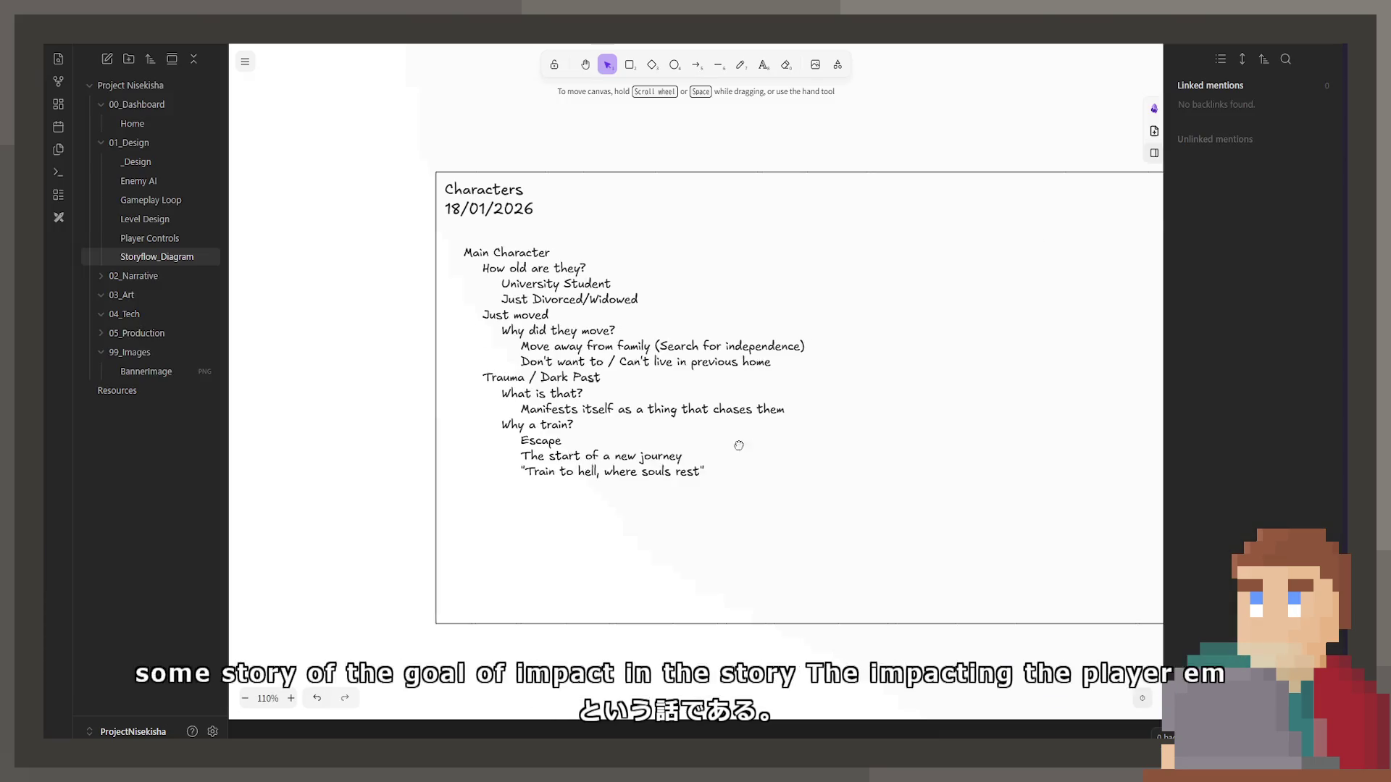
Nudge the Main Character notes slightly left and select the Story Flow 18/01/2026 frame
click(534, 454)
drag(631, 382, 631, 386)
scroll(652, 305, down, 5)
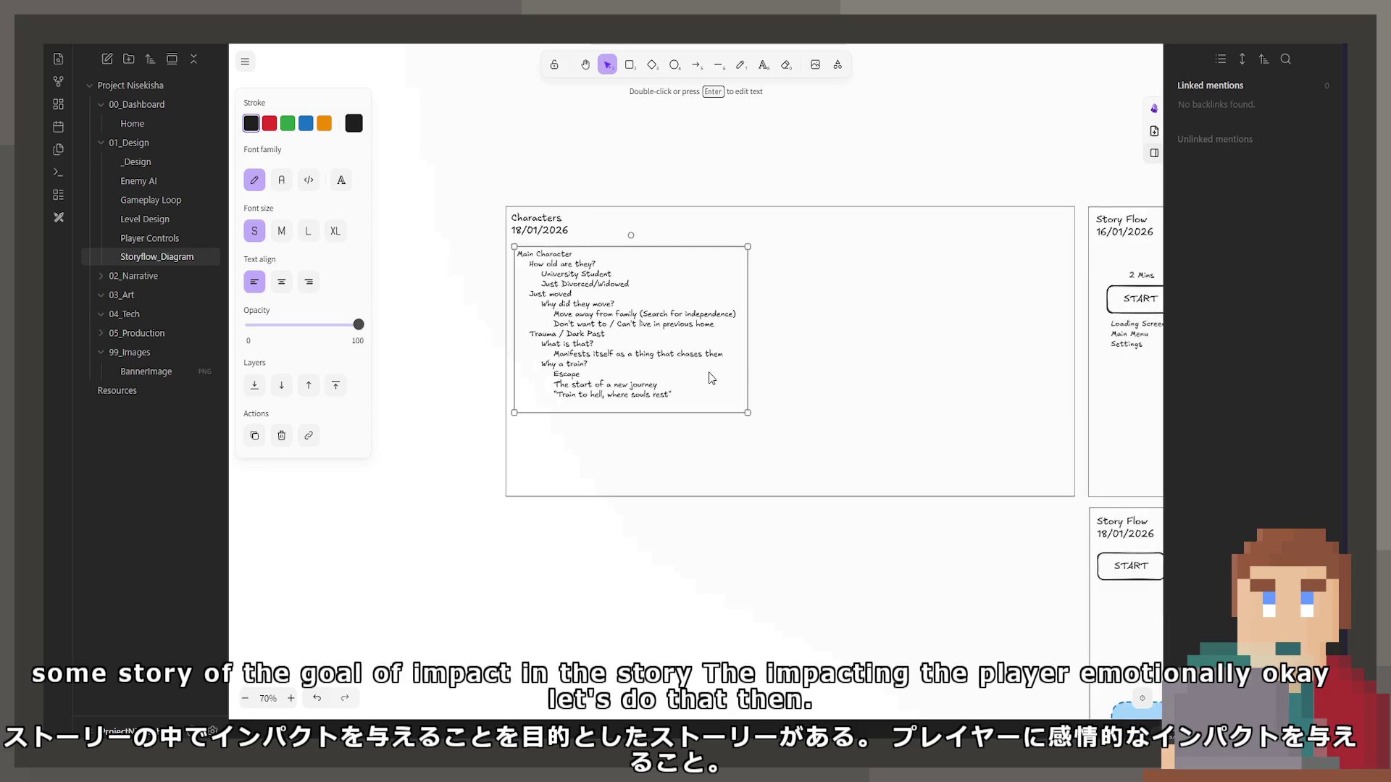
scroll(770, 365, right, 3)
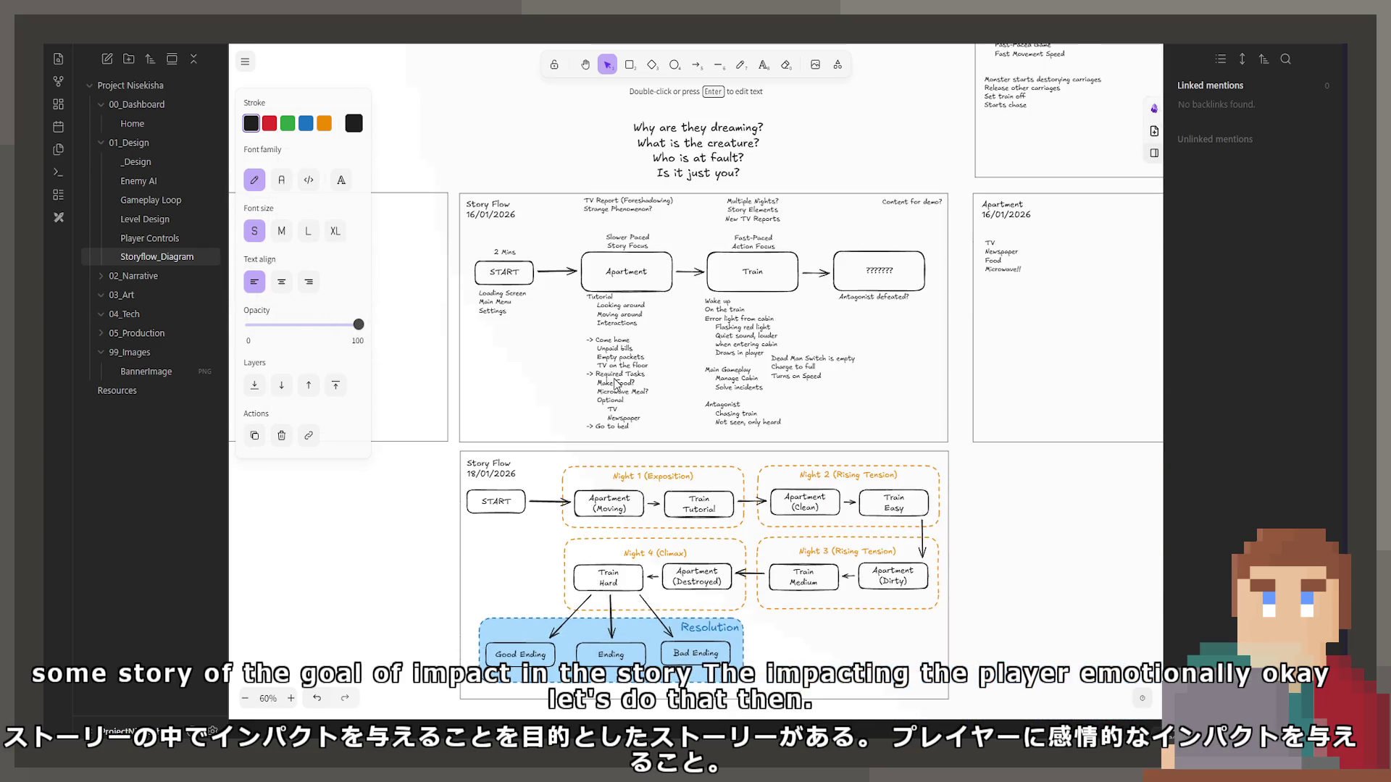
click(493, 465)
click(457, 540)
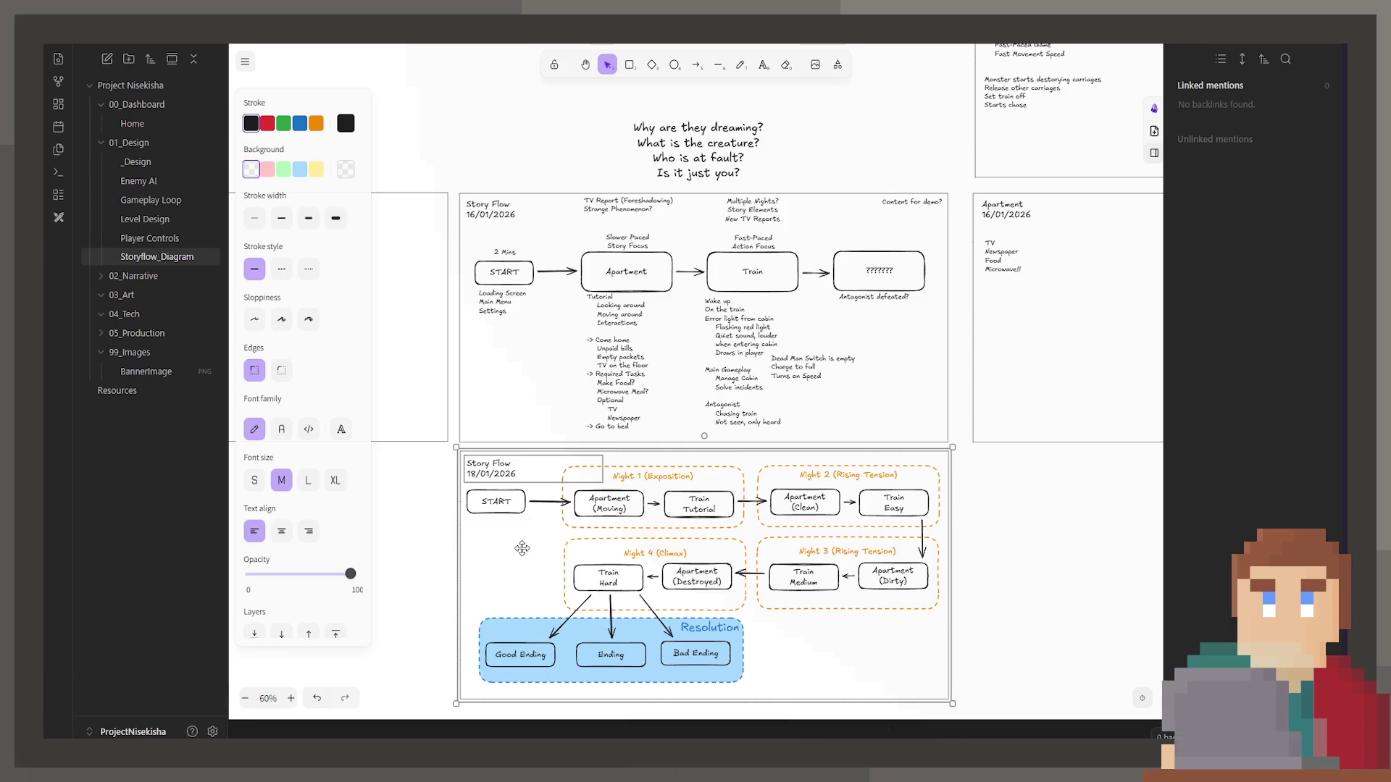
click(526, 531)
scroll(522, 471, down, 3)
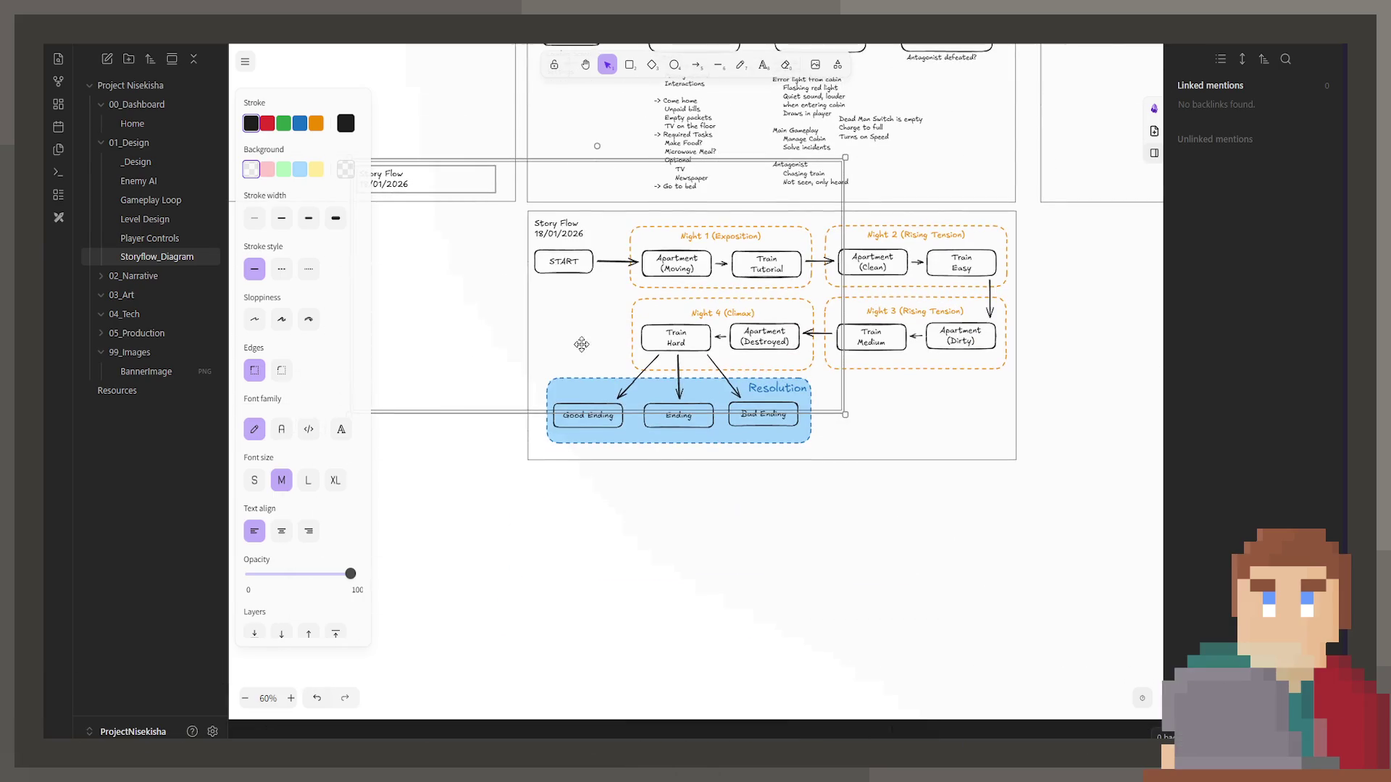
Place a copy of the Story Flow frame below the Night 1–4 flow and copy the Main Character notes
click(518, 412)
mouse_move(408, 177)
mouse_down()
mouse_move(616, 500)
mouse_move(582, 486)
mouse_up()
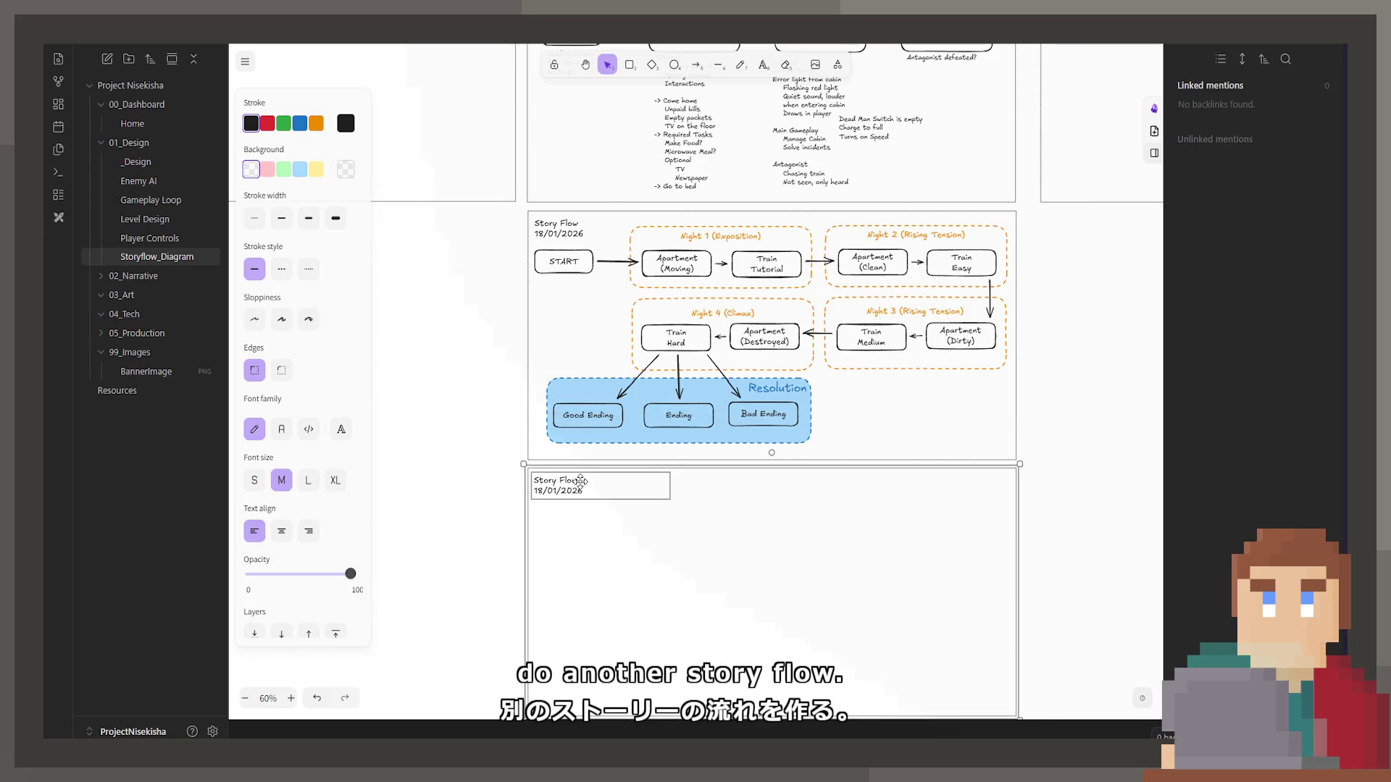
click(526, 380)
scroll(514, 380, up, 1)
scroll(515, 381, left, 4)
click(489, 192)
key(ctrl+c)
Paste the Main Character notes into the new frame and retype them as 'Emotional Moments'
key(ctrl+v)
scroll(932, 665, down, 4)
scroll(932, 665, right, 5)
drag(499, 345, 586, 378)
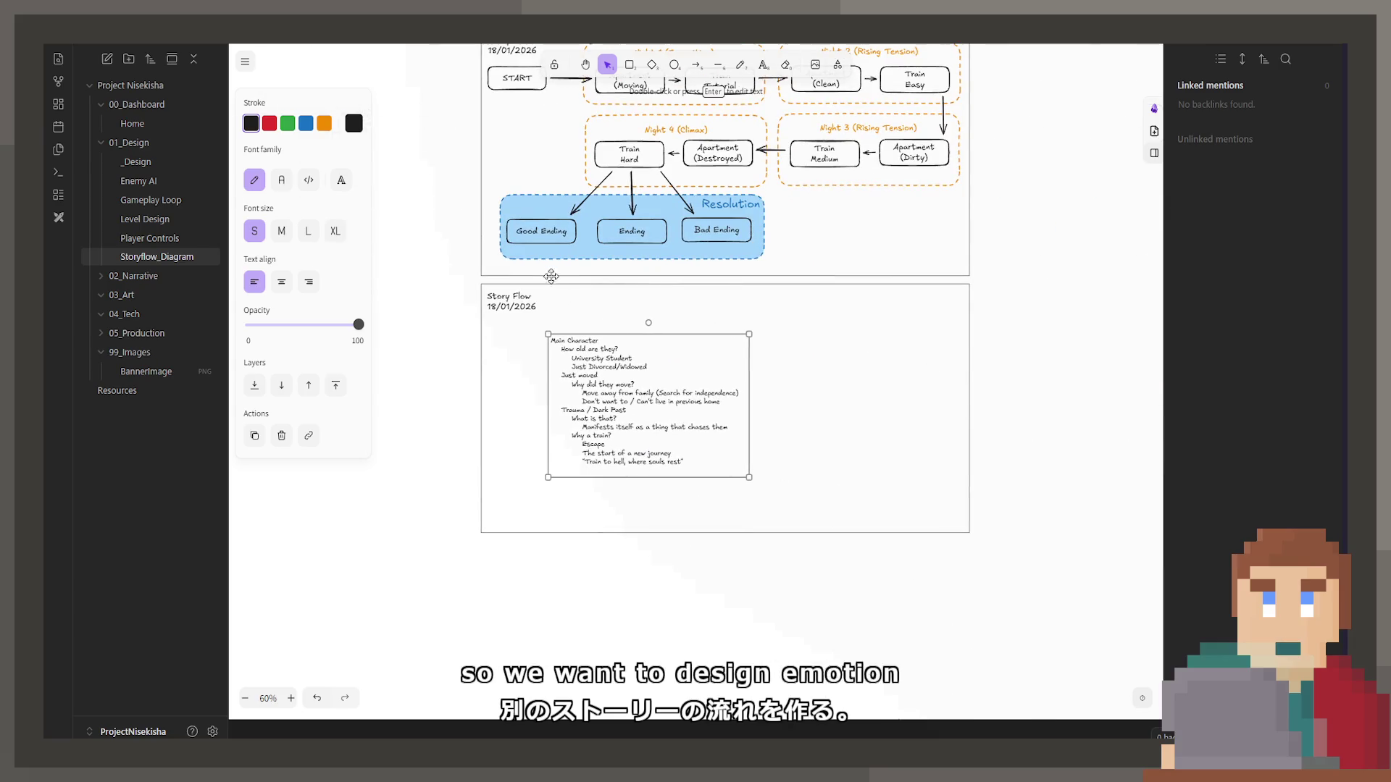
scroll(584, 379, up, 4)
key(Return)
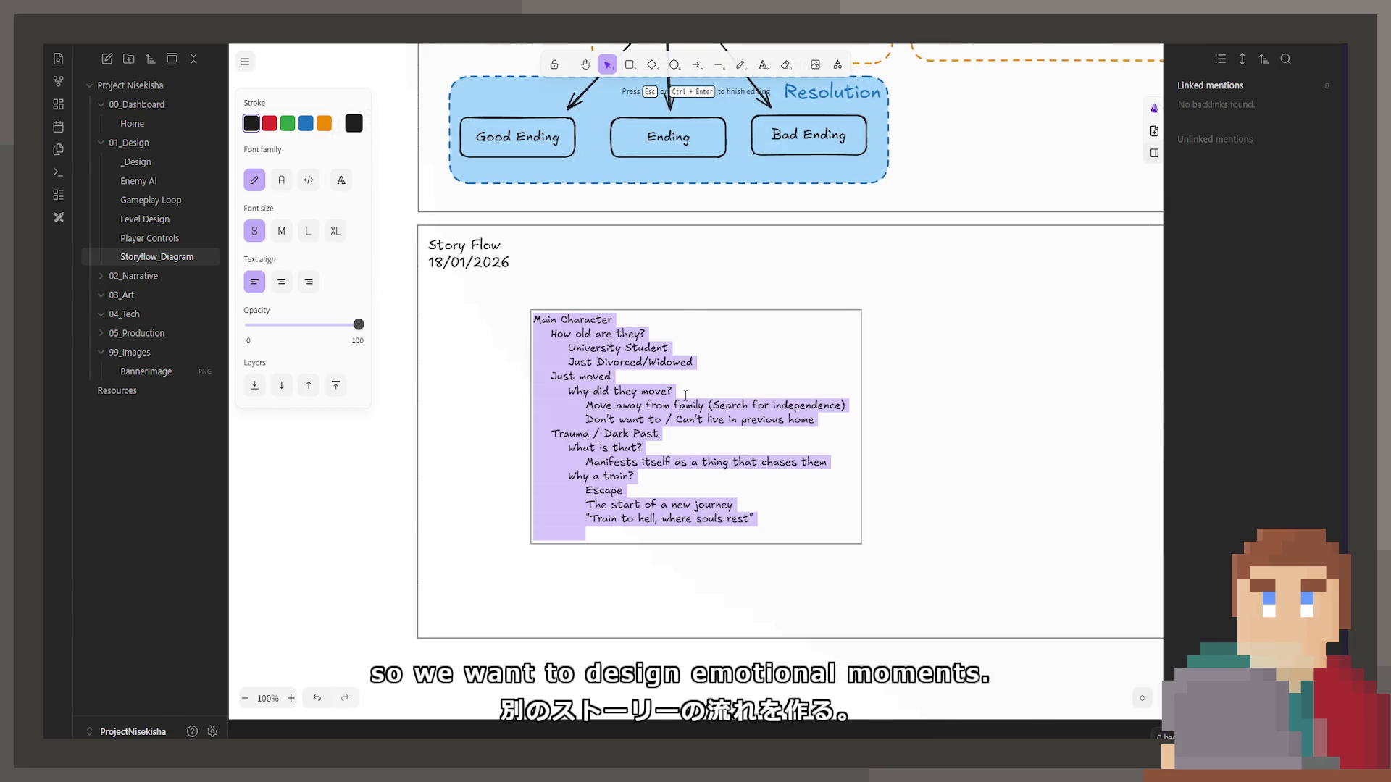
text(Emotional Moments)
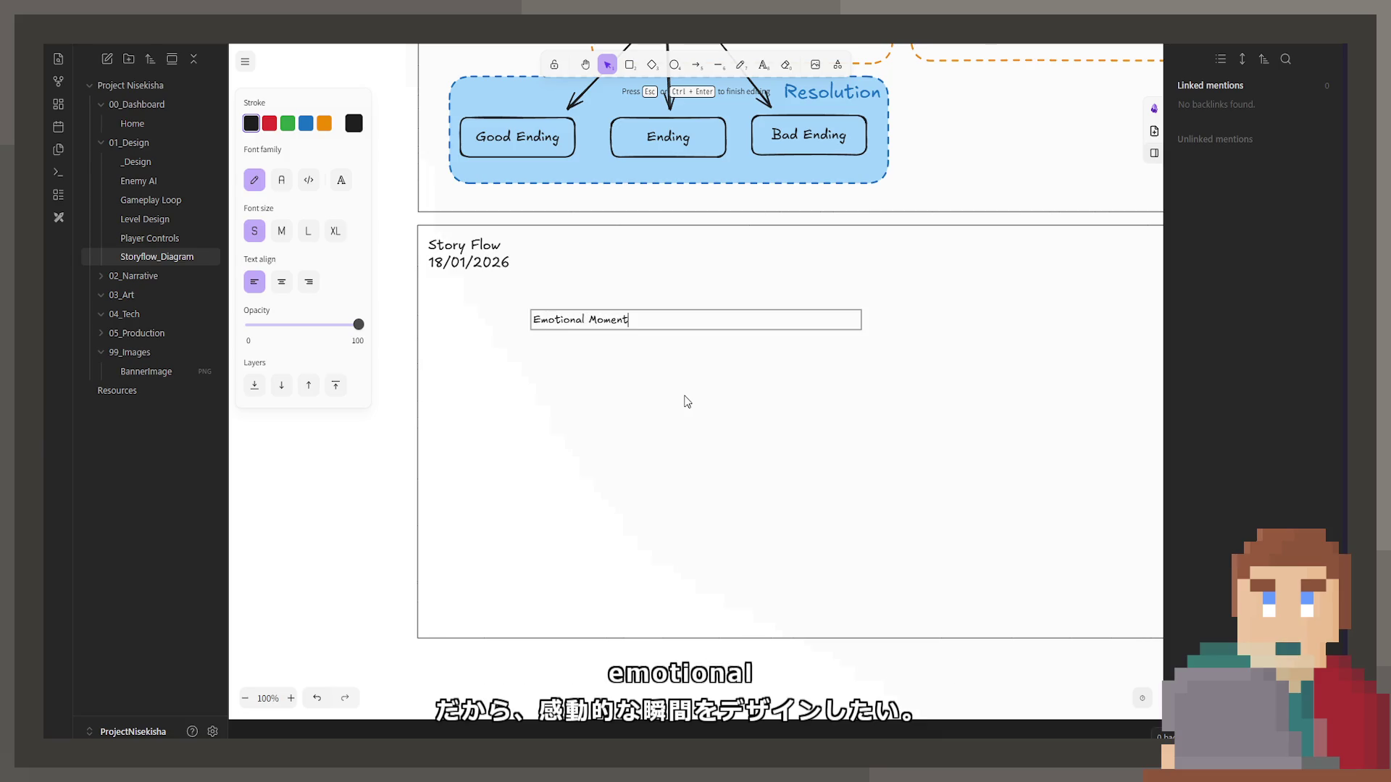
click(687, 401)
drag(578, 319, 491, 305)
Set the Emotional Moments heading to medium font size and nudge it under the frame title
key(Return)
click(305, 231)
click(282, 231)
click(519, 323)
click(515, 316)
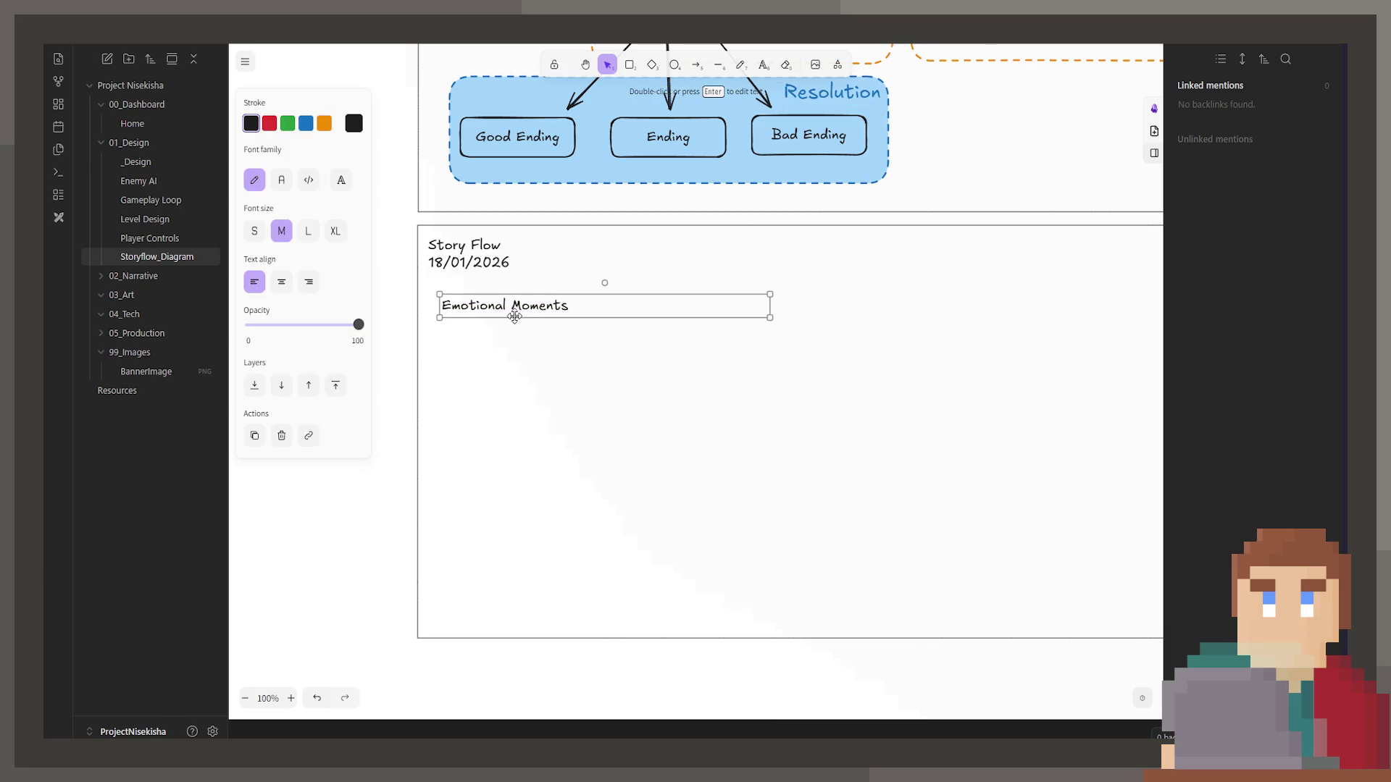
drag(514, 316, 521, 313)
click(534, 341)
drag(591, 397, 545, 413)
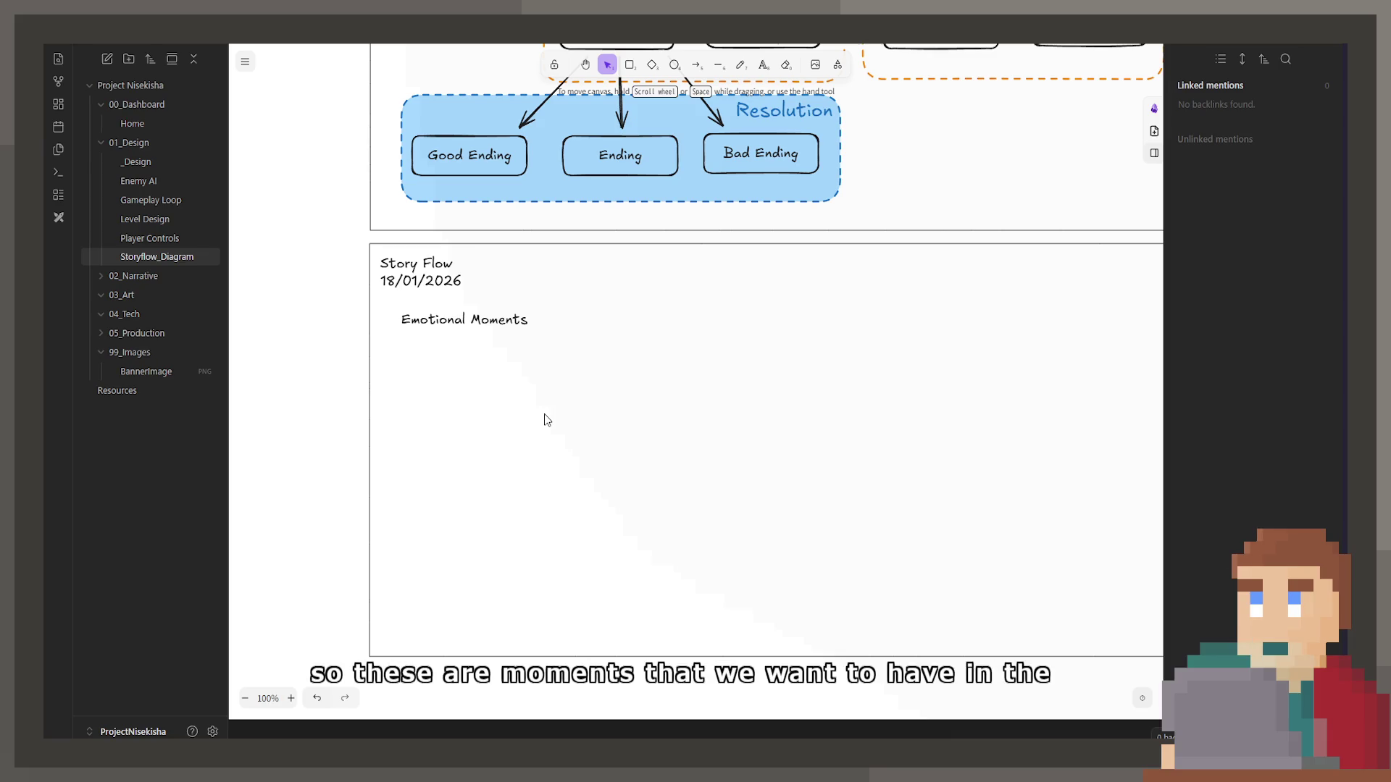
Drag a copy of the notes below Emotional Moments, clear its text, and type 'a'
scroll(544, 415, down, 5)
click(424, 200)
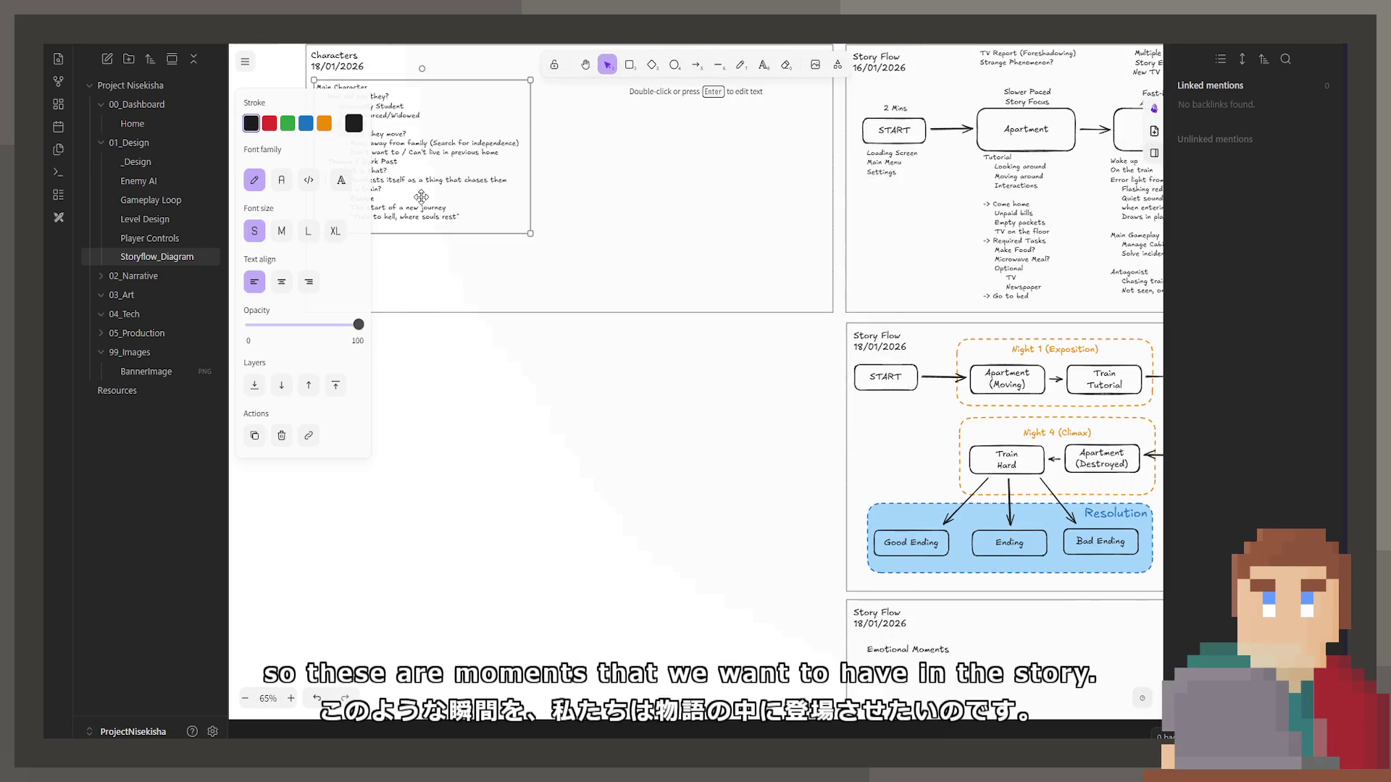
mouse_move(424, 200)
mouse_down()
mouse_move(484, 372)
mouse_move(891, 563)
mouse_up()
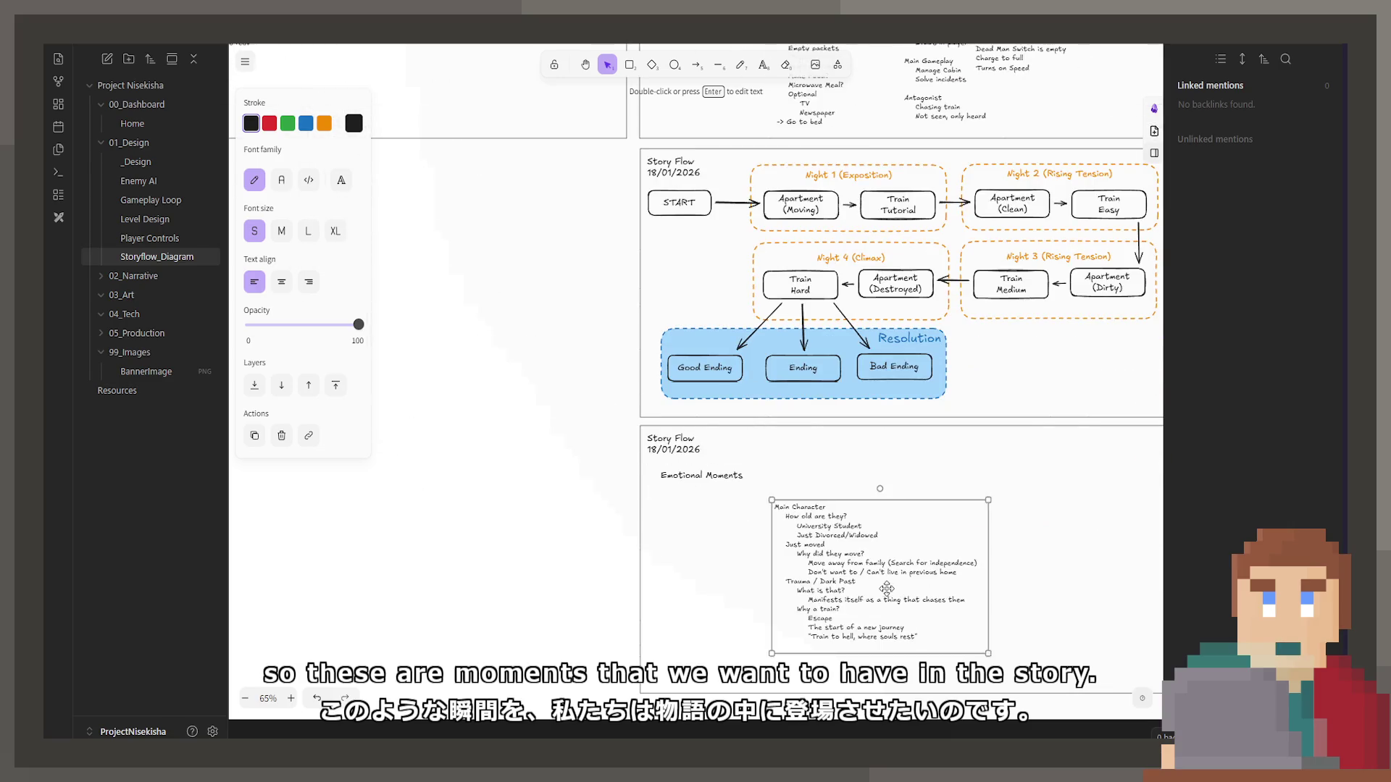
scroll(778, 534, up, 3)
double_click(777, 535)
key(ctrl+a)
key(BackSpace)
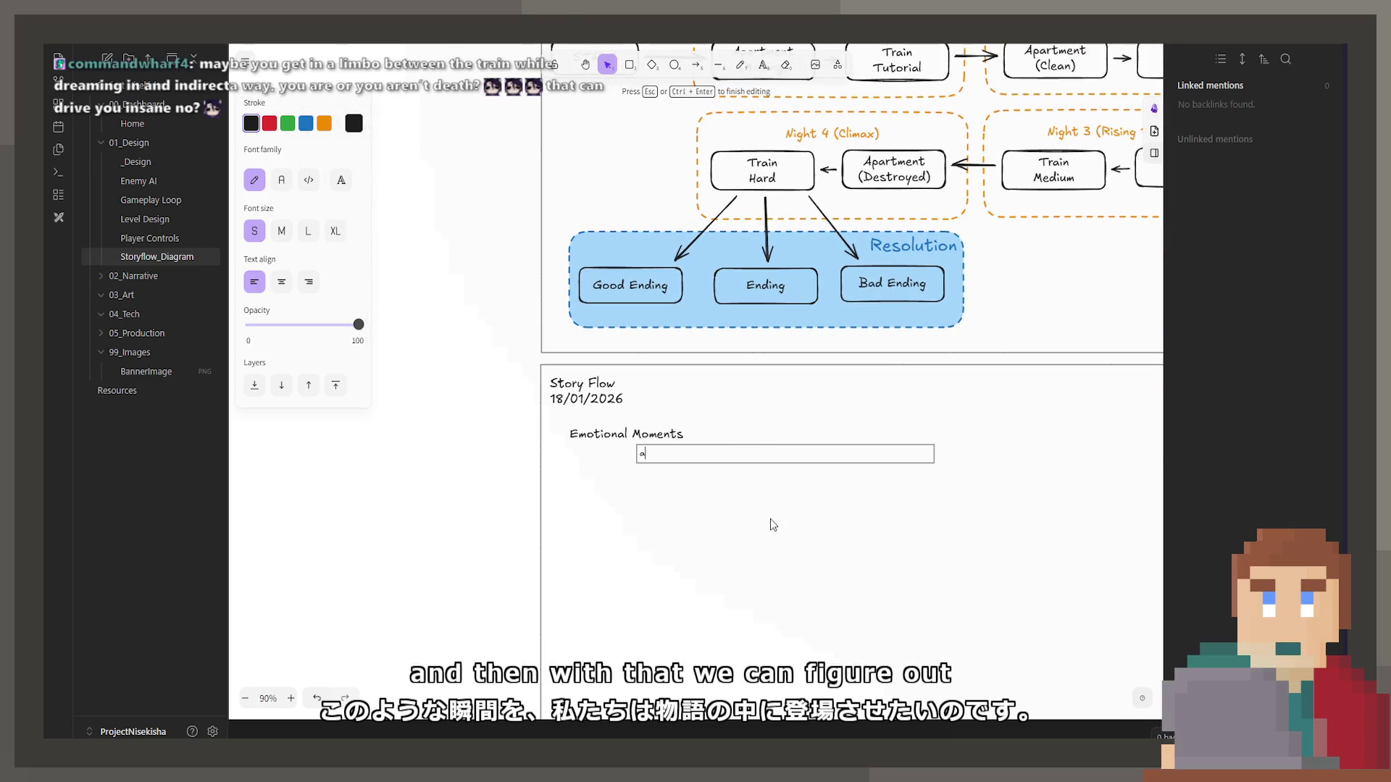
drag(644, 463, 603, 467)
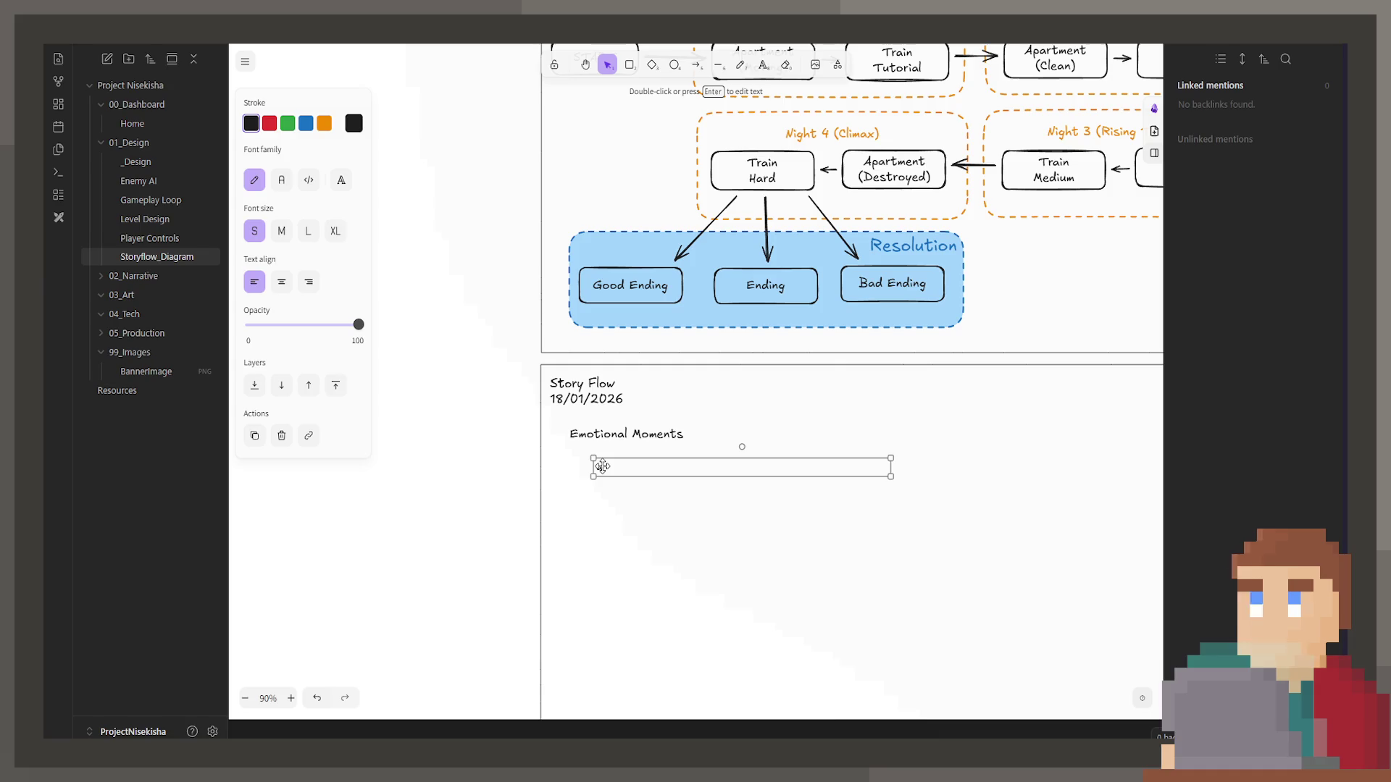
text(a)
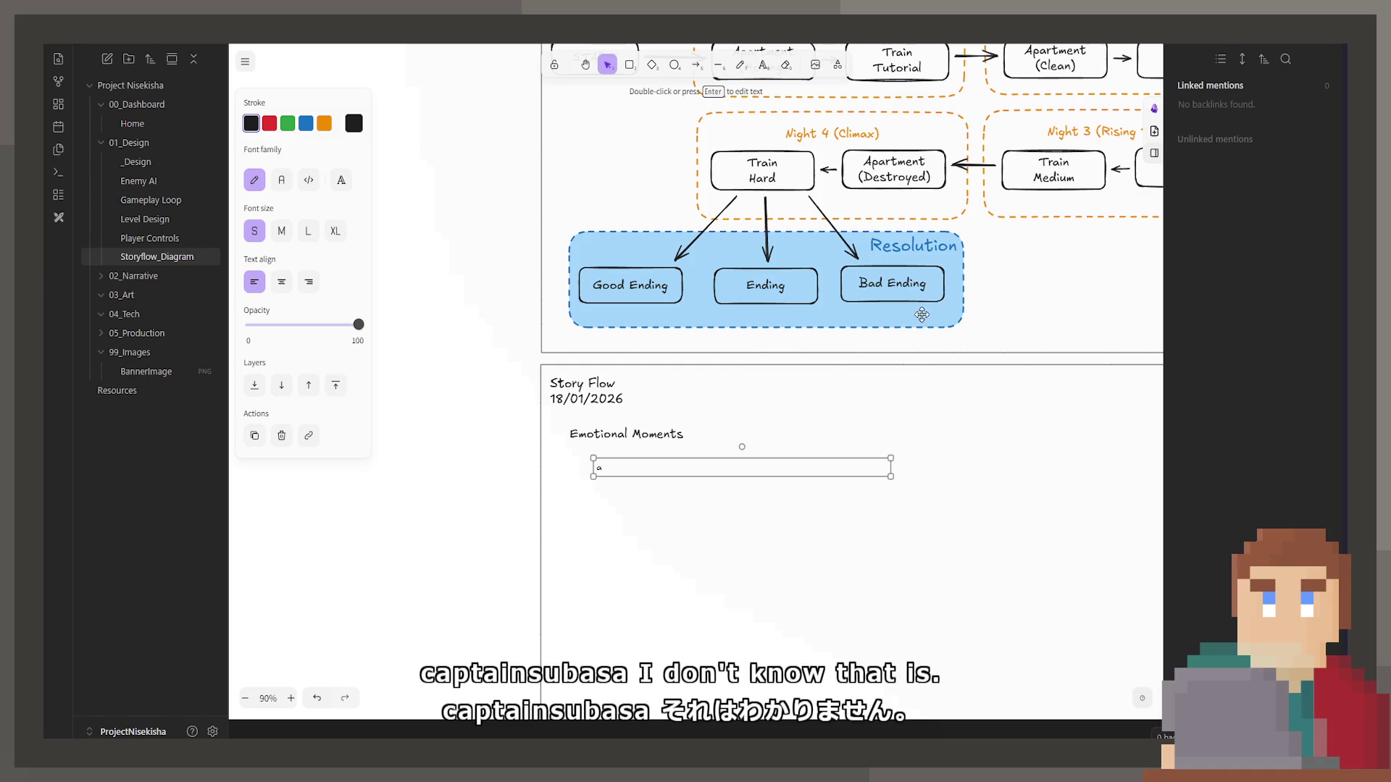
scroll(628, 472, down, 2)
scroll(627, 472, right, 2)
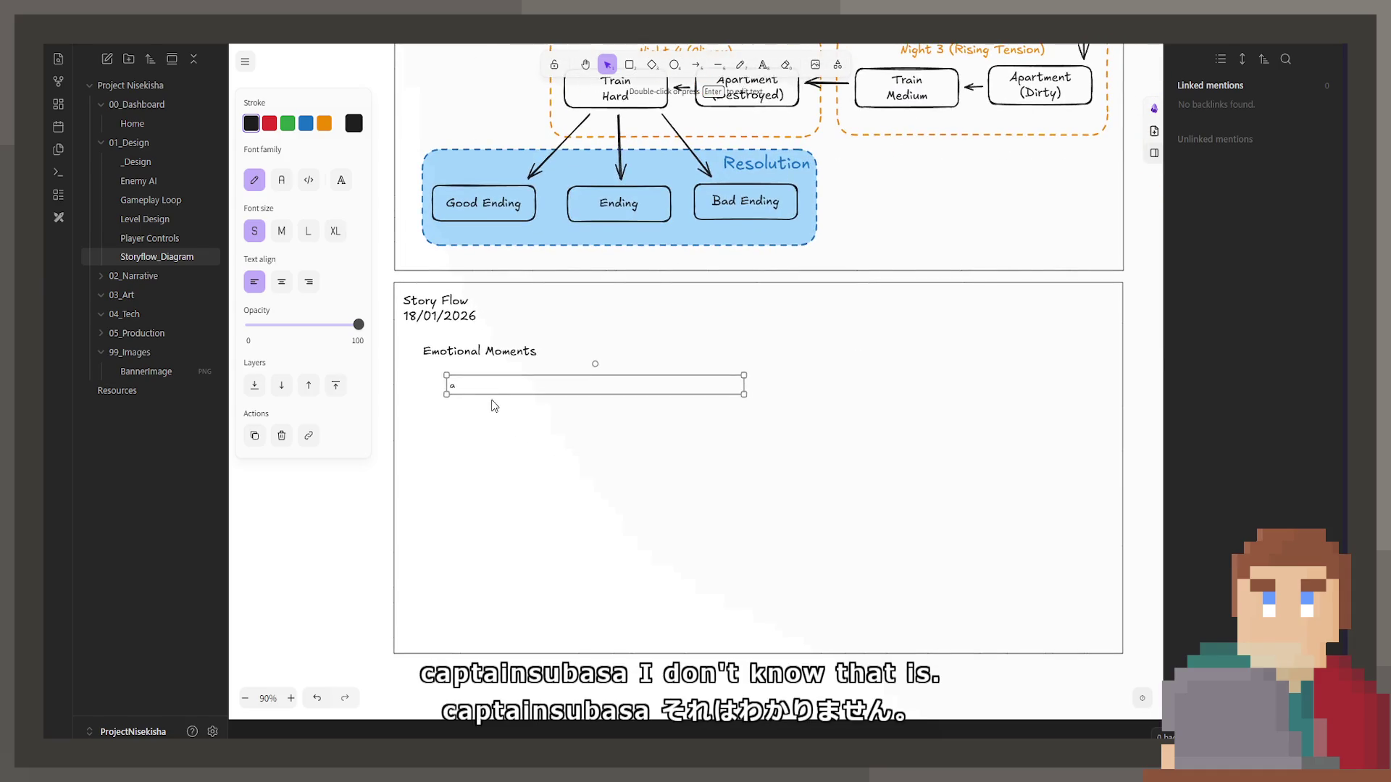
key(Return)
key(Escape)
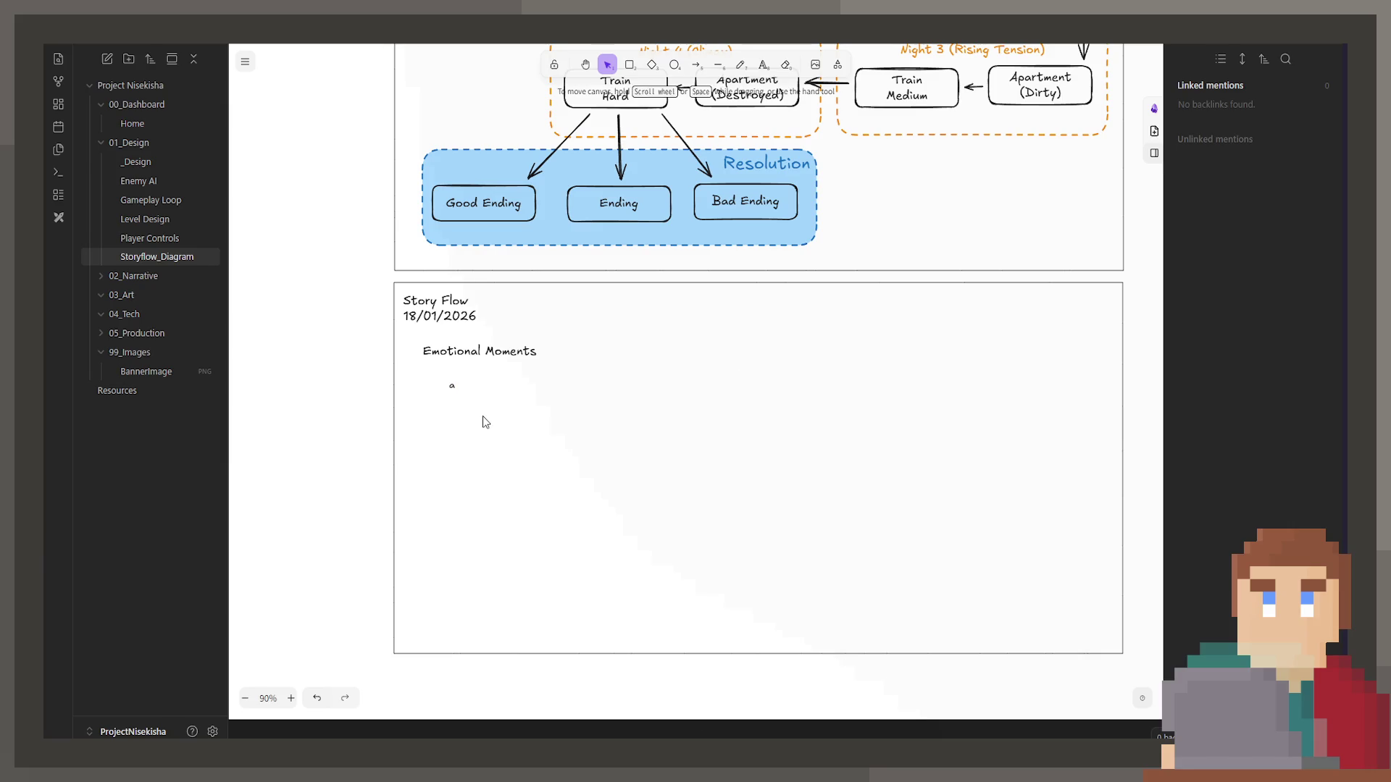
scroll(479, 391, up, 2)
scroll(479, 392, left, 1)
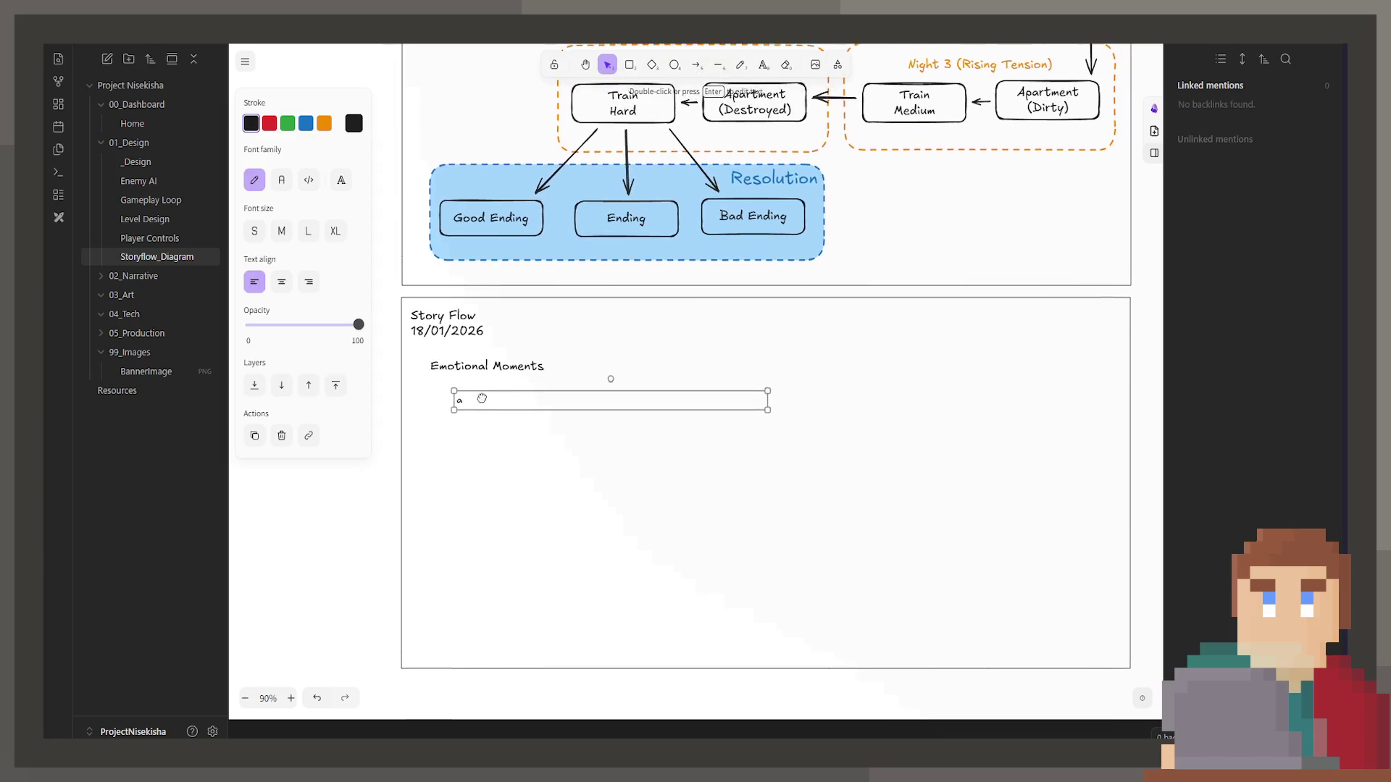
scroll(497, 456, up, 3)
scroll(497, 456, right, 1)
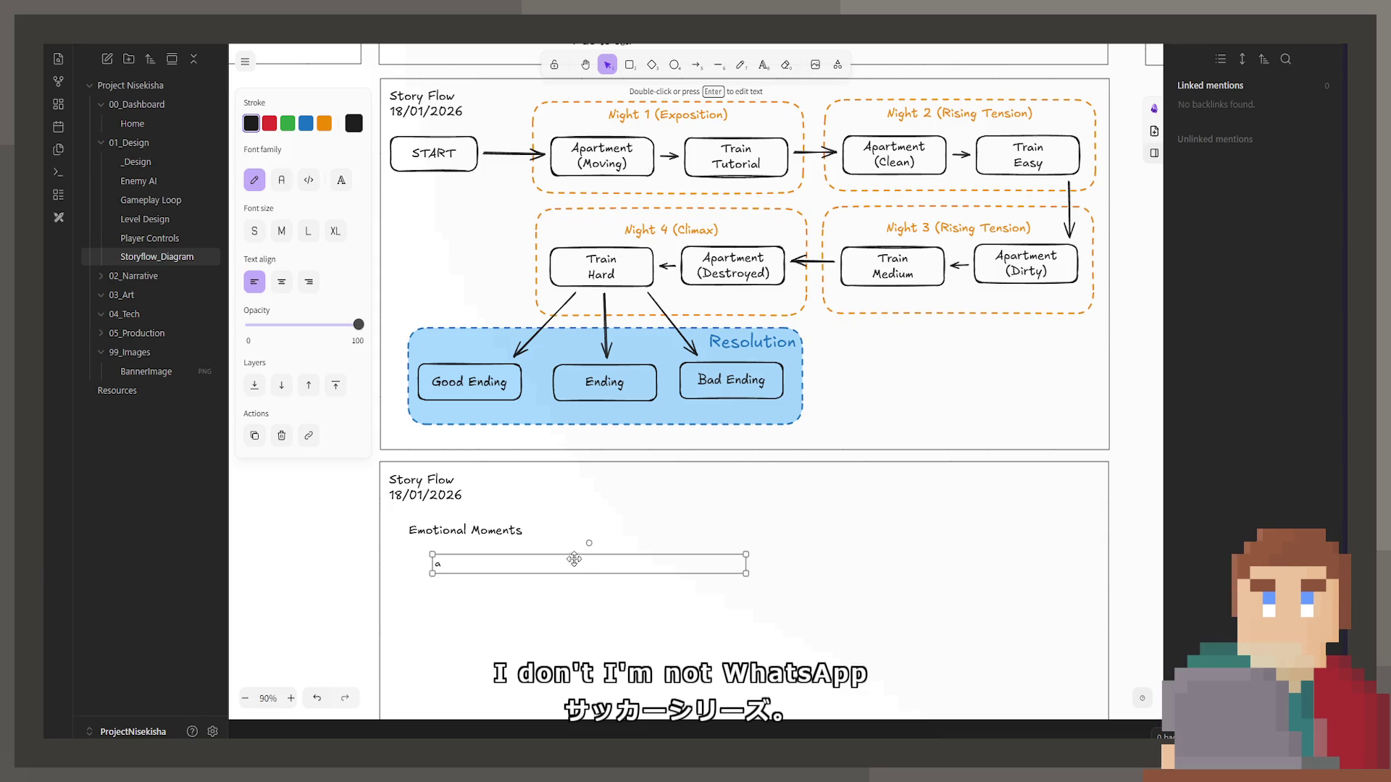
drag(575, 569, 636, 491)
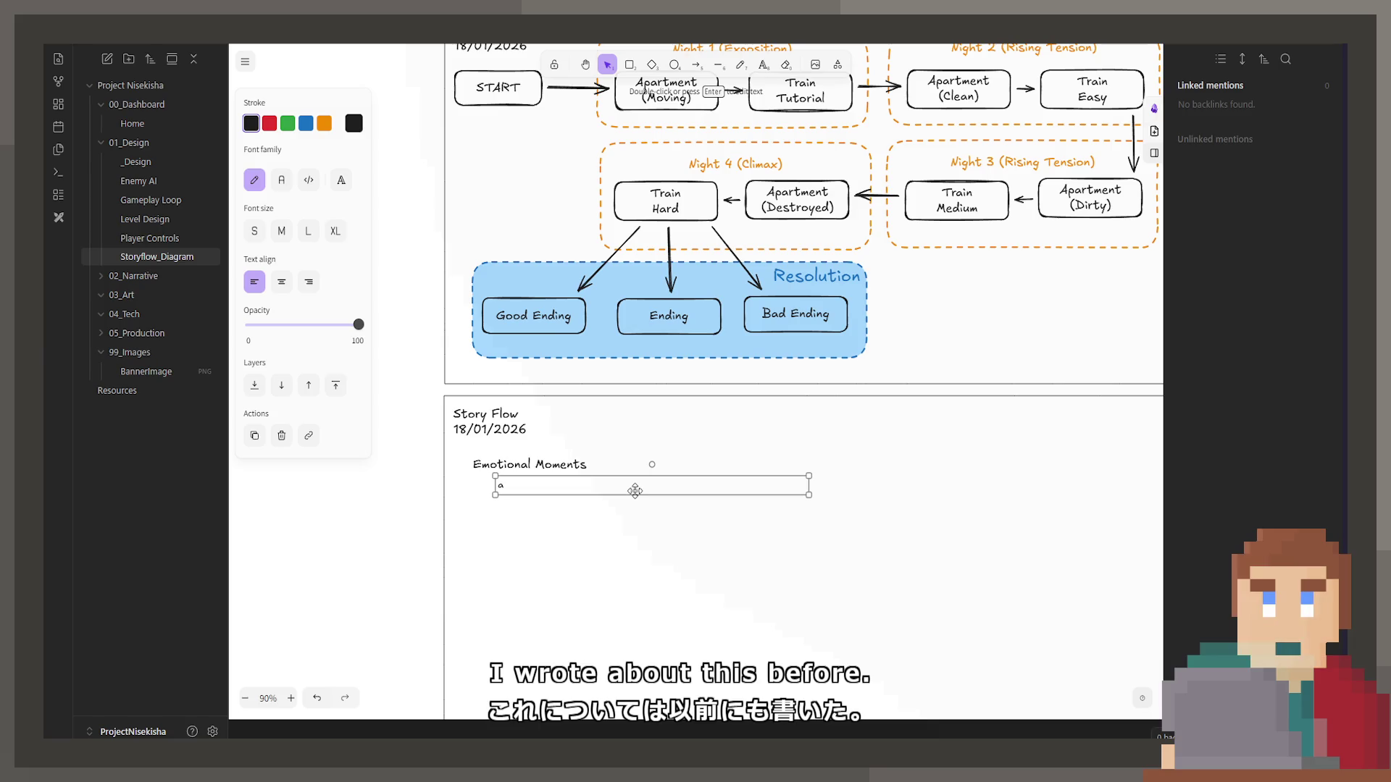
double_click(635, 490)
Complete the list as Curiosity, Anxiety, Fear and Uneasy / Relieved, one per line
text(iosity)
key(Return)
text(Anxiety)
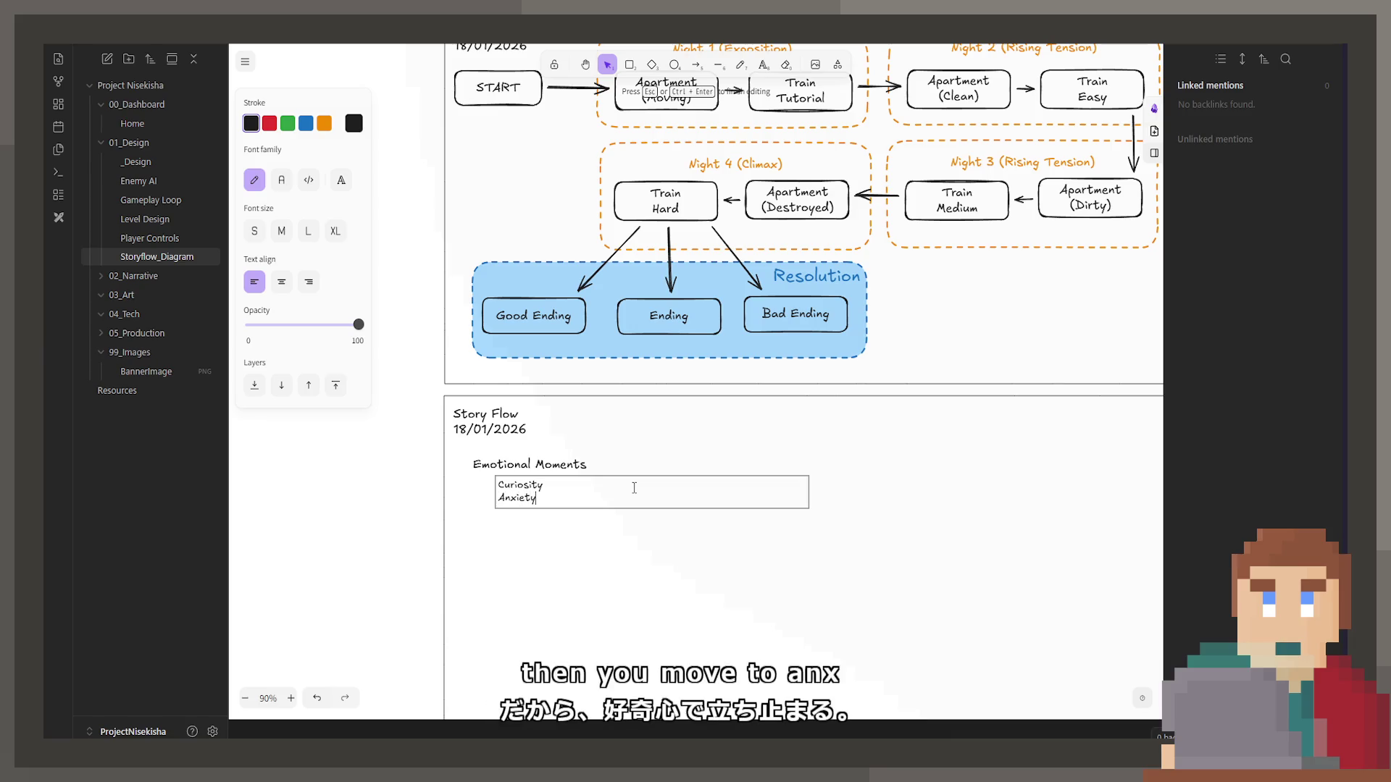
key(Return)
text(F)
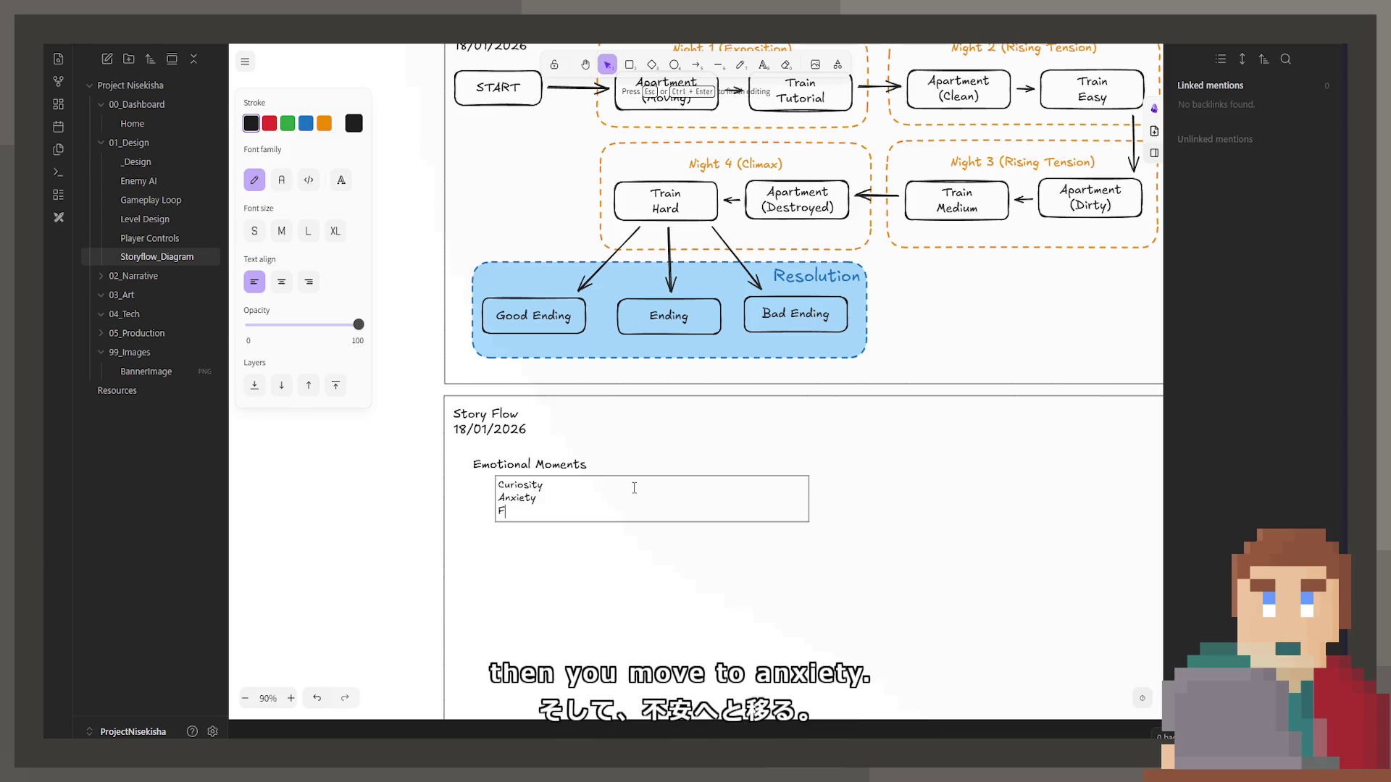
text(ear)
key(Return)
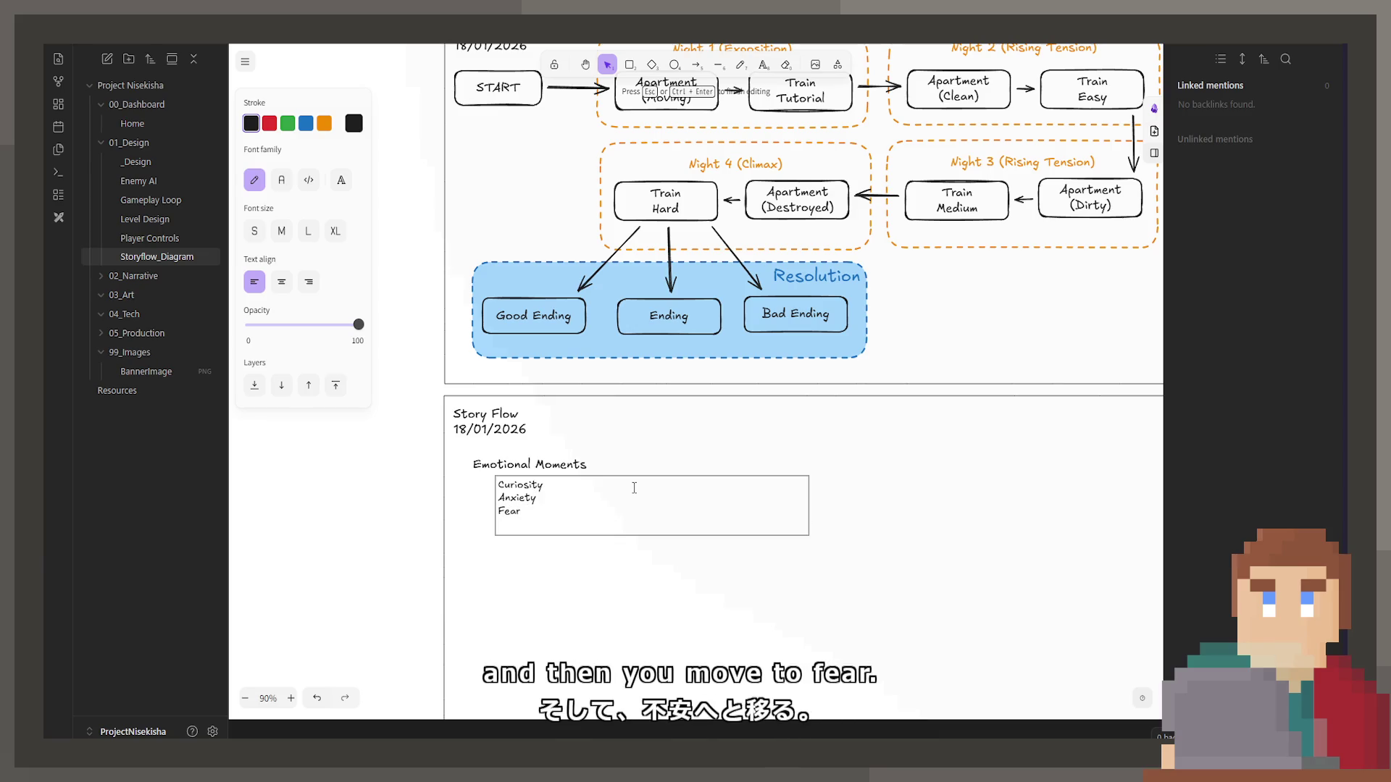
text(Uneasy / Re)
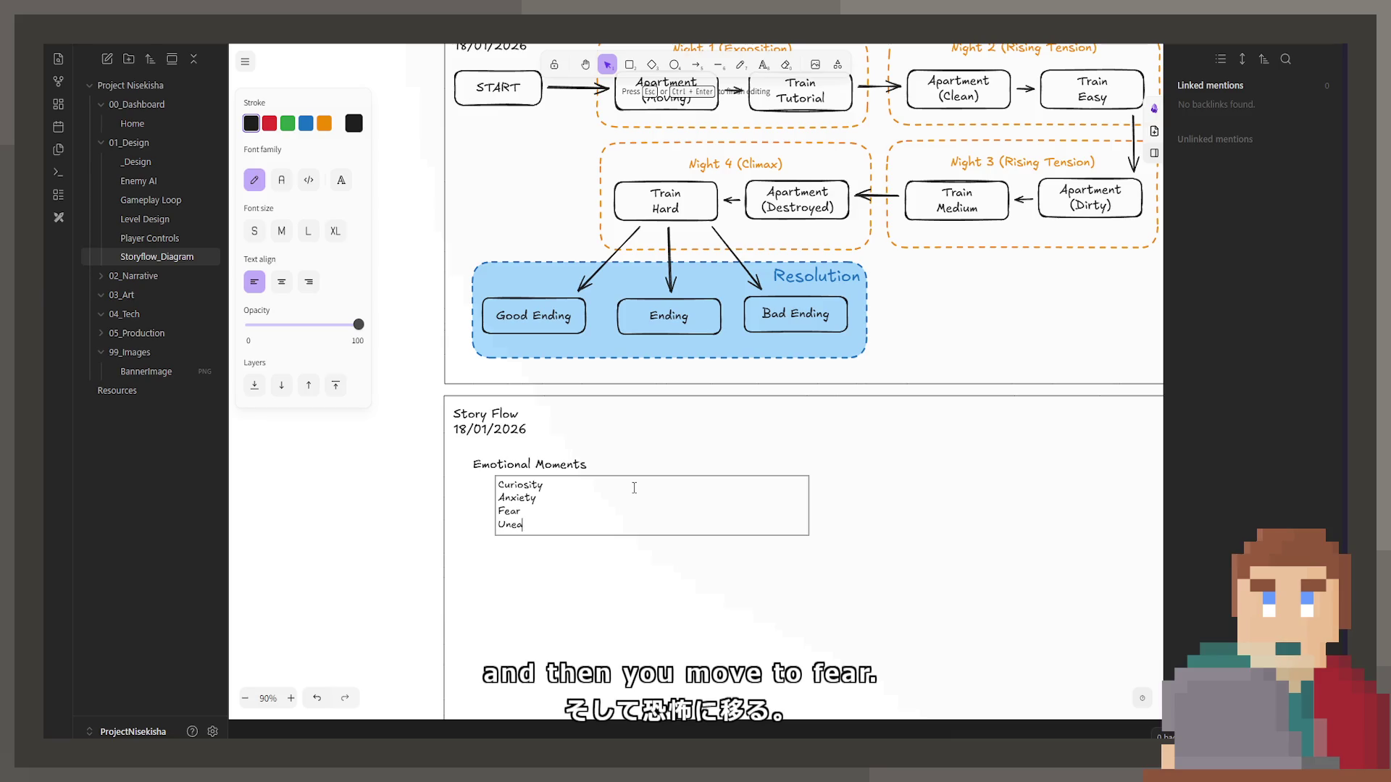
text(lieved)
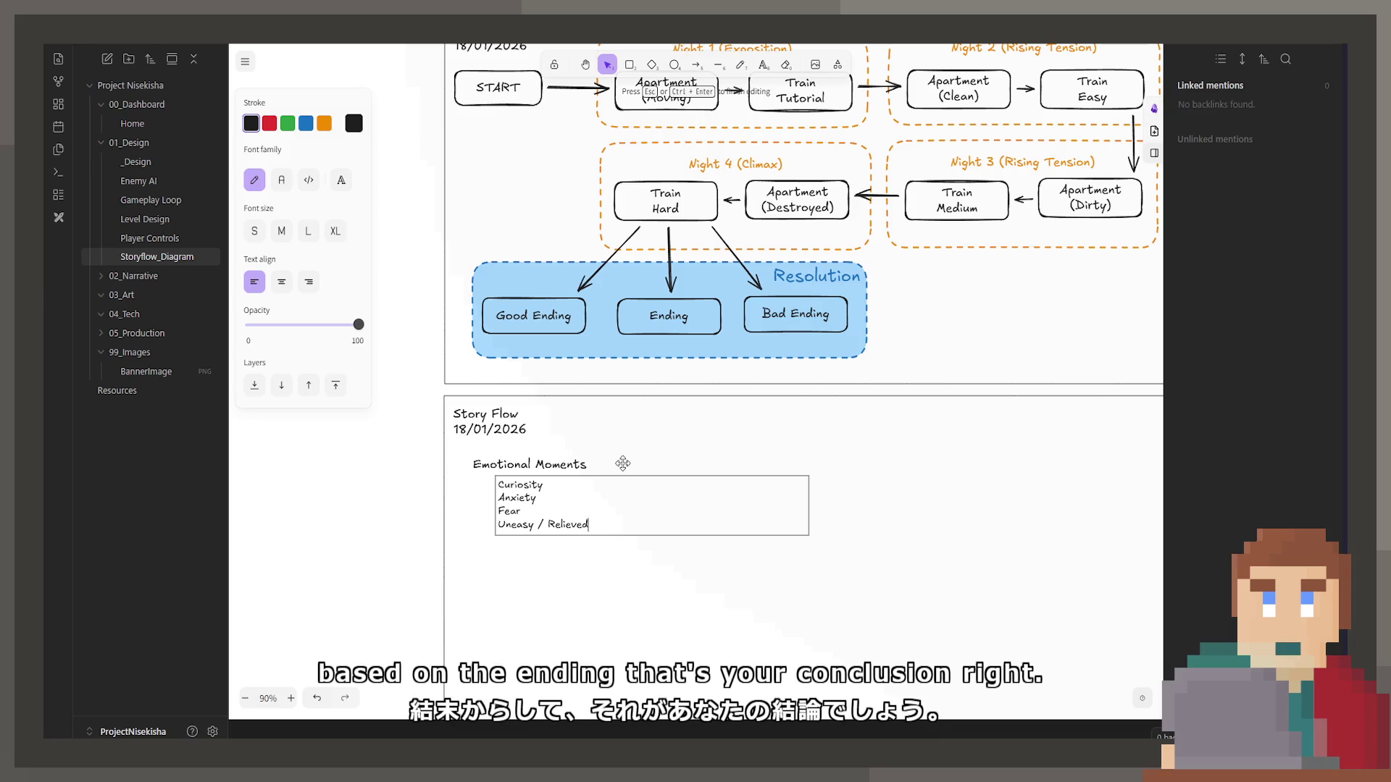
click(510, 500)
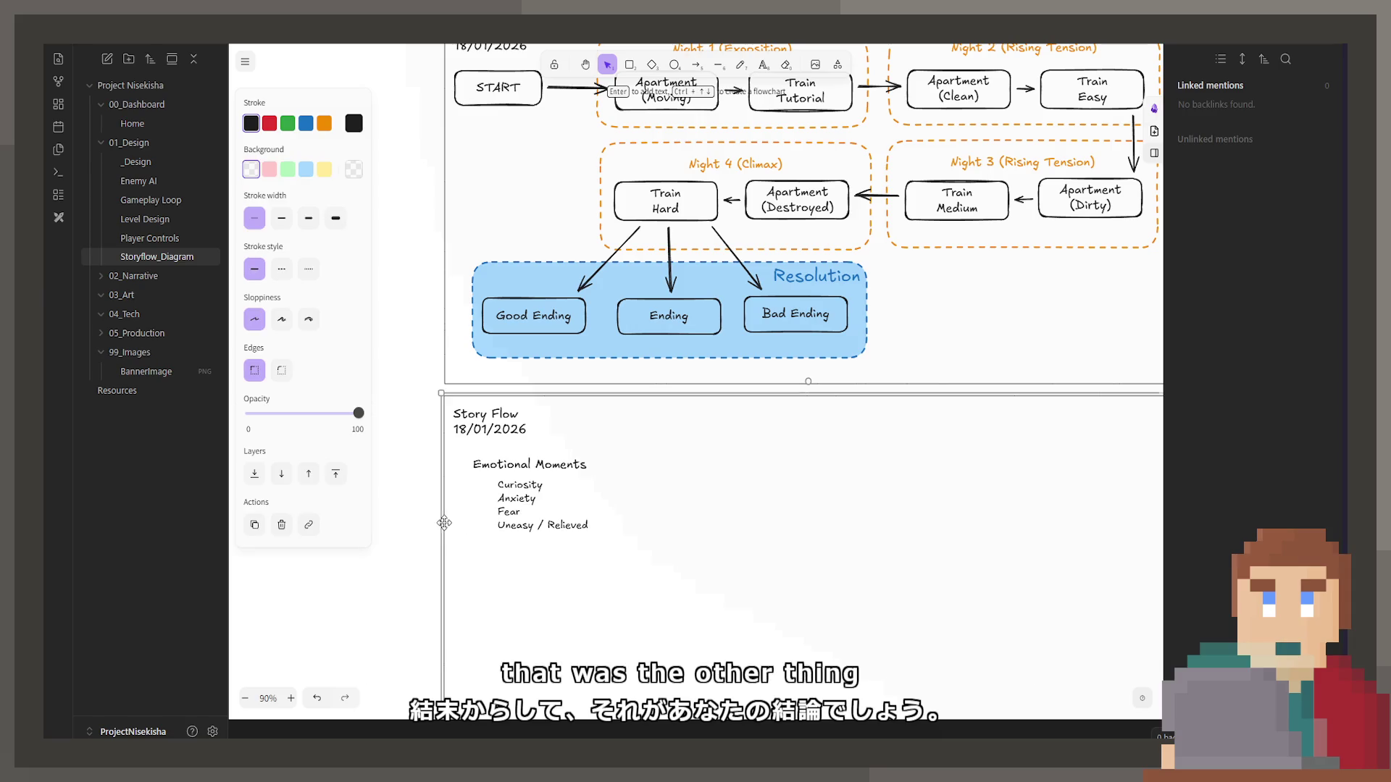
Shift the emotions list slightly to the left
right_click(510, 499)
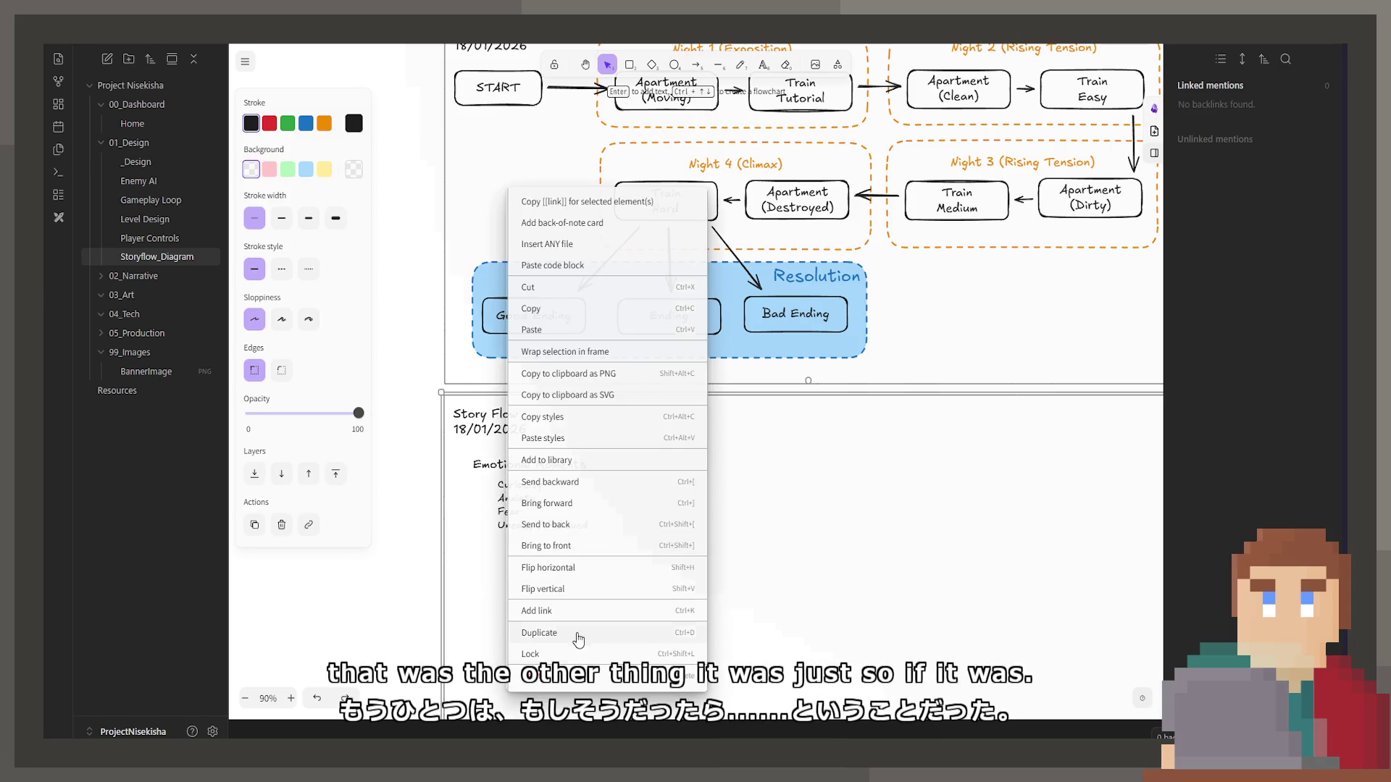
key(Escape)
click(519, 506)
drag(519, 506, 513, 508)
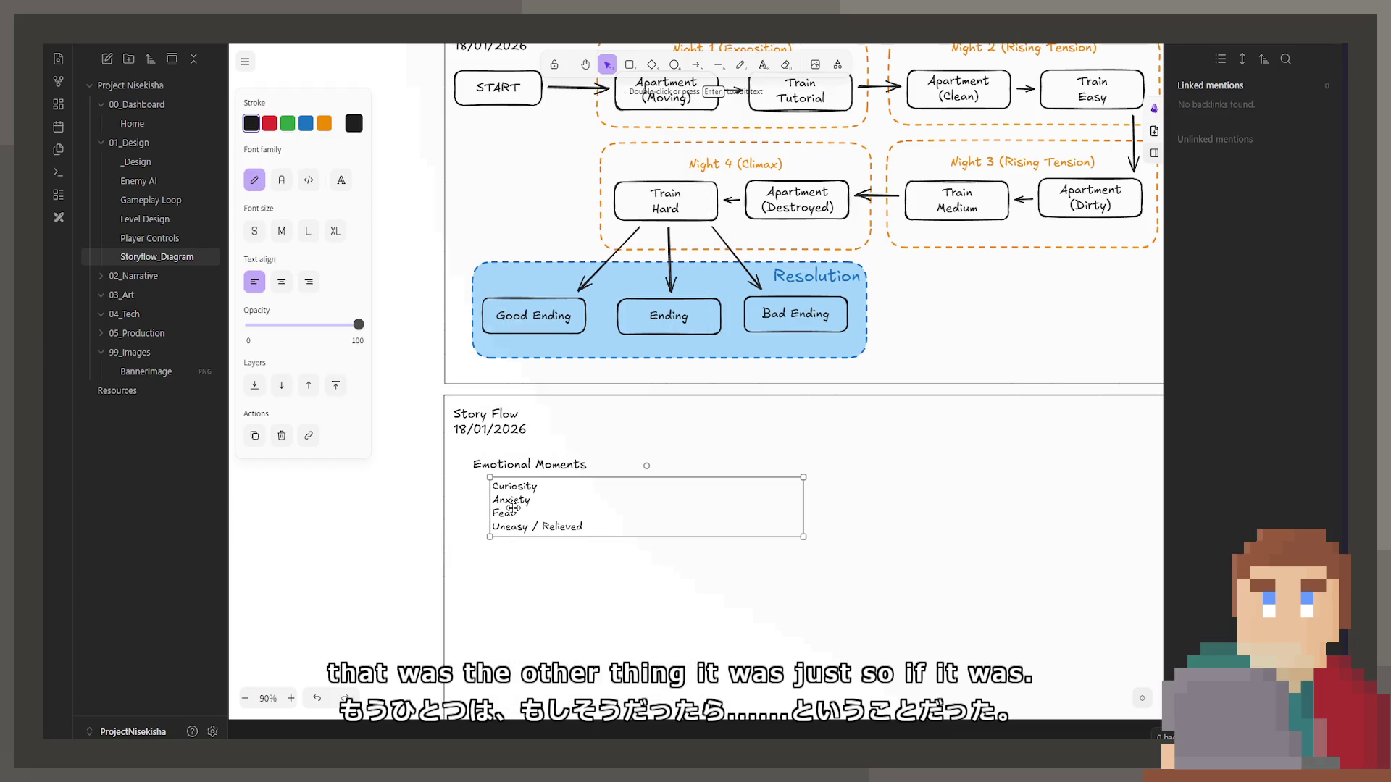
Add the note 'Let players scare themselves' below the emotions list
double_click(625, 521)
click(641, 530)
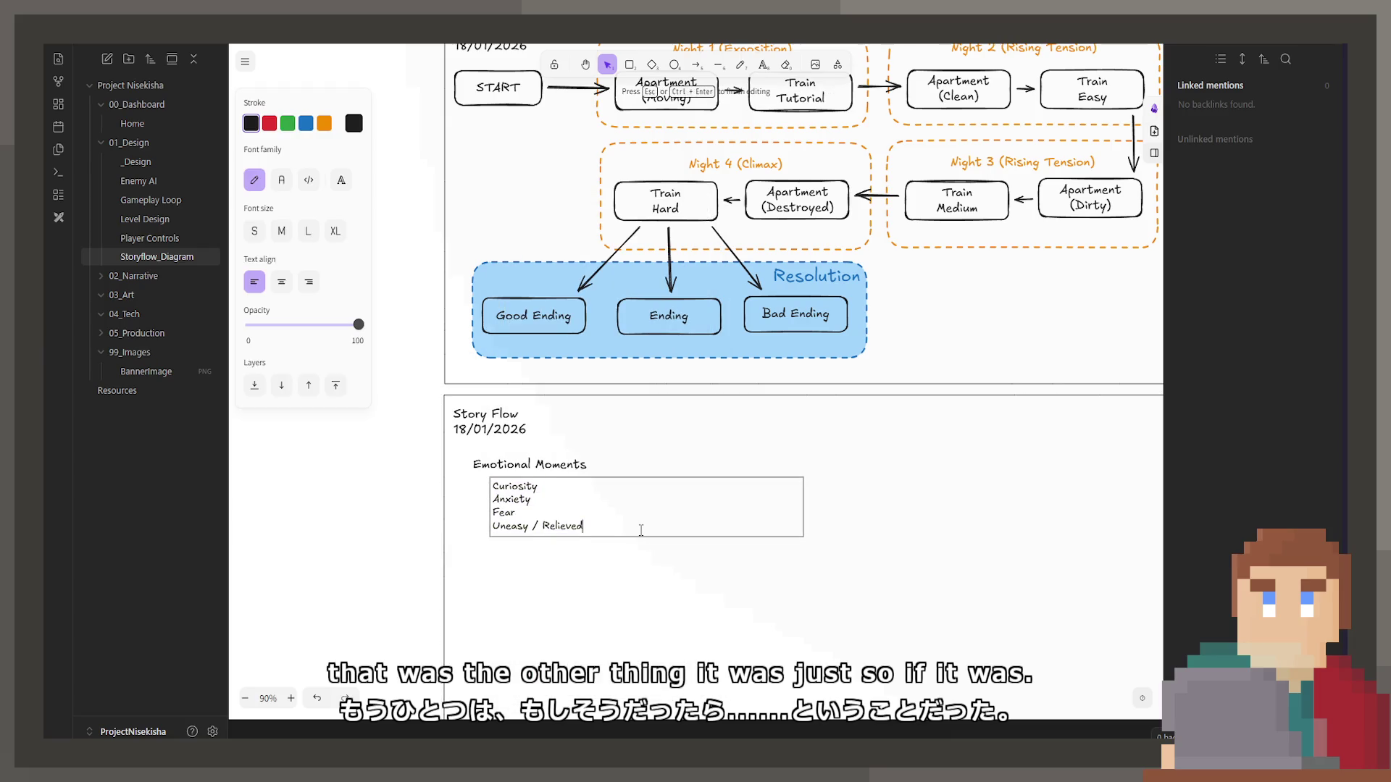
key(Return)
key(Return)
key(Return)
text(et players scare )
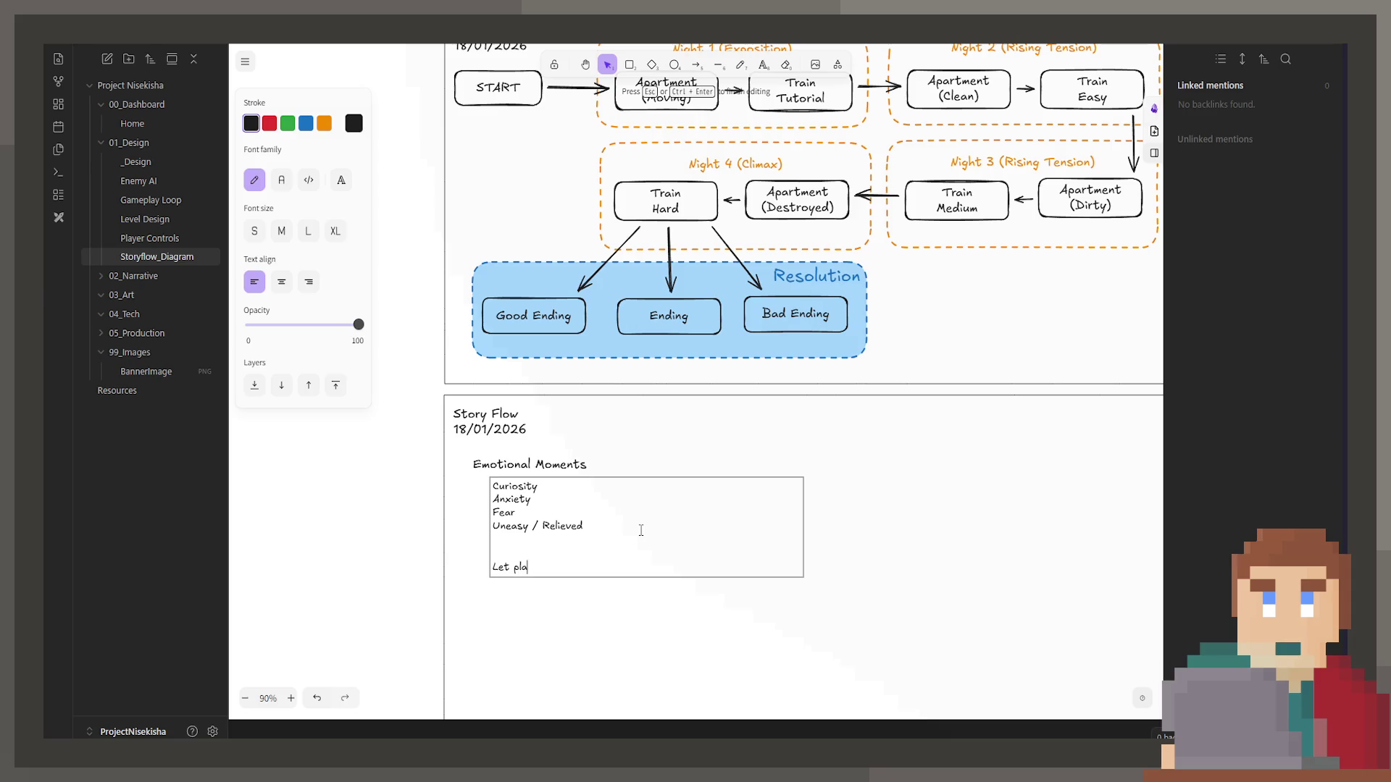
text(themselves)
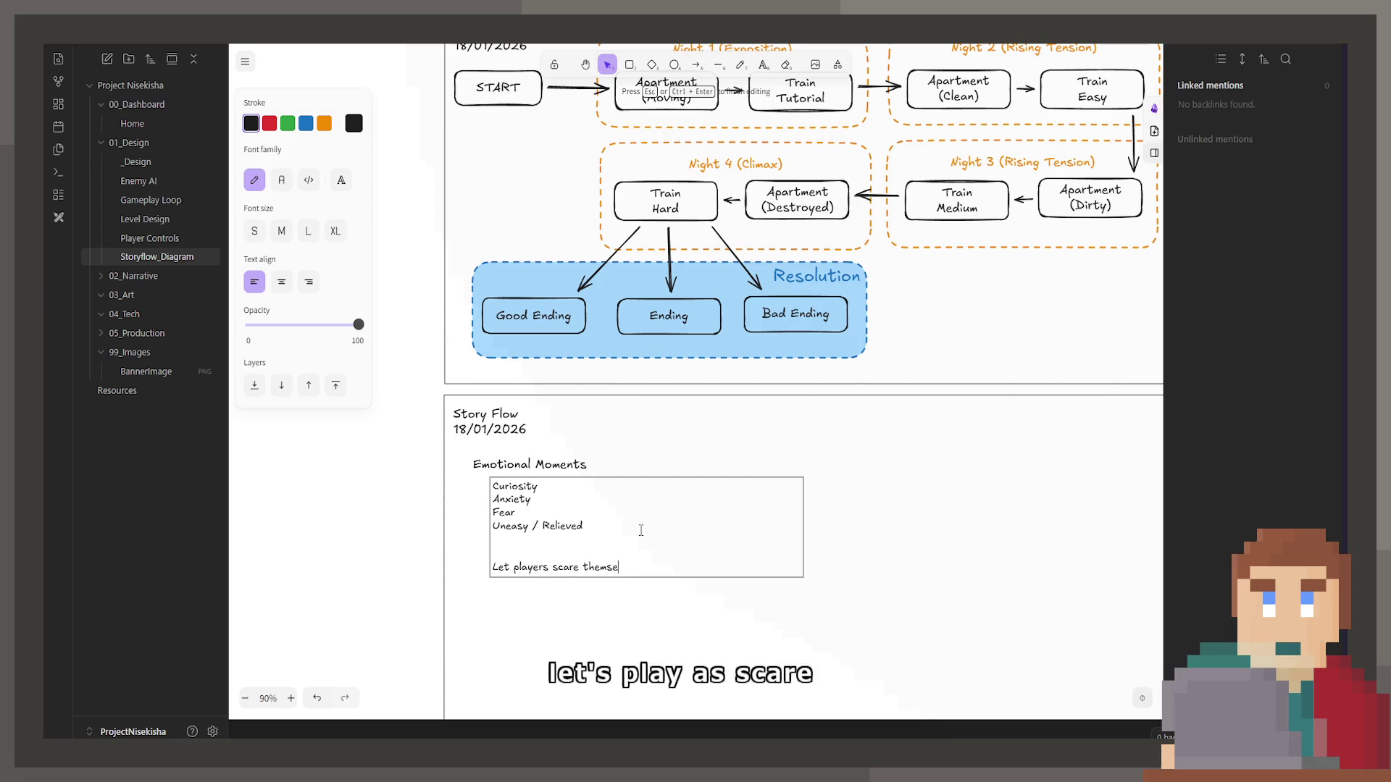
key(Escape)
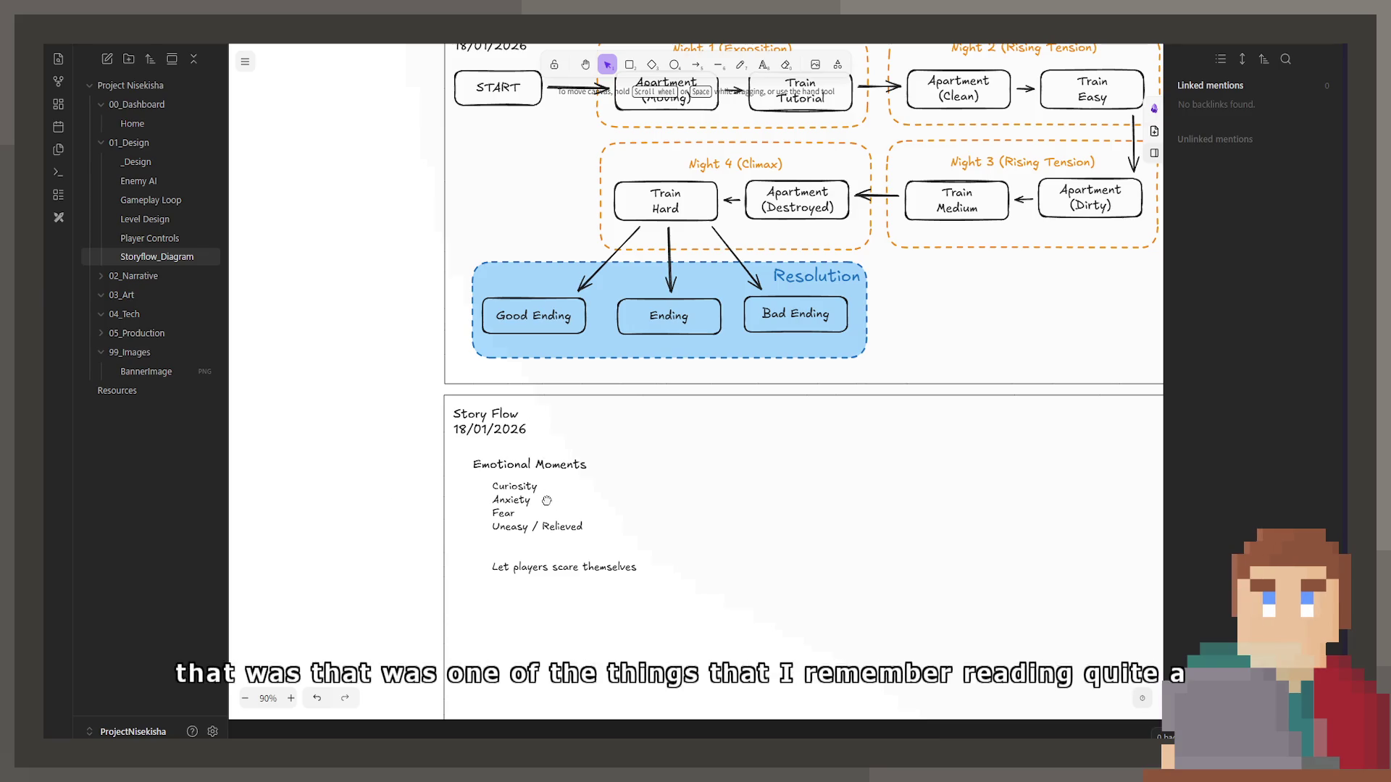
Add an indented Night 1 line beneath Curiosity in the emotions list
scroll(607, 470, up, 1)
drag(607, 470, 604, 436)
click(551, 427)
double_click(558, 424)
click(557, 416)
click(609, 417)
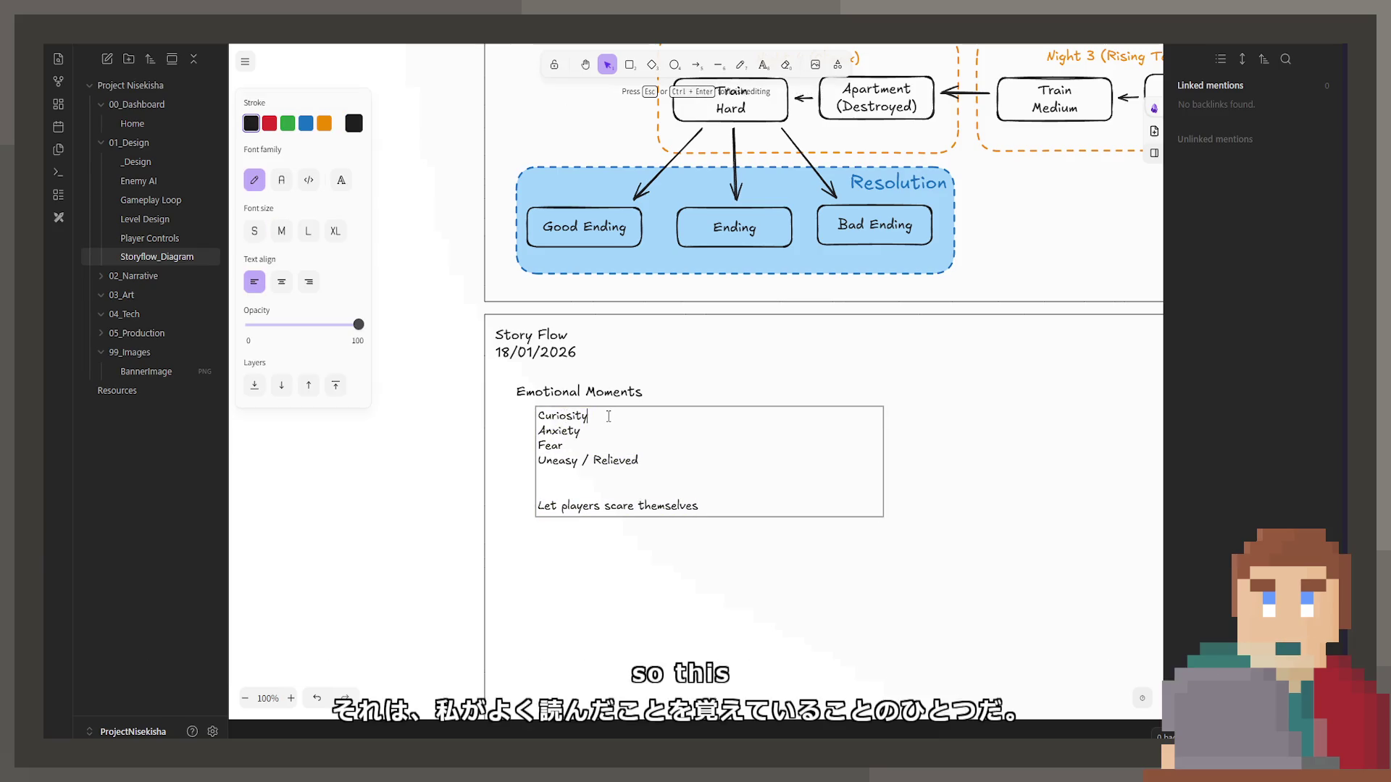
key(Return)
text(M)
key(Return)
key(BackSpace)
key(Down)
Add Night 2 and 3, Night 4 and Ending under Anxiety, Fear and Uneasy / Relieved
key(Return)
text(Might 2 and 3)
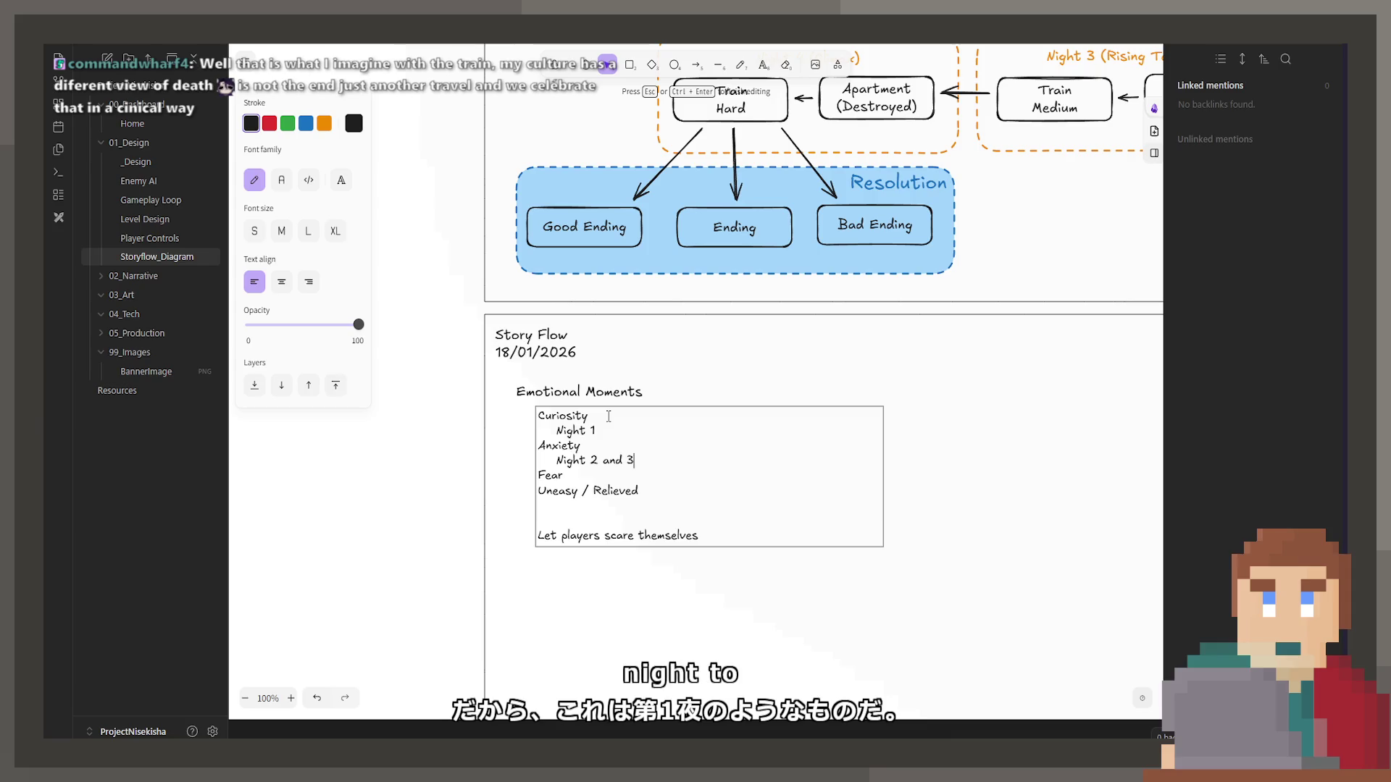
key(Down)
key(Return)
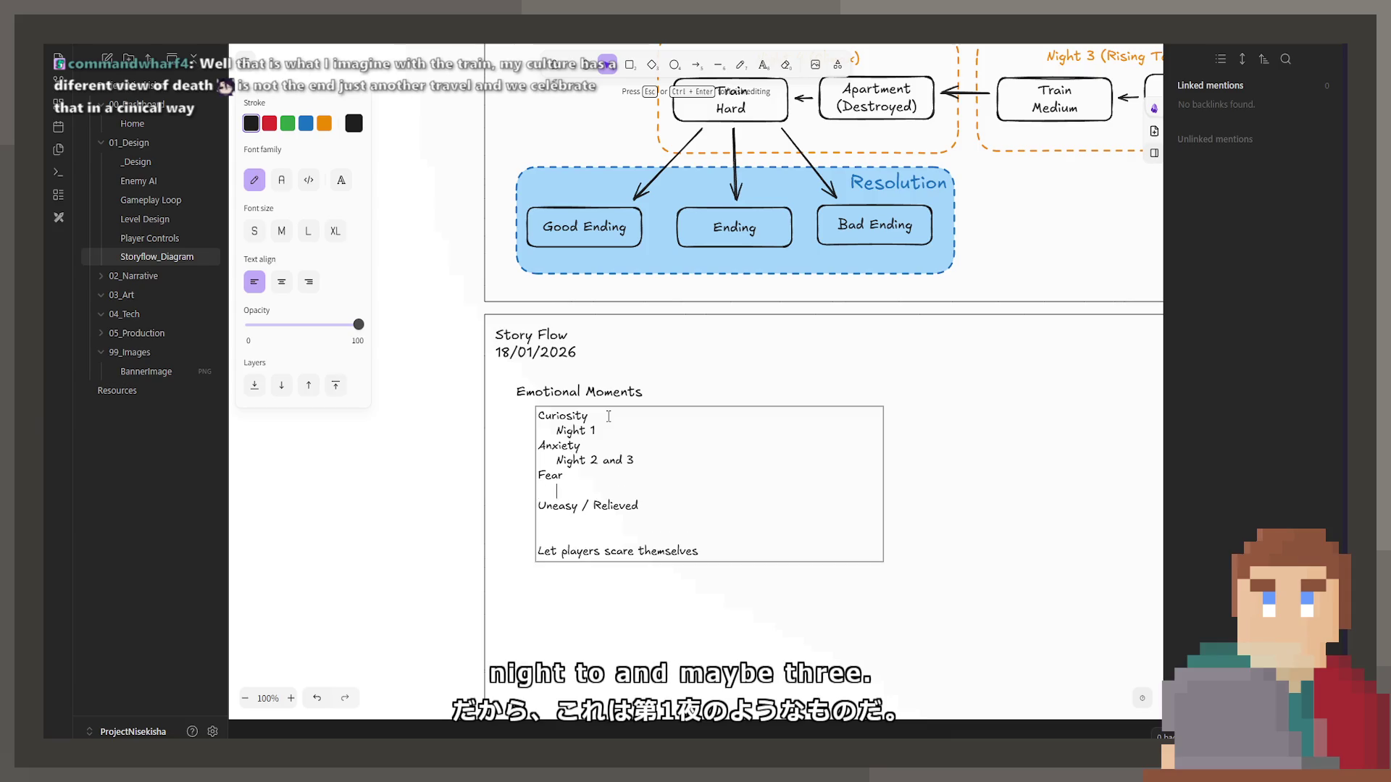
text(Night 4)
key(Return)
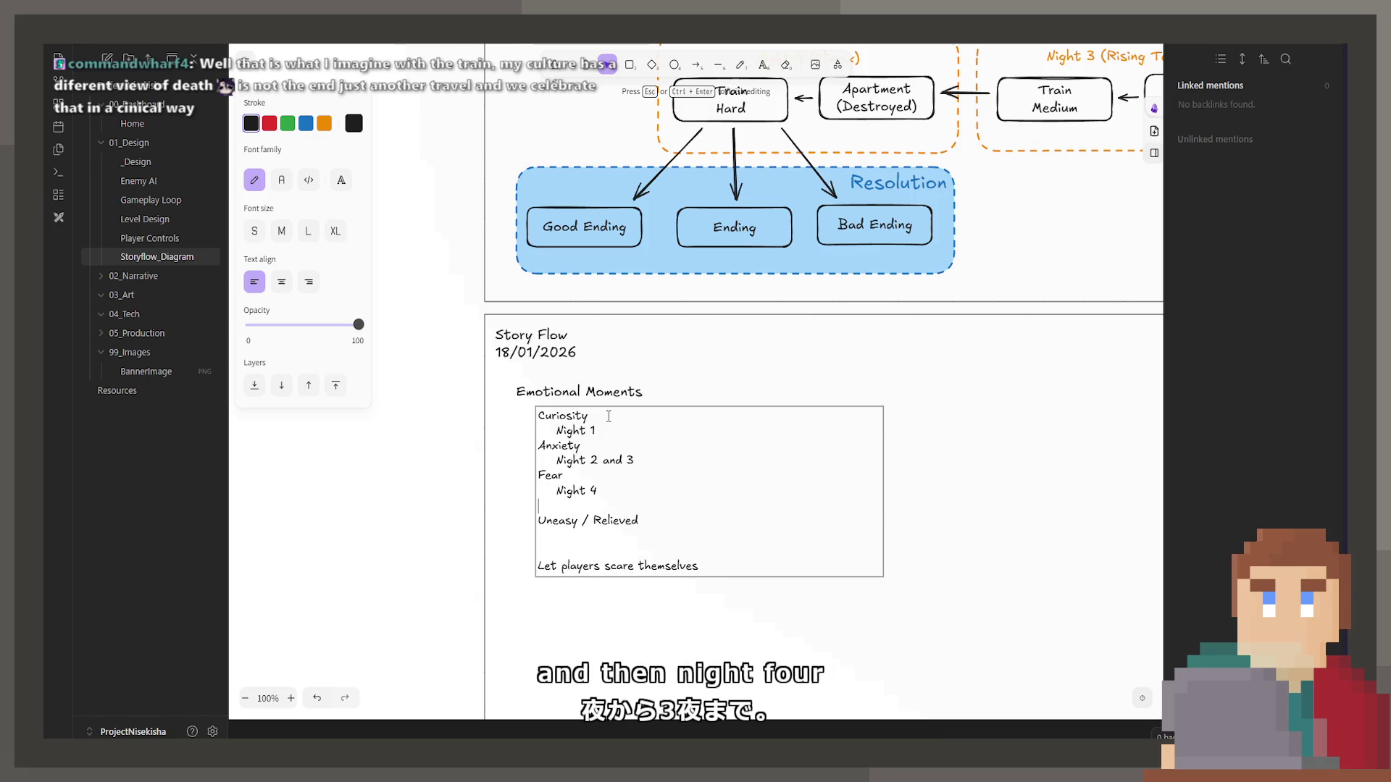
key(BackSpace)
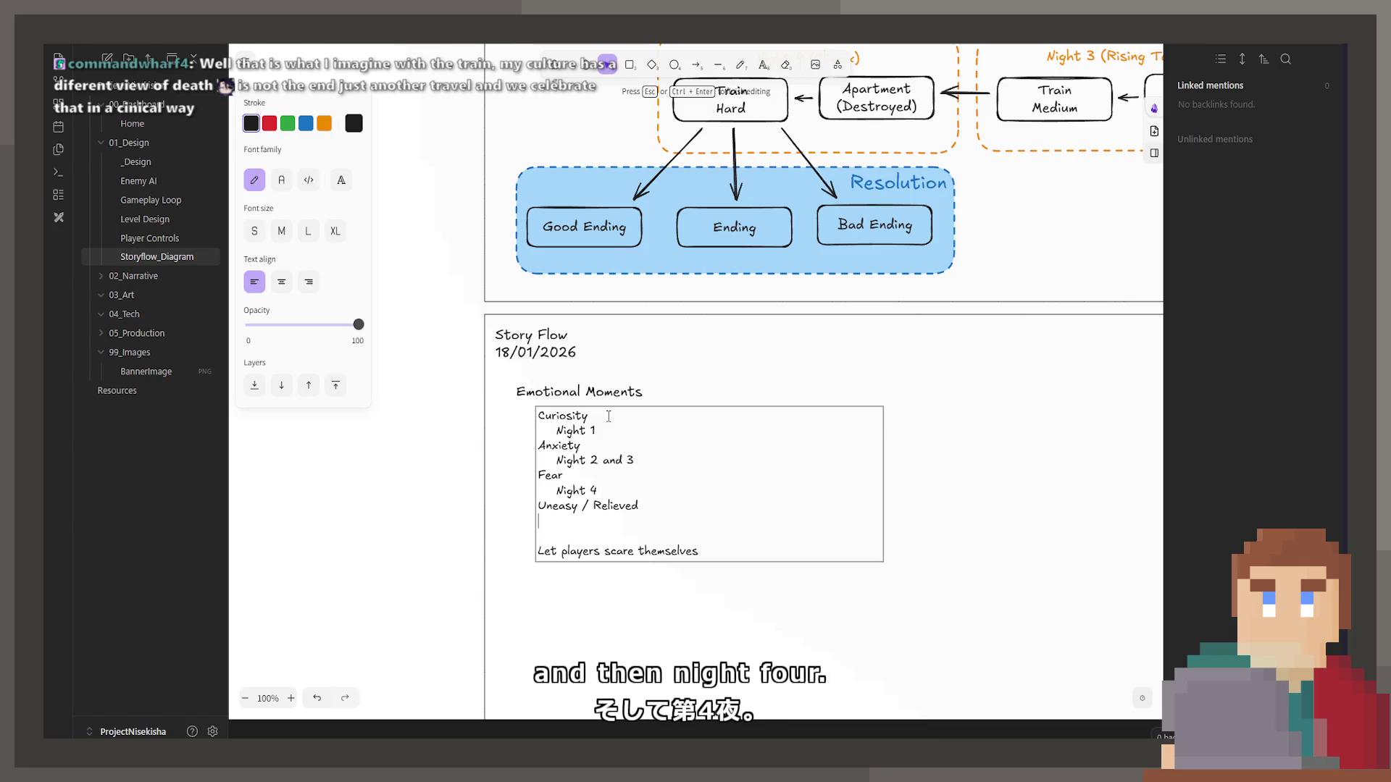
key(Return)
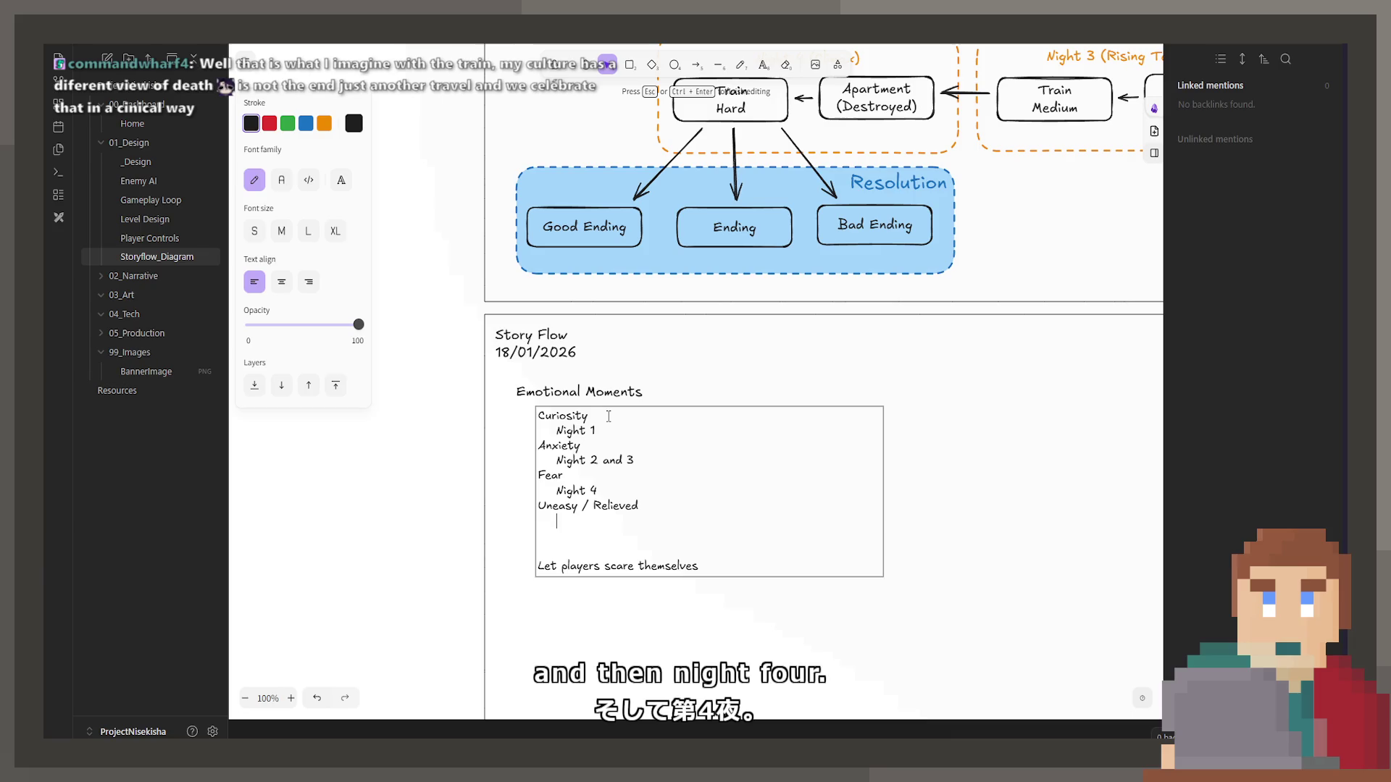
text(Ending)
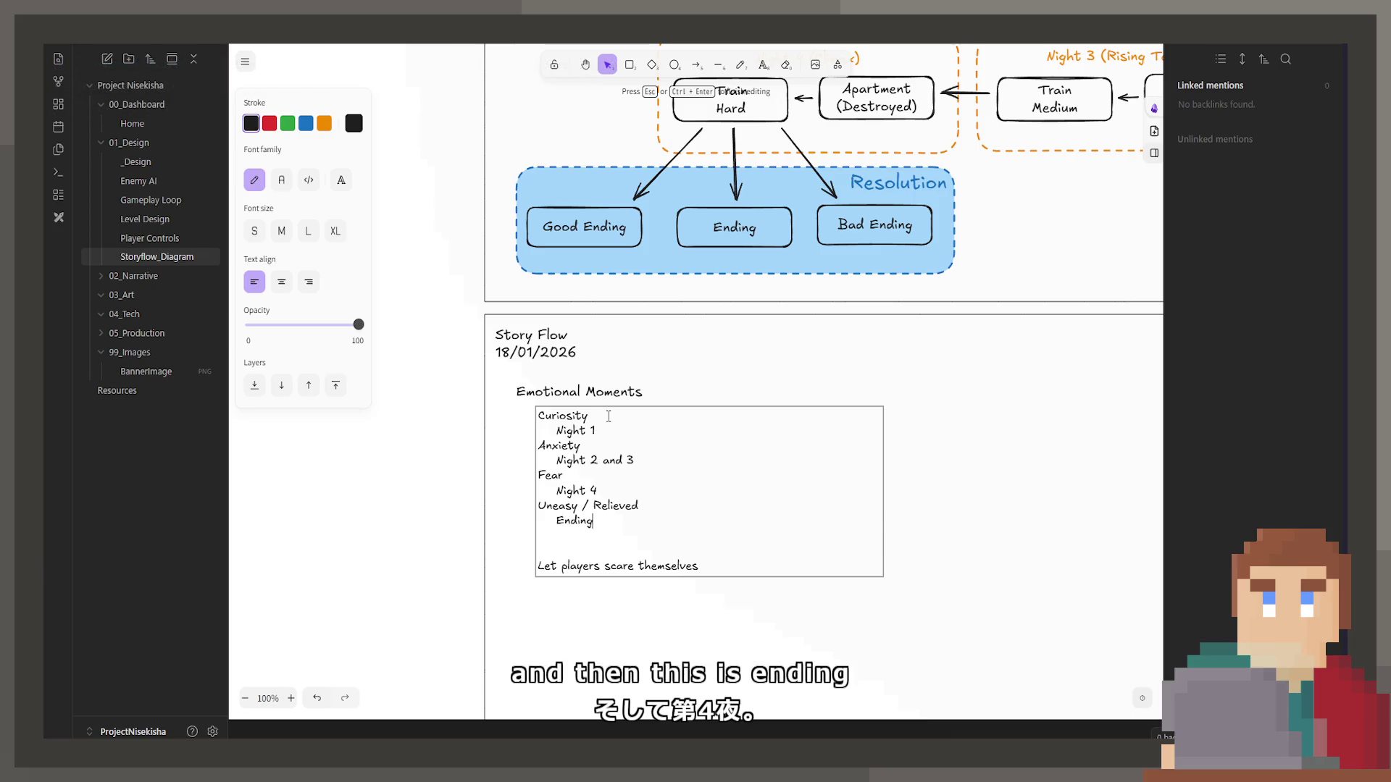